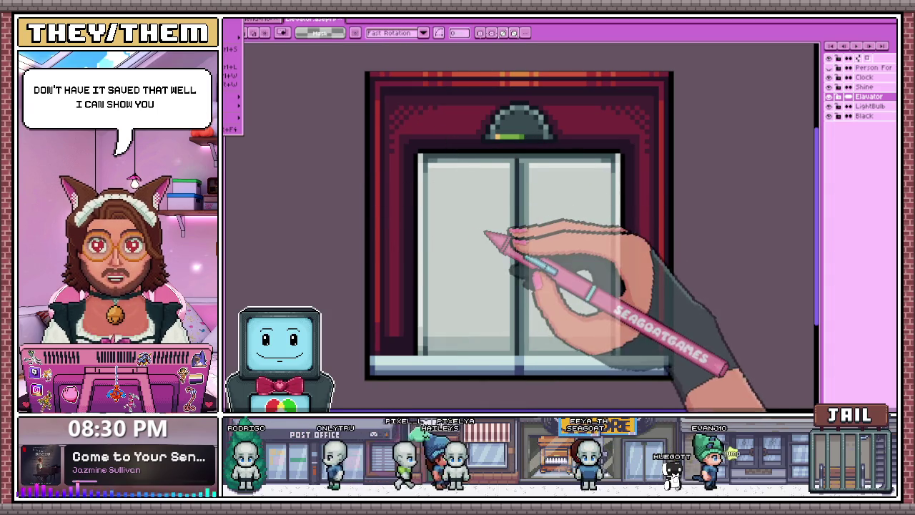
Switch to the character portrait banner document and zoom in on it
key(ctrl+Tab)
scroll(435, 215, down, 1)
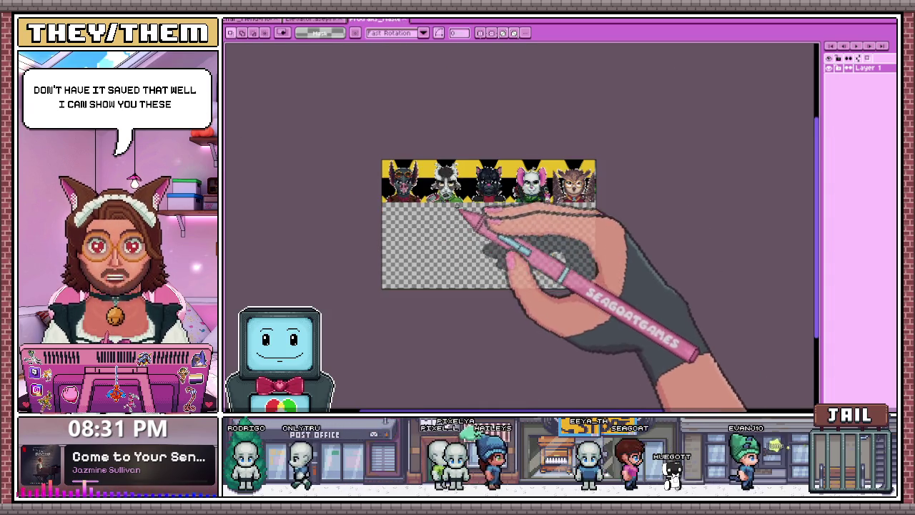
scroll(491, 198, up, 2)
scroll(358, 174, up, 1)
scroll(394, 265, up, 1)
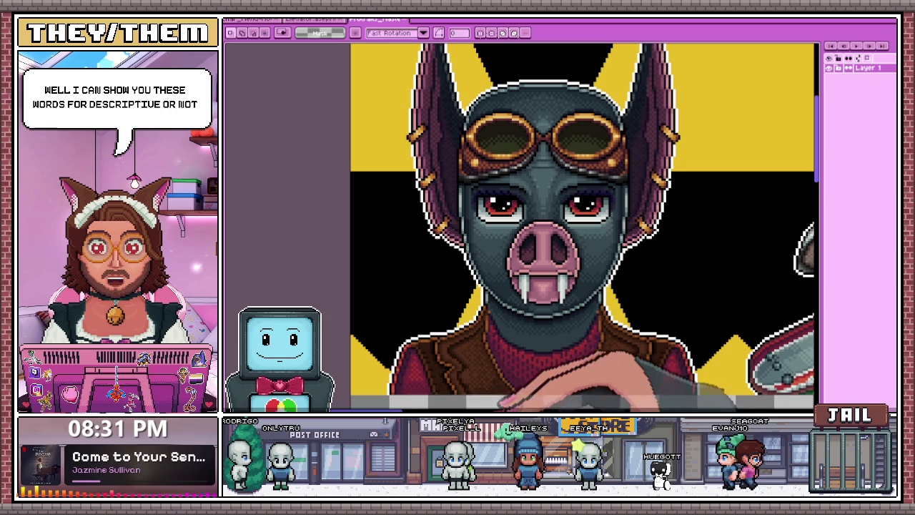
Pan across all five character portraits, then zoom back out
scroll(512, 225, right, 1)
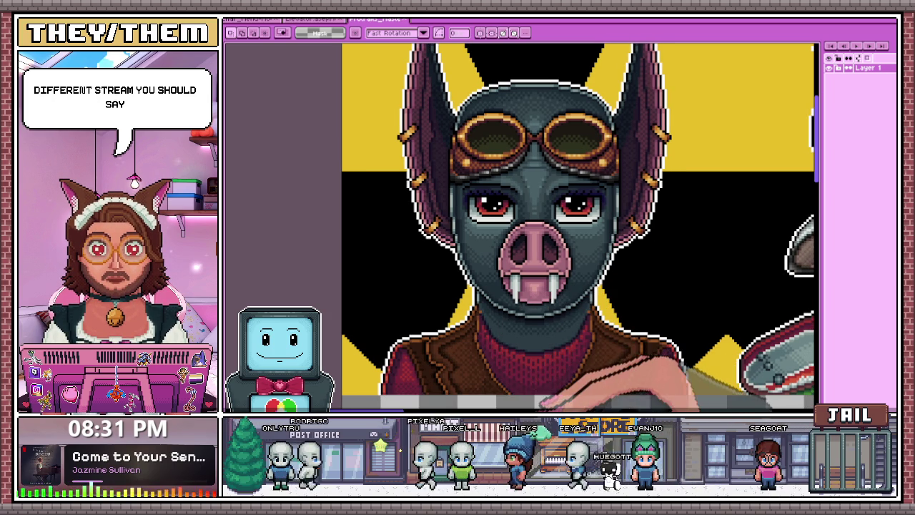
scroll(520, 226, right, 3)
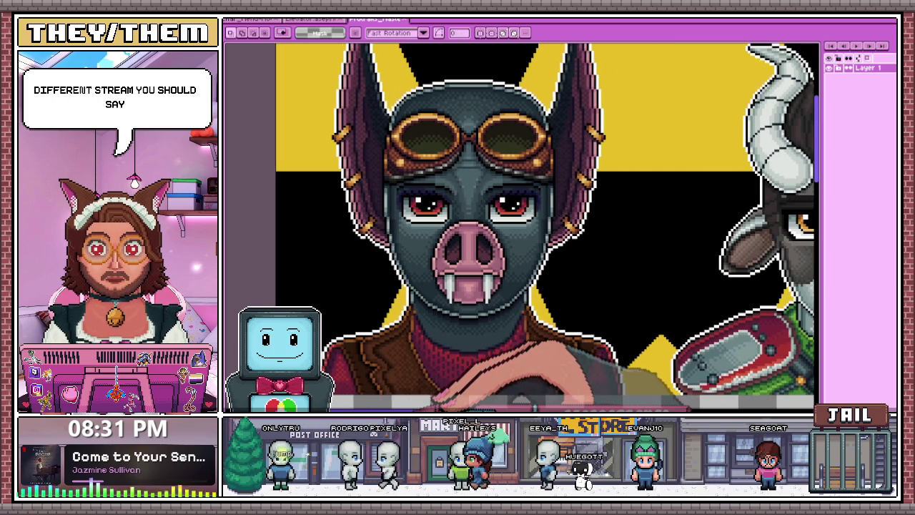
scroll(521, 226, right, 1)
scroll(521, 225, right, 4)
scroll(521, 226, right, 2)
scroll(521, 226, right, 3)
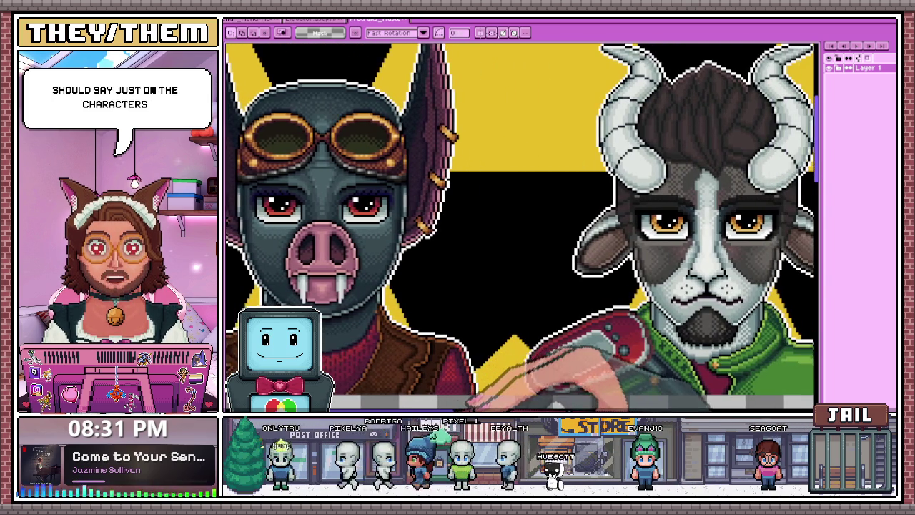
scroll(520, 226, right, 3)
scroll(520, 225, right, 1)
scroll(520, 226, right, 1)
scroll(520, 226, right, 1)
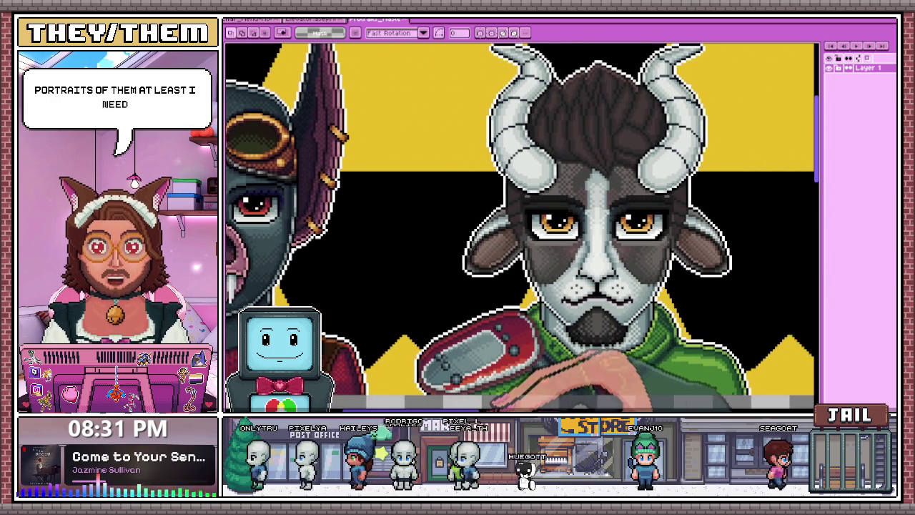
scroll(521, 226, right, 2)
scroll(520, 226, right, 1)
scroll(521, 226, right, 2)
scroll(521, 226, right, 2)
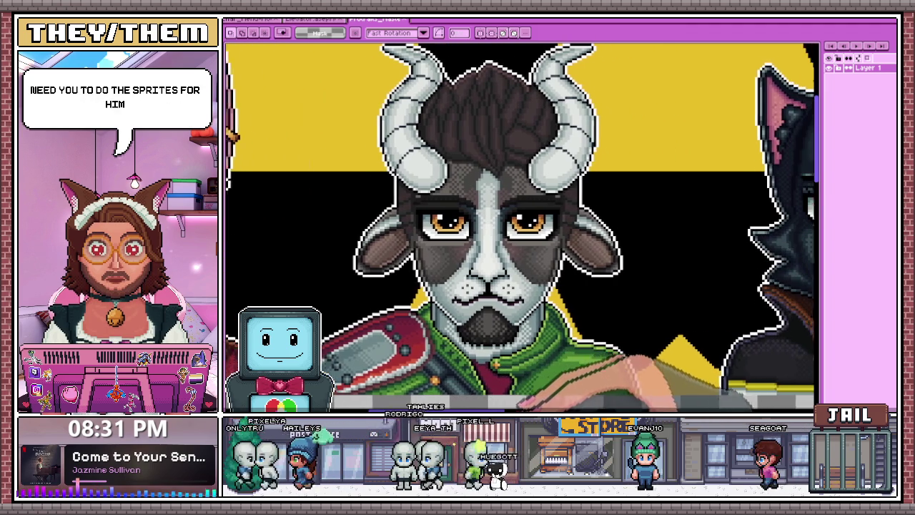
scroll(521, 226, right, 2)
scroll(521, 226, right, 1)
scroll(520, 226, right, 2)
scroll(521, 225, right, 1)
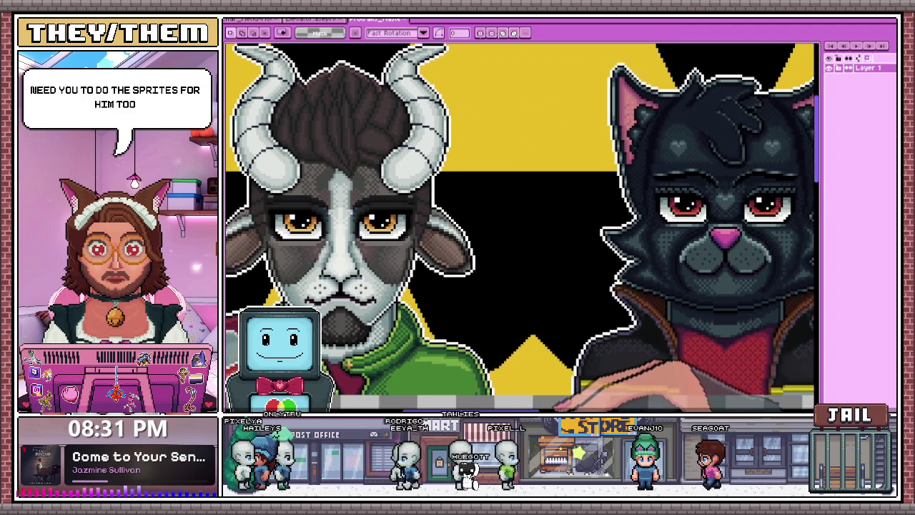
scroll(520, 226, right, 1)
scroll(521, 226, right, 2)
scroll(520, 226, right, 1)
scroll(521, 226, right, 2)
scroll(520, 226, right, 2)
scroll(520, 226, right, 2)
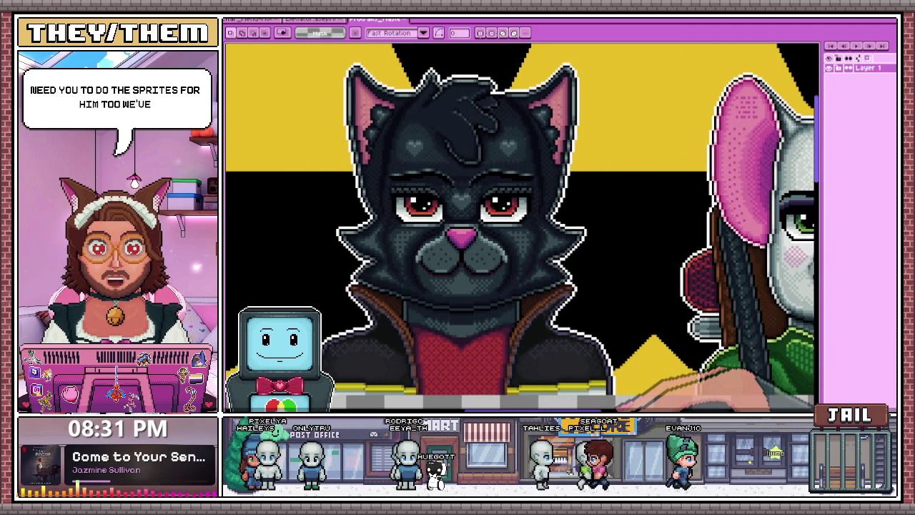
scroll(520, 225, right, 1)
scroll(520, 226, right, 2)
scroll(520, 226, right, 1)
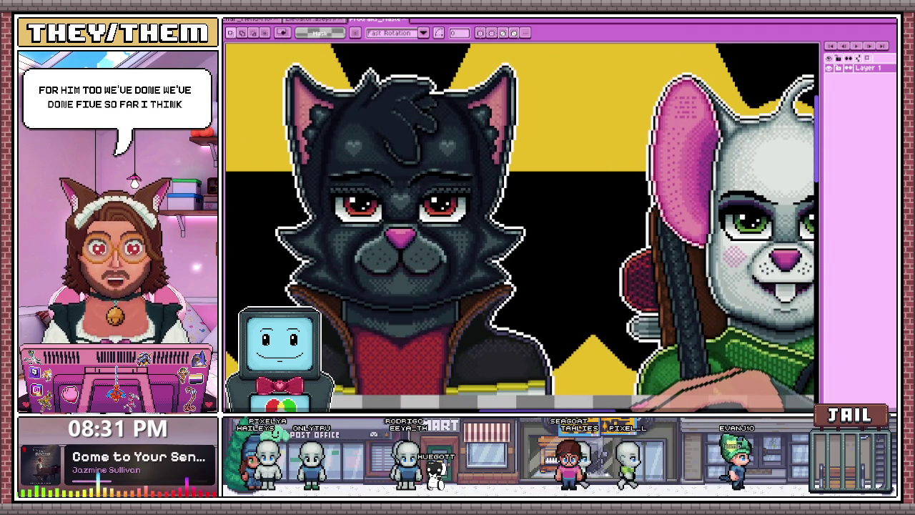
scroll(521, 225, right, 2)
scroll(521, 226, right, 2)
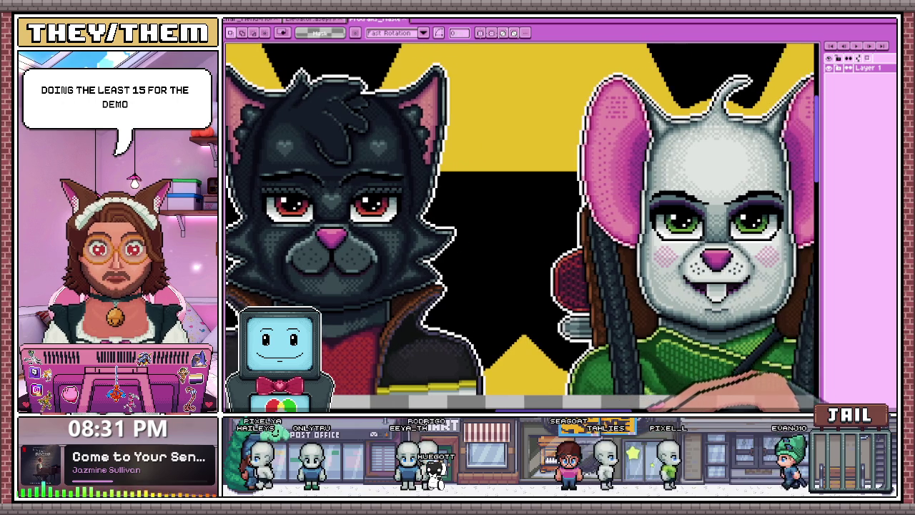
scroll(521, 226, right, 1)
scroll(520, 226, right, 1)
scroll(521, 226, right, 1)
scroll(520, 225, right, 1)
scroll(520, 226, right, 1)
scroll(521, 226, right, 2)
scroll(521, 226, right, 1)
scroll(521, 226, right, 1)
scroll(521, 226, right, 1)
scroll(521, 226, right, 2)
scroll(520, 226, right, 2)
scroll(520, 226, right, 1)
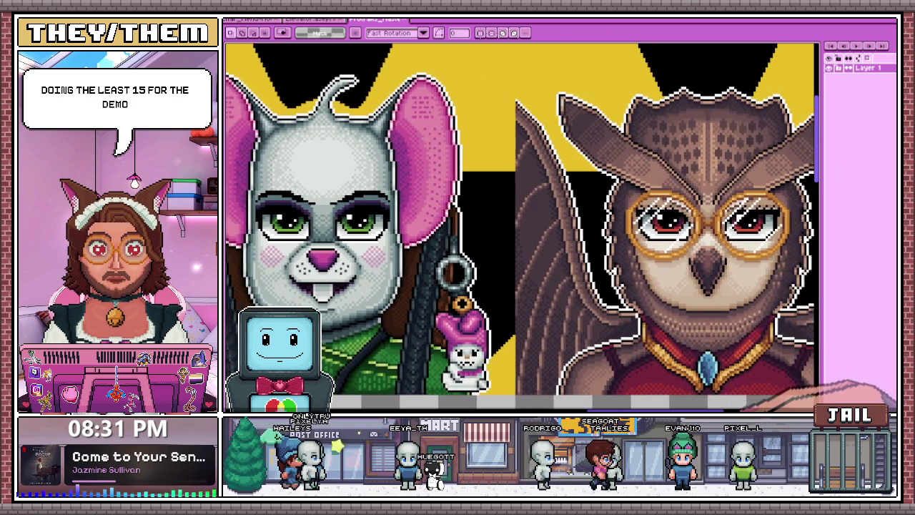
scroll(521, 226, right, 1)
scroll(521, 226, right, 1)
scroll(521, 226, right, 1)
scroll(520, 226, right, 1)
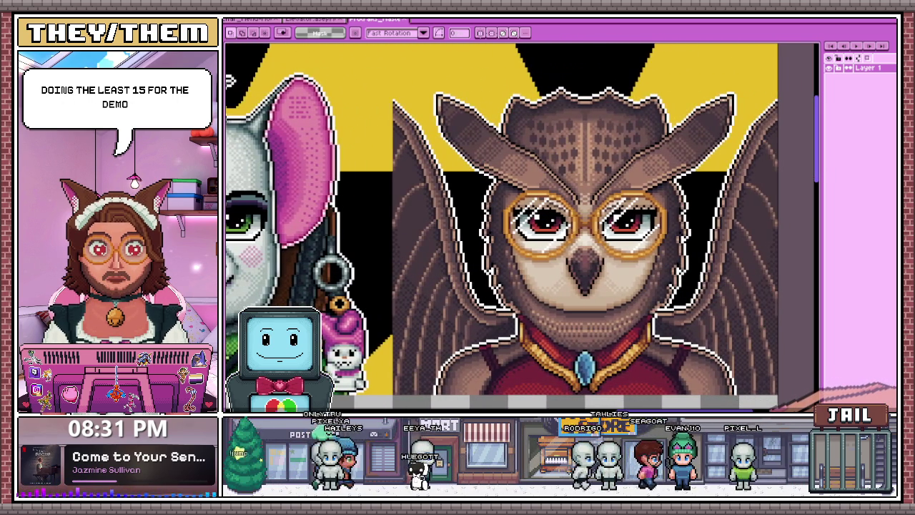
scroll(521, 225, right, 1)
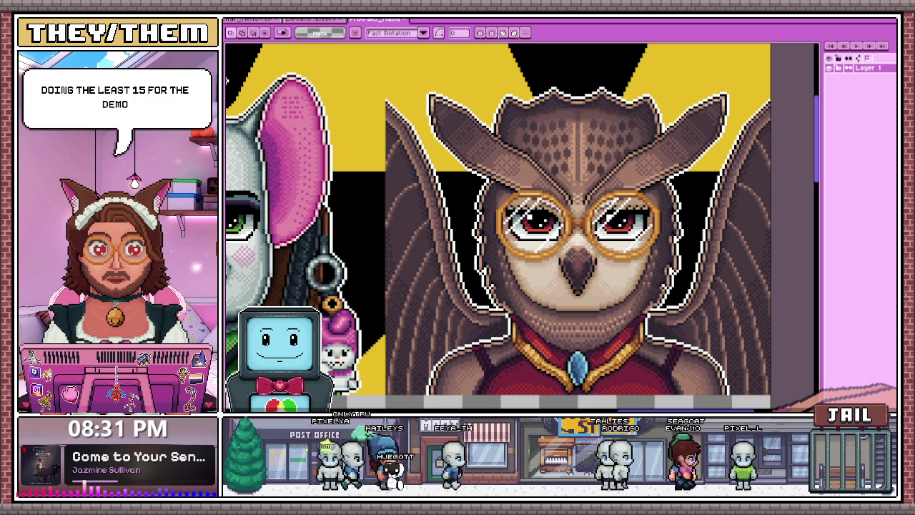
scroll(460, 286, down, 5)
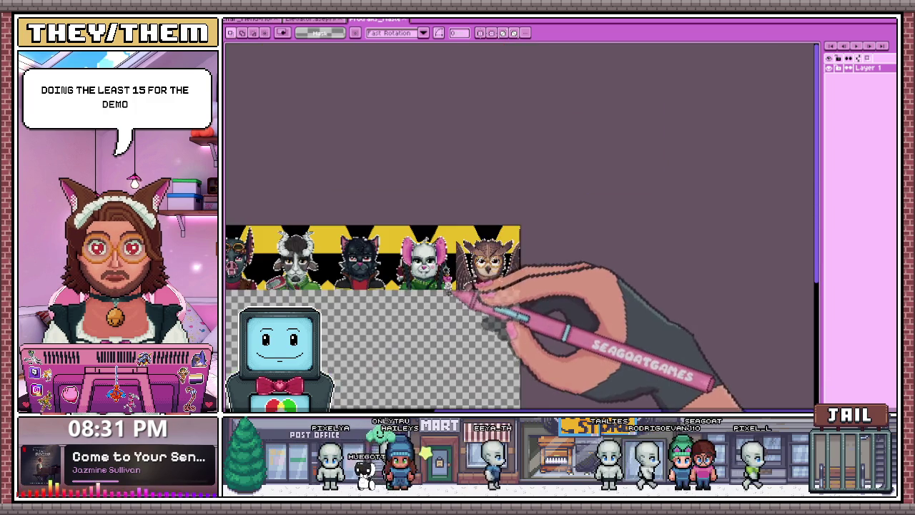
scroll(353, 282, up, 3)
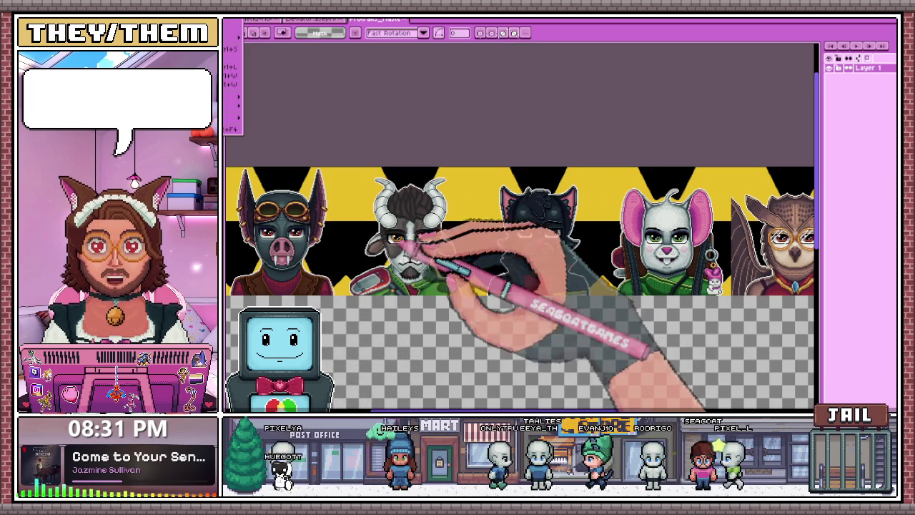
key(alt+f)
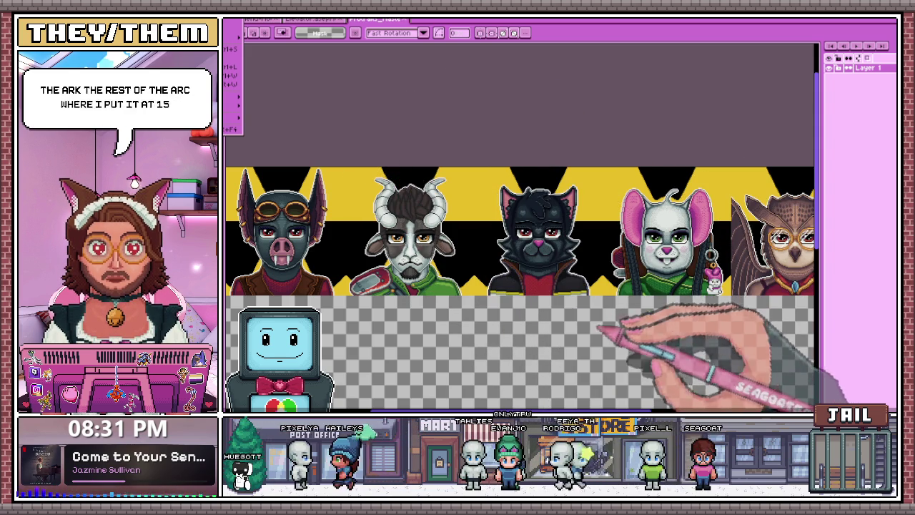
scroll(500, 289, down, 3)
scroll(415, 258, up, 3)
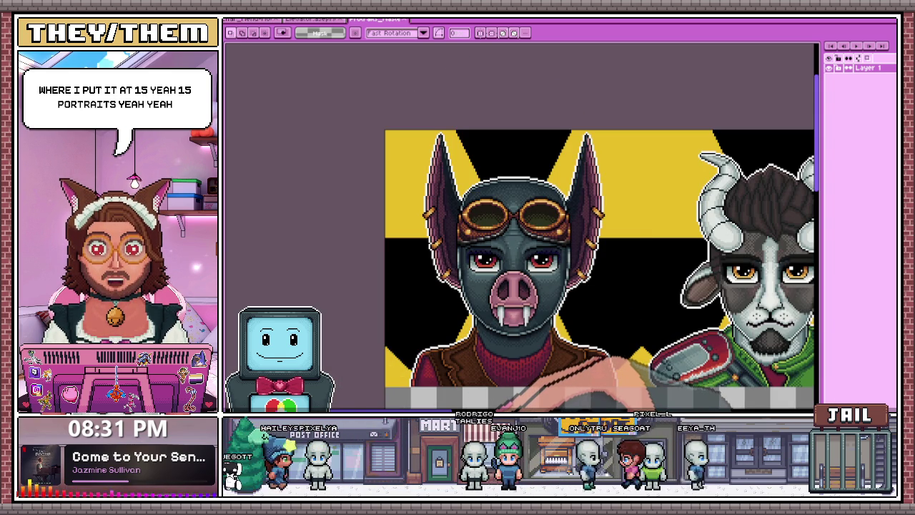
scroll(529, 272, right, 1)
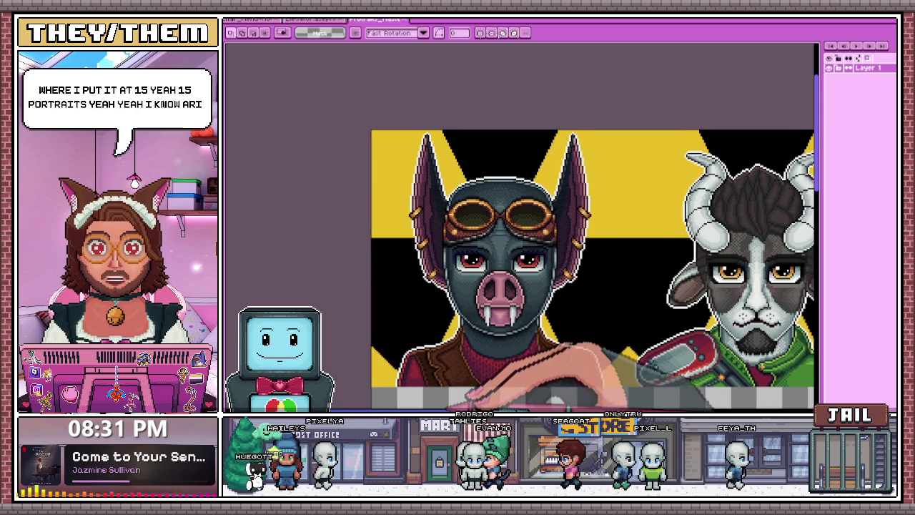
scroll(529, 272, right, 1)
scroll(529, 271, right, 2)
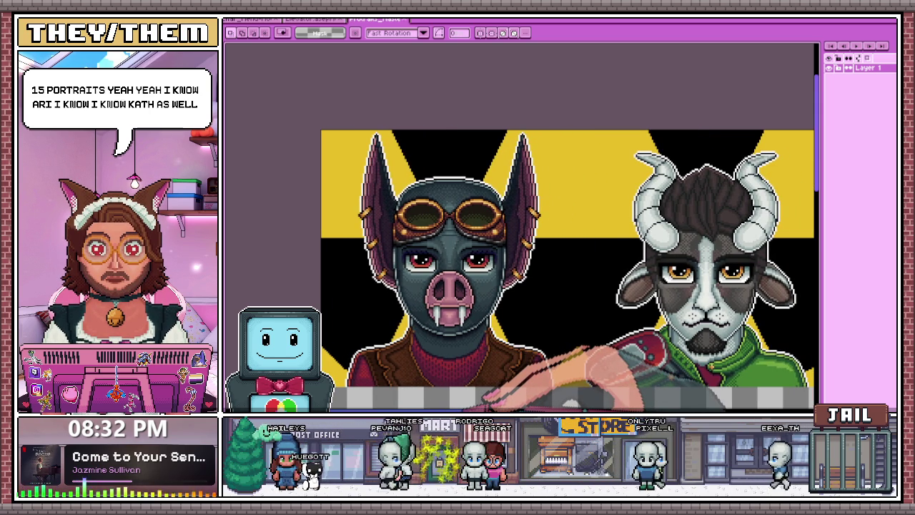
scroll(565, 269, right, 1)
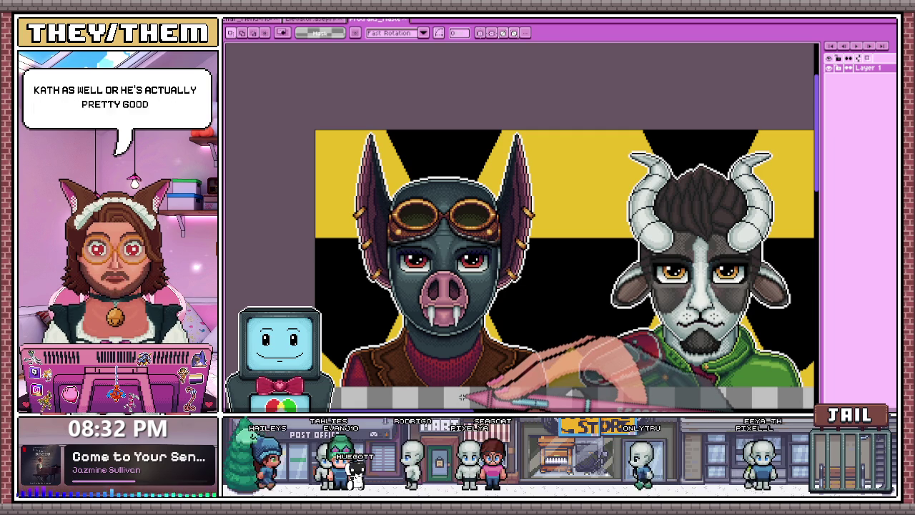
scroll(462, 397, right, 5)
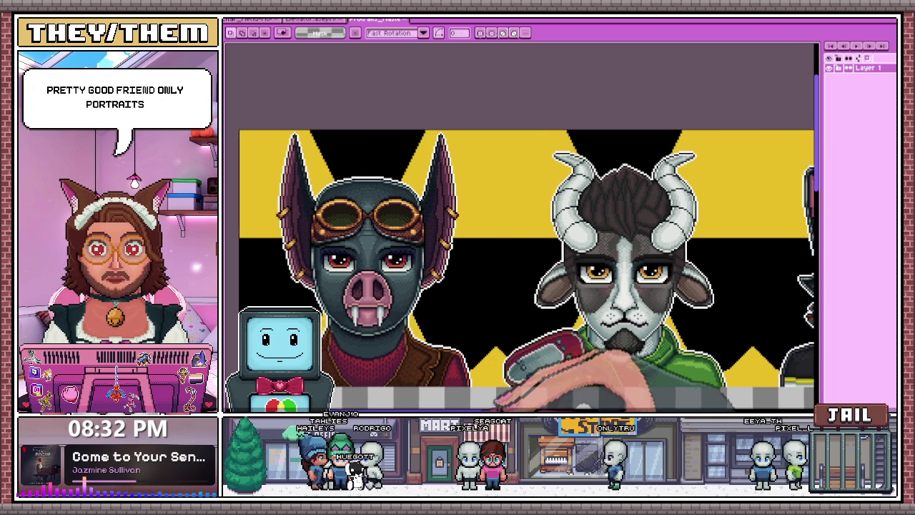
scroll(521, 270, right, 4)
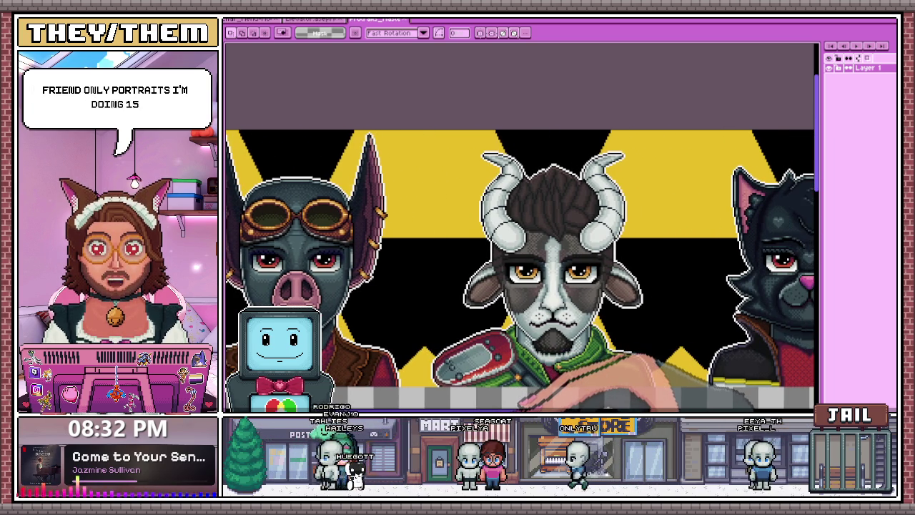
scroll(520, 271, right, 5)
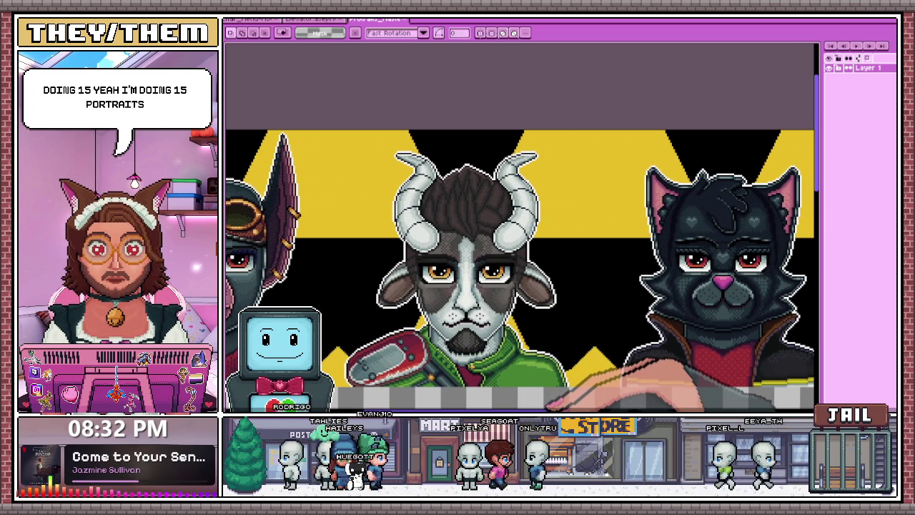
scroll(521, 270, right, 6)
scroll(521, 270, right, 4)
scroll(520, 270, right, 8)
scroll(521, 270, right, 8)
scroll(521, 270, right, 6)
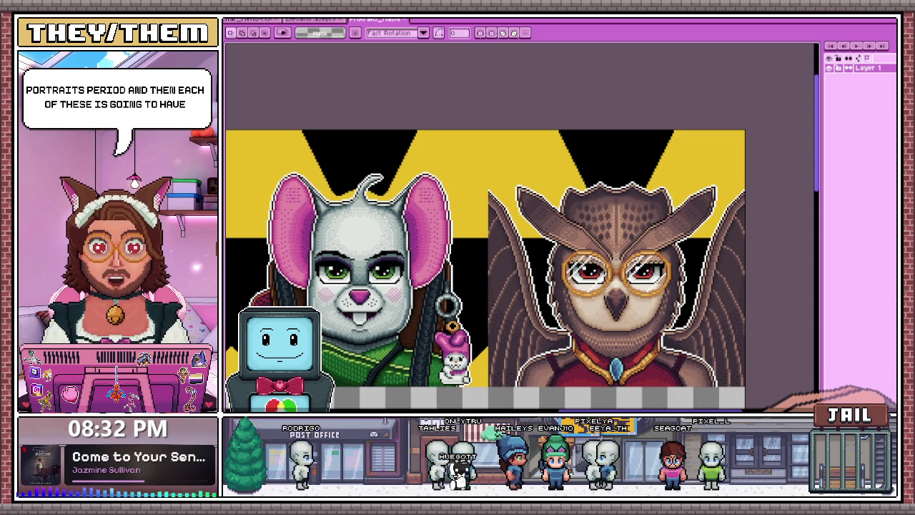
key(ctrl+n)
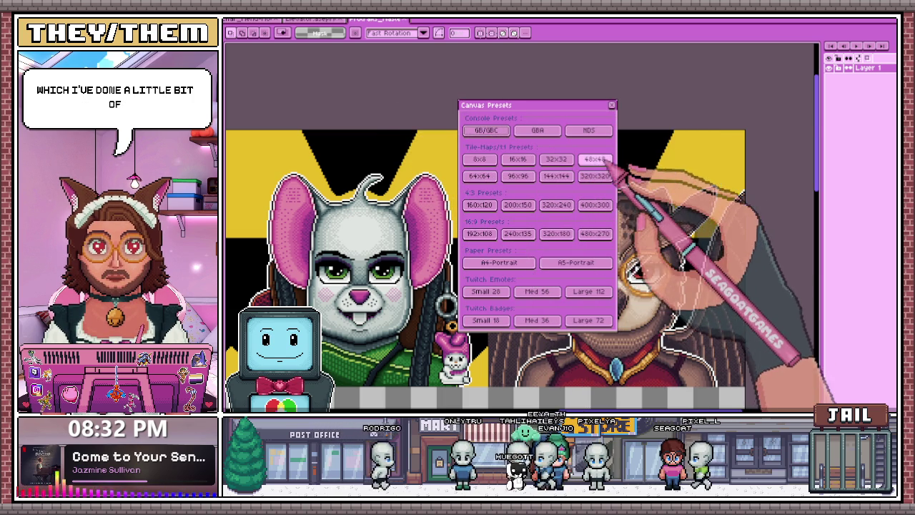
Start a new 48x48 canvas and draw a blue blob near its centre
click(596, 158)
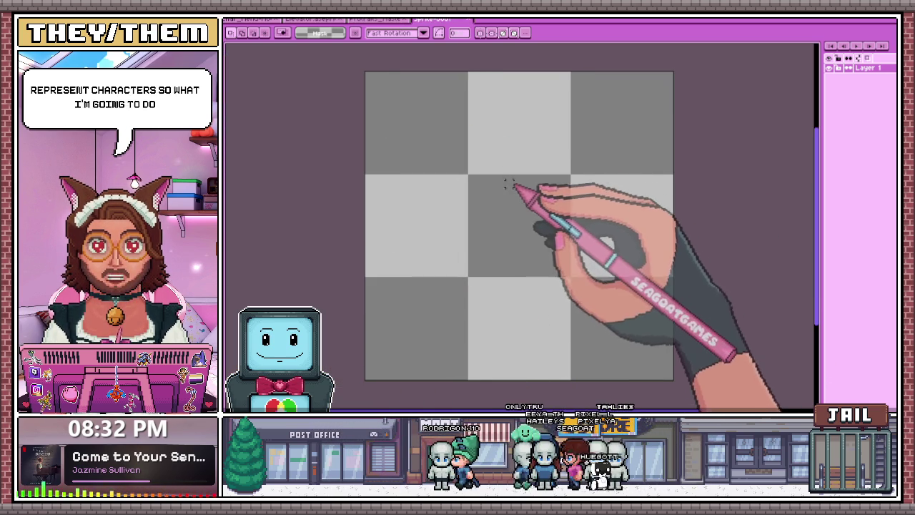
key(b)
scroll(518, 171, up, 1)
mouse_move(513, 159)
mouse_down()
mouse_move(551, 180)
mouse_move(486, 209)
mouse_move(555, 204)
mouse_move(555, 188)
mouse_move(474, 194)
mouse_move(497, 146)
mouse_move(578, 180)
mouse_move(541, 193)
mouse_move(578, 188)
mouse_move(499, 242)
mouse_move(572, 179)
mouse_move(542, 160)
mouse_up()
Draw a green stem with leaf, a right branch, a down-left arm and one extra green pixel
scroll(464, 193, down, 2)
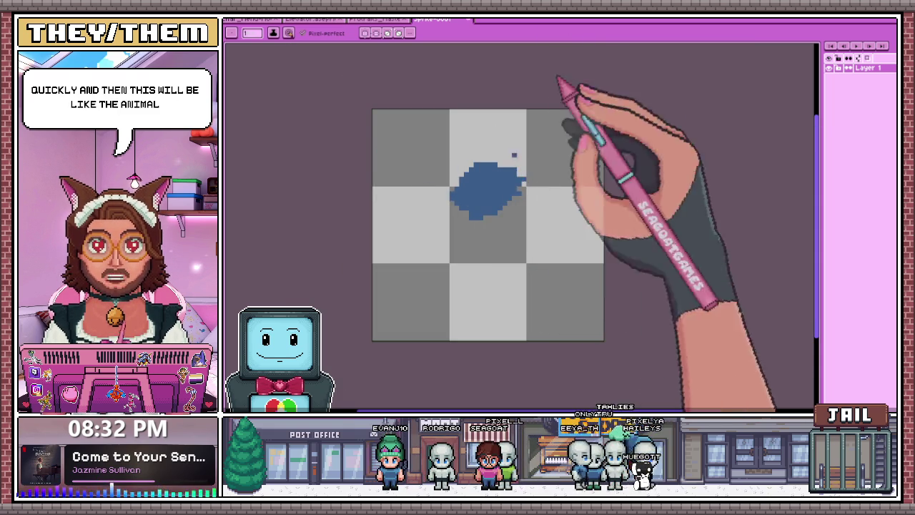
scroll(473, 214, up, 1)
mouse_move(470, 214)
mouse_down()
mouse_move(479, 254)
mouse_move(482, 240)
mouse_move(476, 251)
mouse_move(494, 255)
mouse_move(437, 355)
mouse_up()
drag(487, 276, 506, 341)
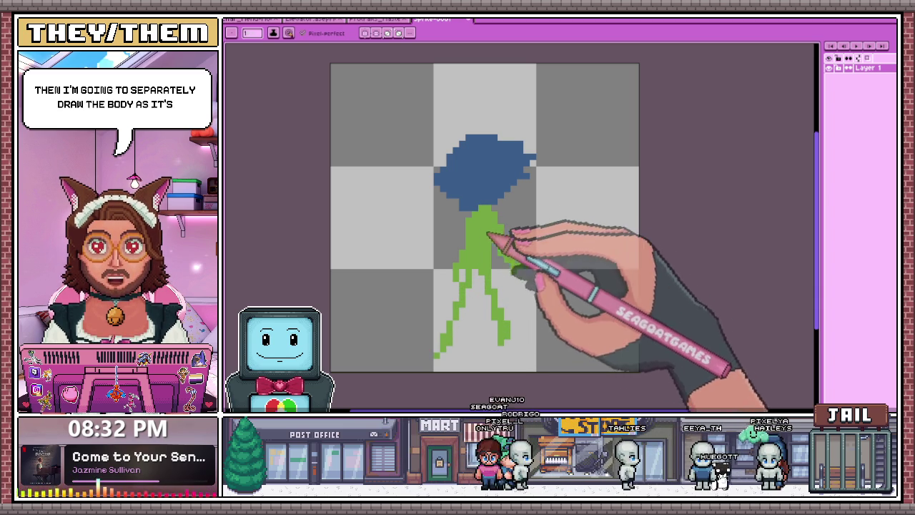
scroll(451, 211, down, 1)
drag(477, 232, 430, 271)
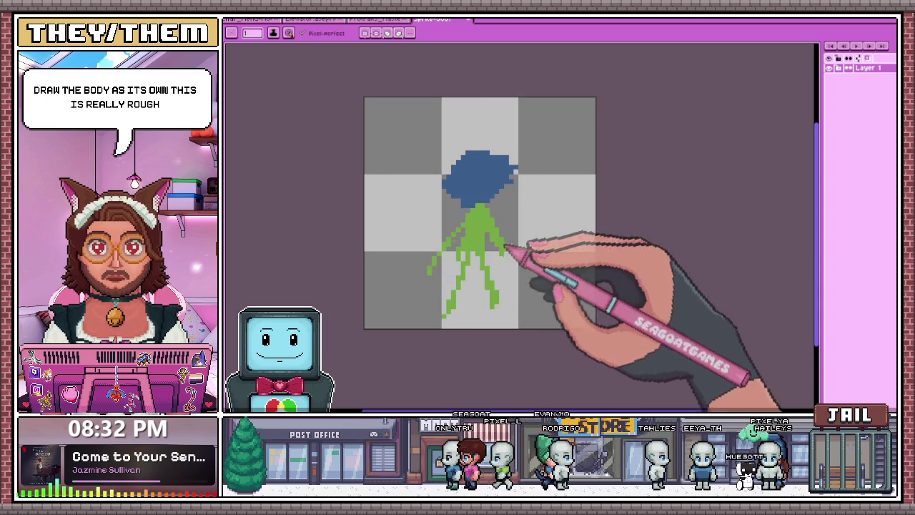
scroll(468, 137, up, 1)
click(354, 153)
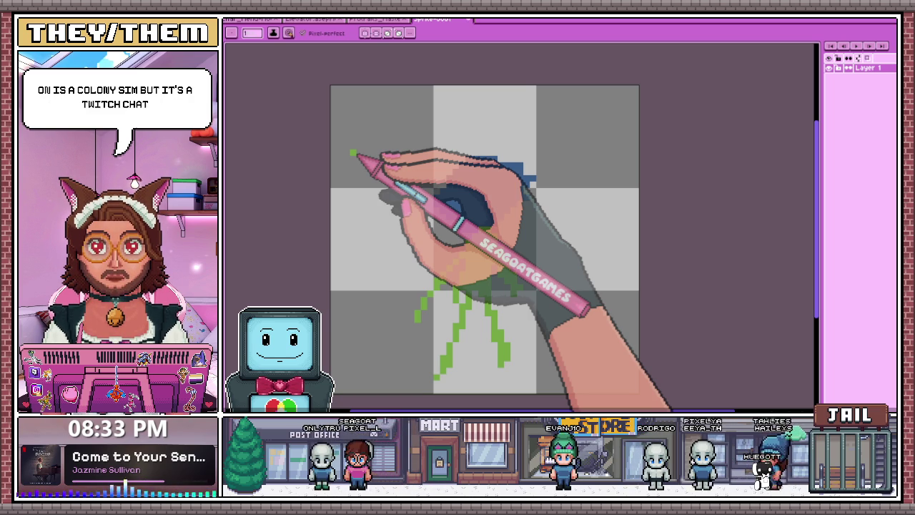
Switch to the animal portrait banner document and pick the single-pixel pencil
click(376, 19)
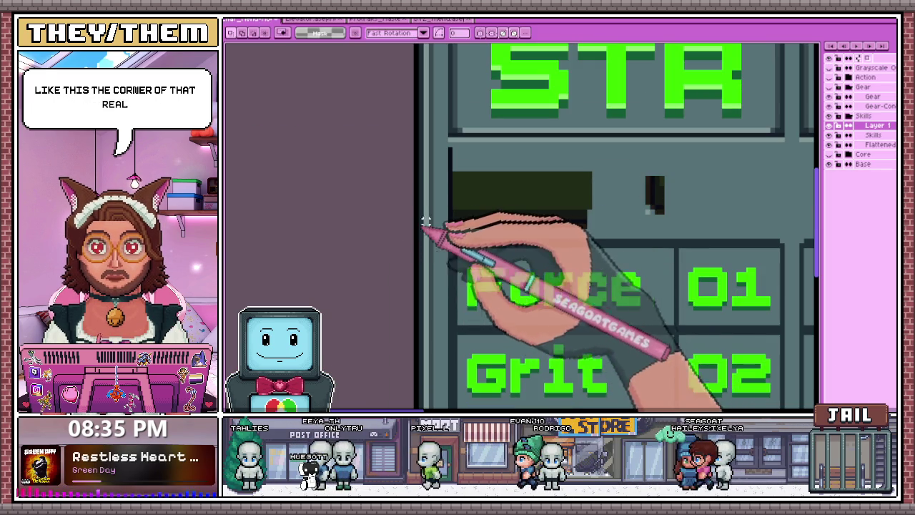
scroll(425, 214, up, 2)
key(b)
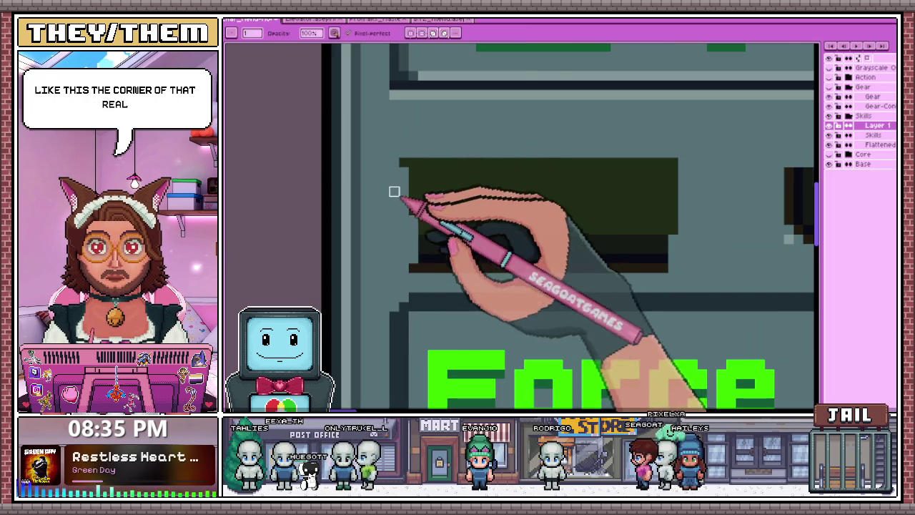
scroll(411, 190, down, 1)
key(m)
scroll(590, 207, up, 2)
scroll(643, 222, down, 2)
mouse_move(580, 155)
mouse_down()
mouse_move(622, 229)
mouse_move(428, 236)
mouse_up()
scroll(436, 233, up, 2)
scroll(436, 235, down, 1)
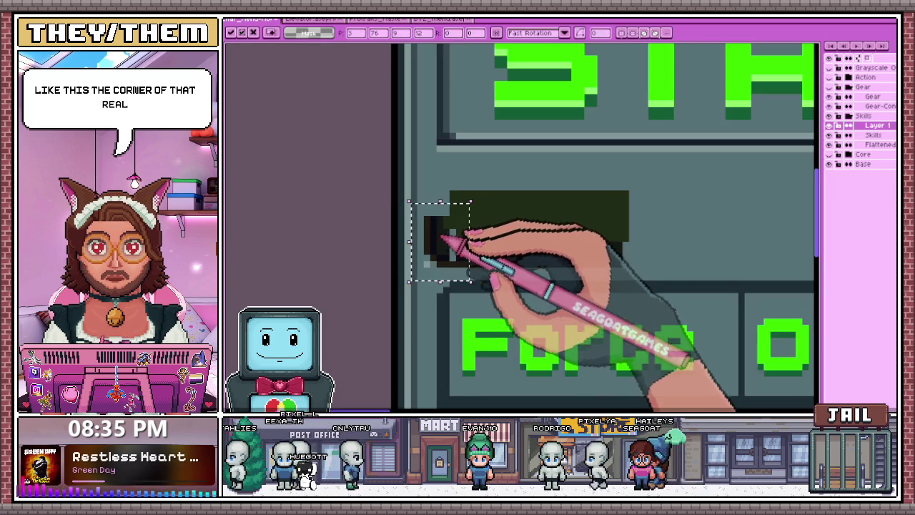
key(i)
scroll(450, 236, up, 2)
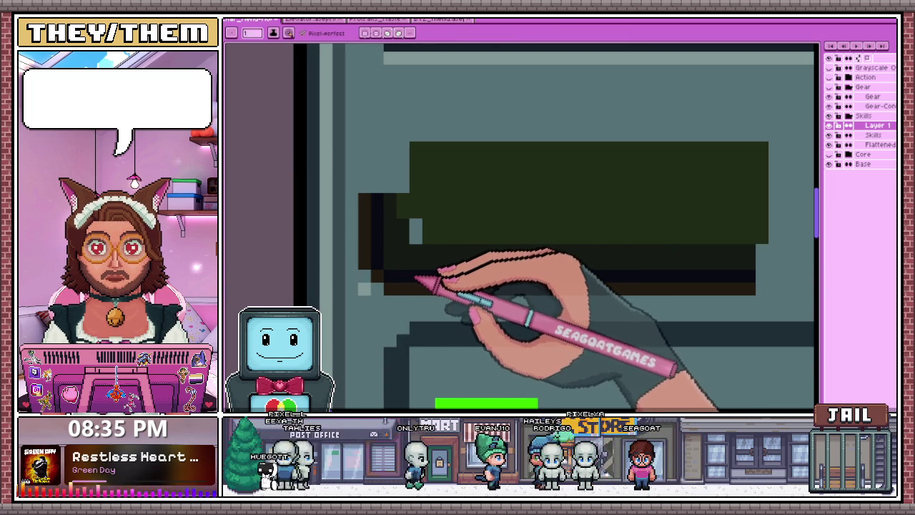
scroll(364, 289, down, 1)
key(b)
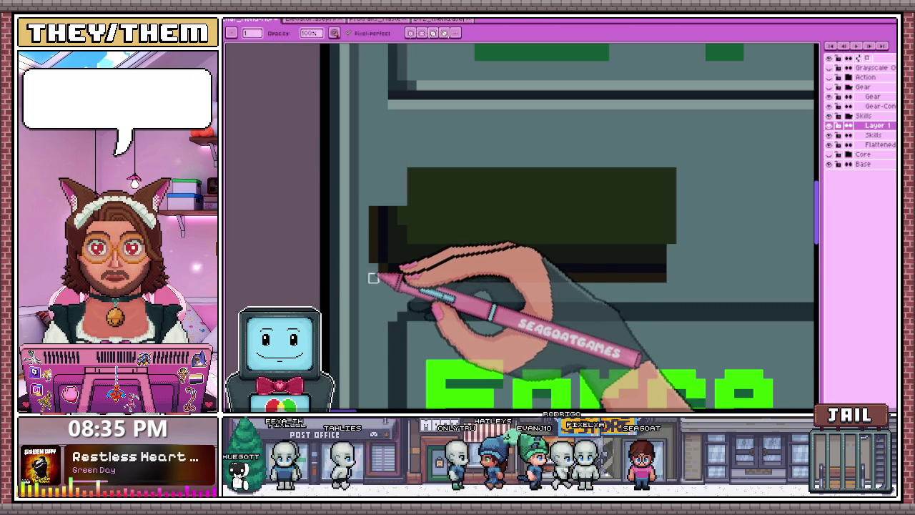
scroll(401, 264, down, 1)
scroll(374, 236, up, 1)
scroll(381, 230, down, 1)
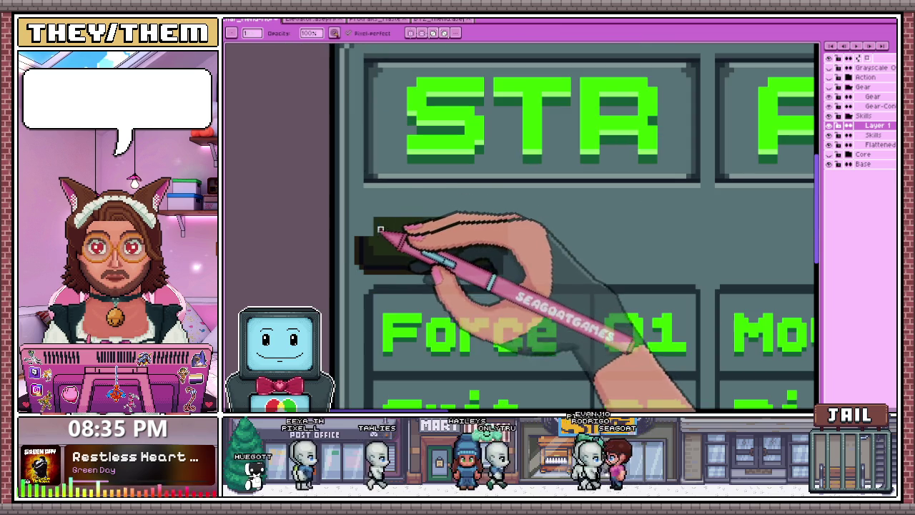
key(m)
drag(342, 210, 519, 276)
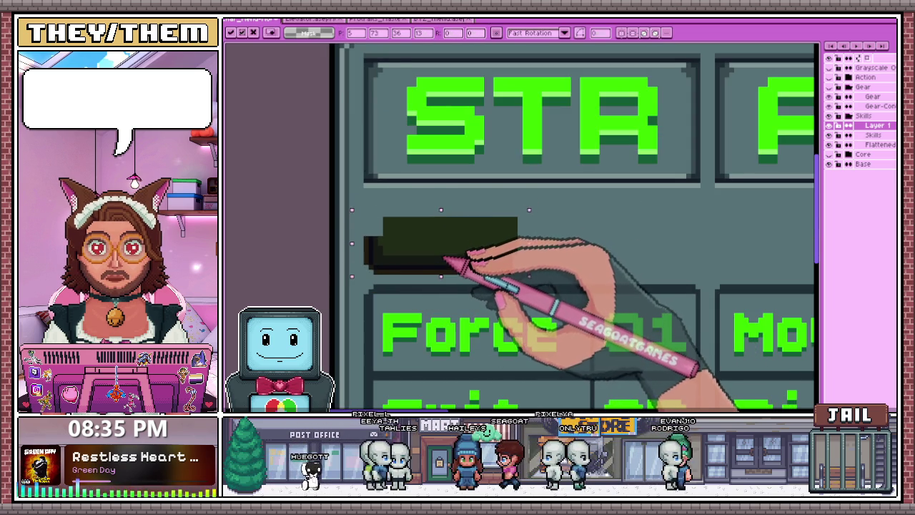
scroll(443, 256, down, 2)
scroll(422, 243, up, 1)
scroll(544, 241, up, 1)
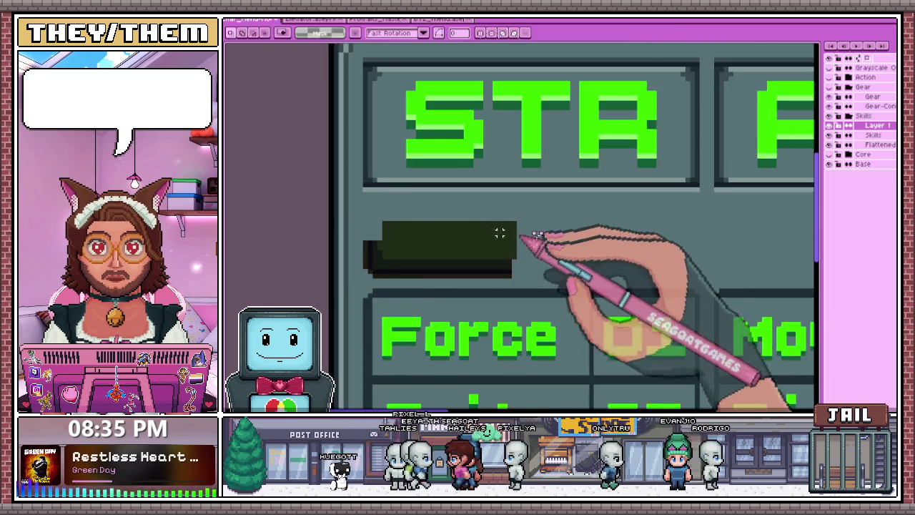
scroll(374, 259, up, 2)
scroll(389, 241, down, 2)
scroll(397, 227, up, 1)
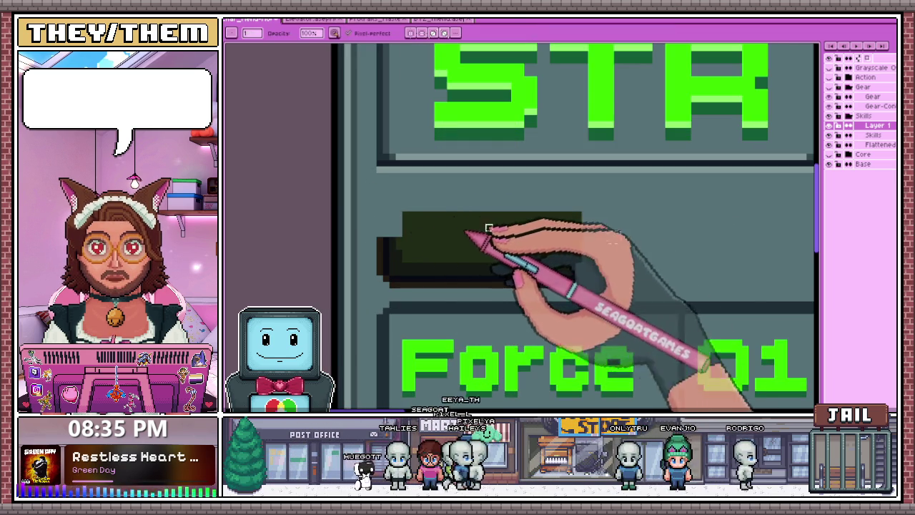
scroll(372, 232, down, 2)
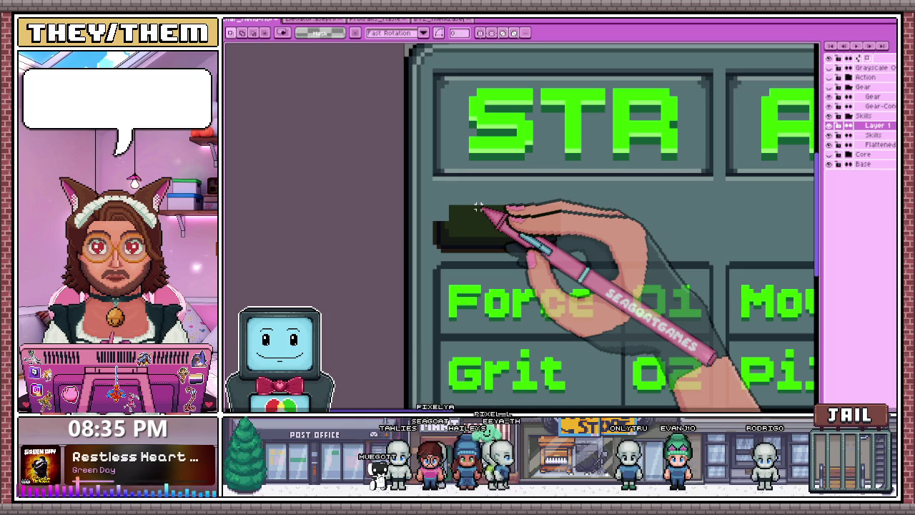
scroll(539, 234, up, 2)
key(b)
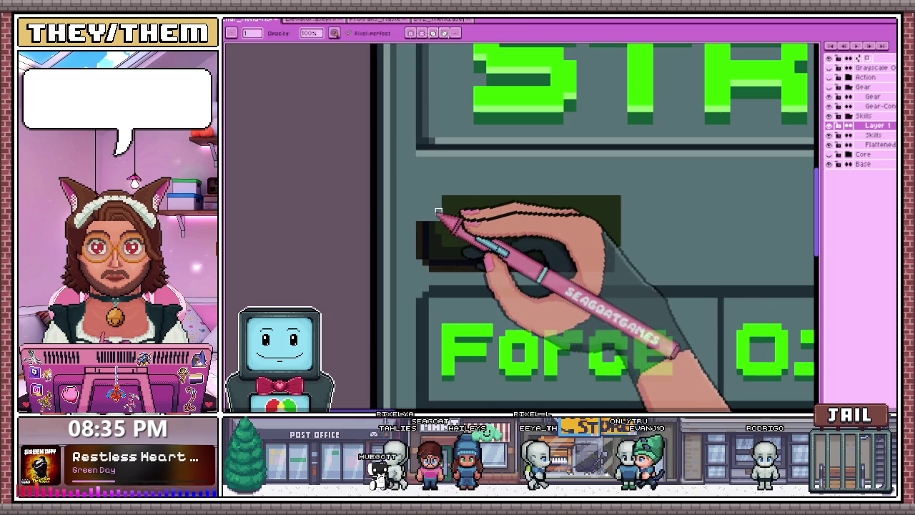
drag(443, 206, 619, 206)
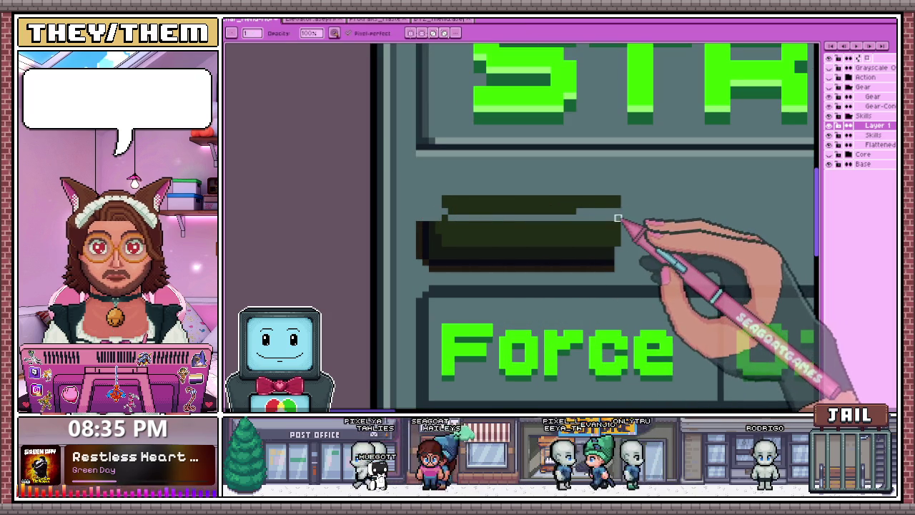
key(ctrl+z)
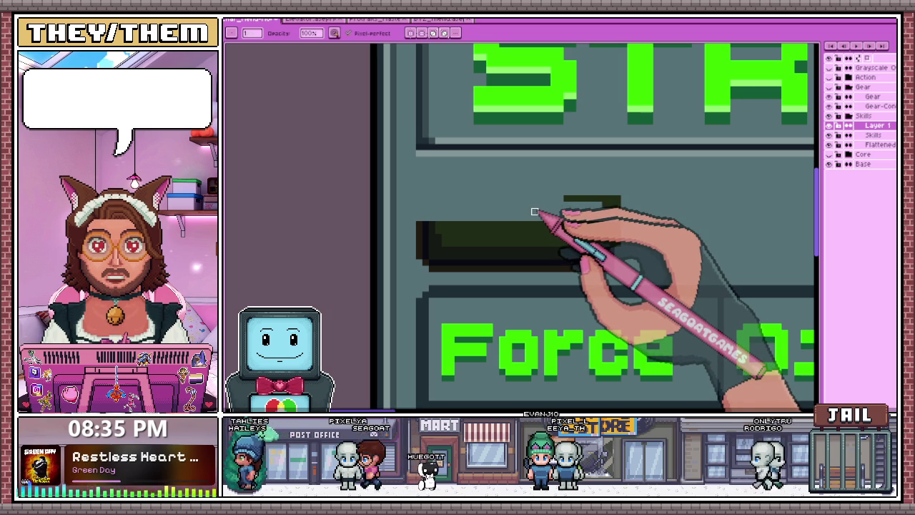
scroll(615, 200, up, 1)
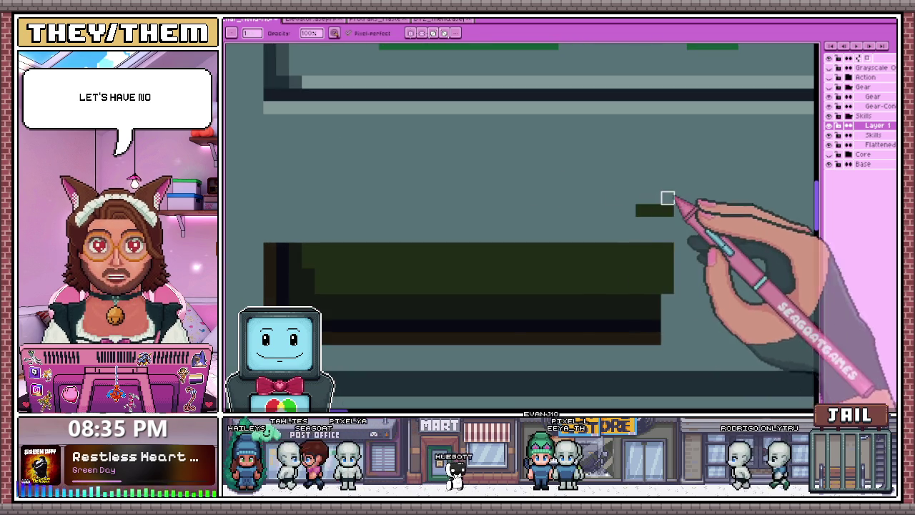
scroll(660, 226, up, 1)
scroll(522, 235, down, 2)
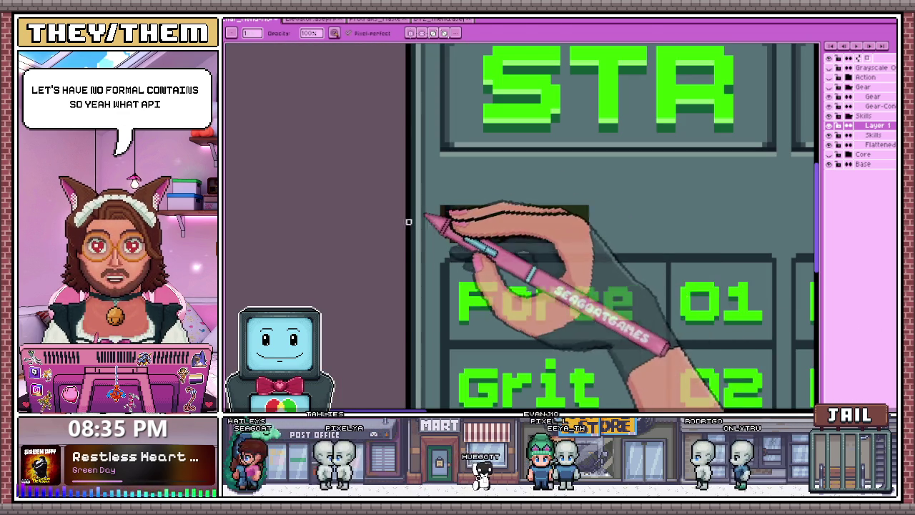
key(m)
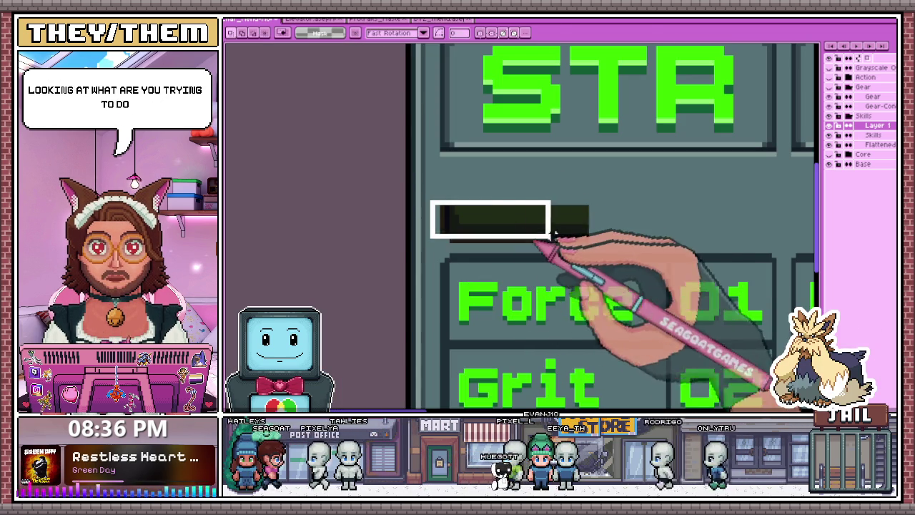
drag(428, 199, 605, 244)
click(572, 240)
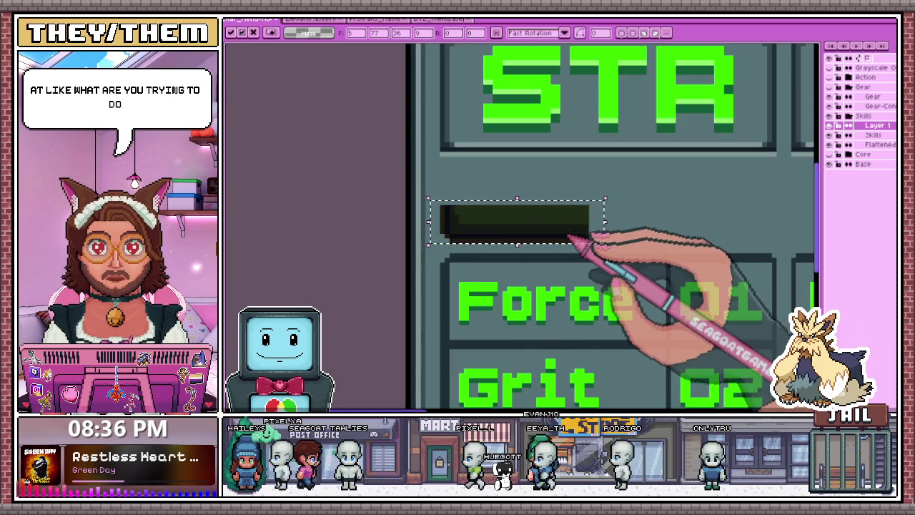
drag(605, 222, 736, 223)
scroll(681, 232, down, 1)
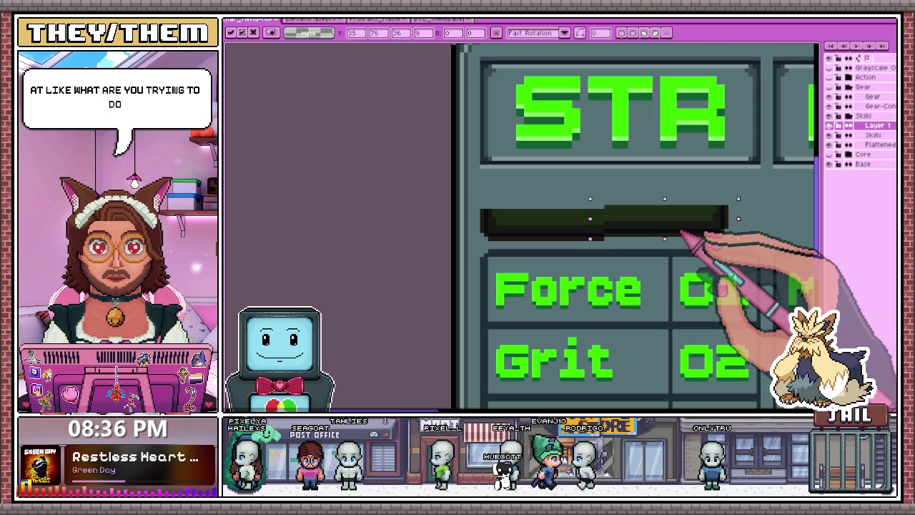
scroll(607, 229, down, 1)
scroll(658, 241, down, 1)
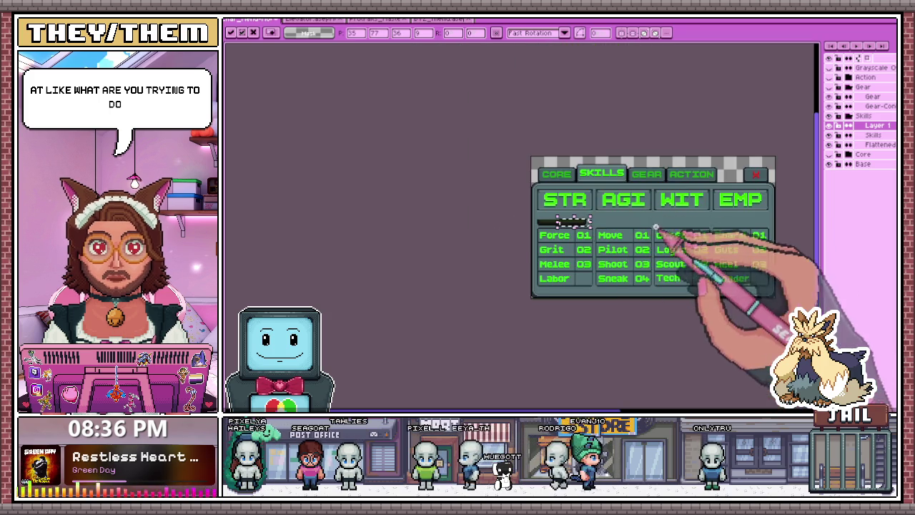
key(Return)
scroll(548, 218, up, 1)
scroll(382, 216, up, 1)
mouse_move(377, 208)
mouse_down()
mouse_move(635, 254)
mouse_move(619, 246)
mouse_up()
scroll(616, 243, up, 1)
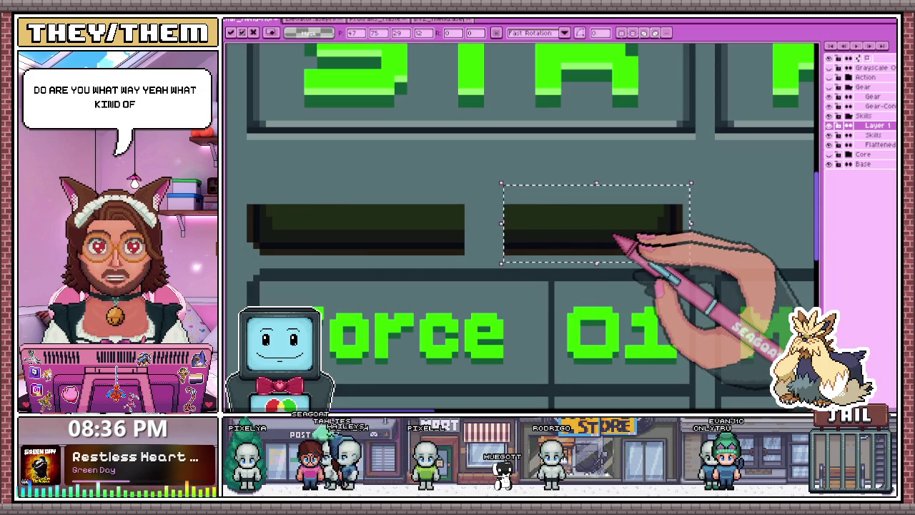
key(ctrl+d)
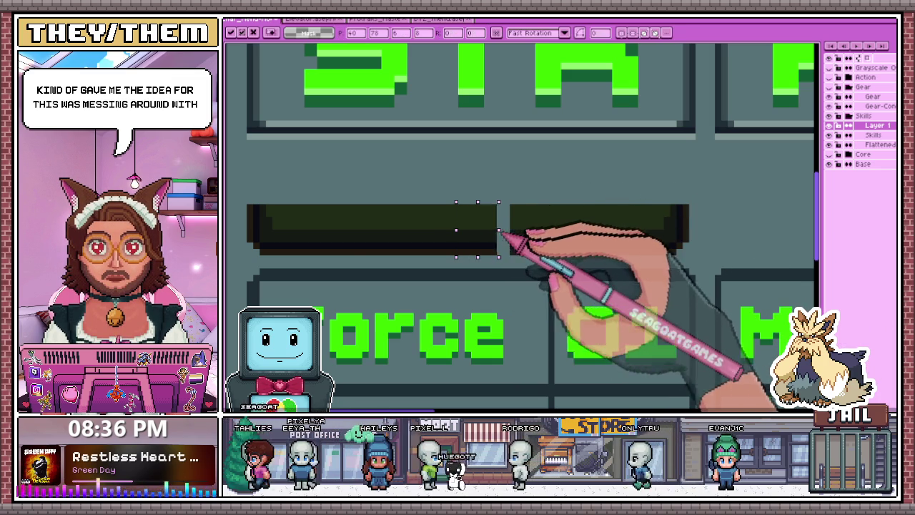
scroll(461, 229, down, 1)
scroll(495, 249, down, 1)
scroll(329, 180, down, 1)
scroll(368, 179, up, 2)
scroll(384, 191, up, 2)
scroll(389, 215, down, 1)
scroll(400, 293, up, 1)
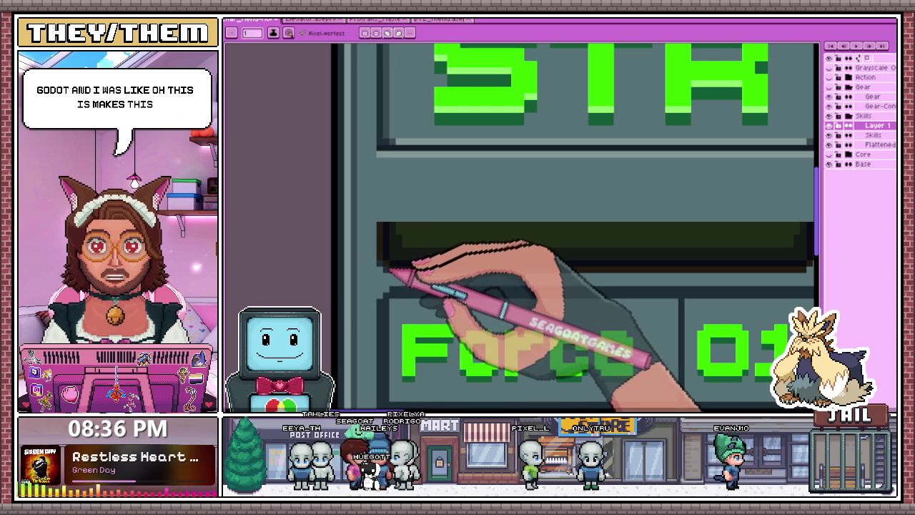
scroll(667, 271, up, 1)
click(668, 279)
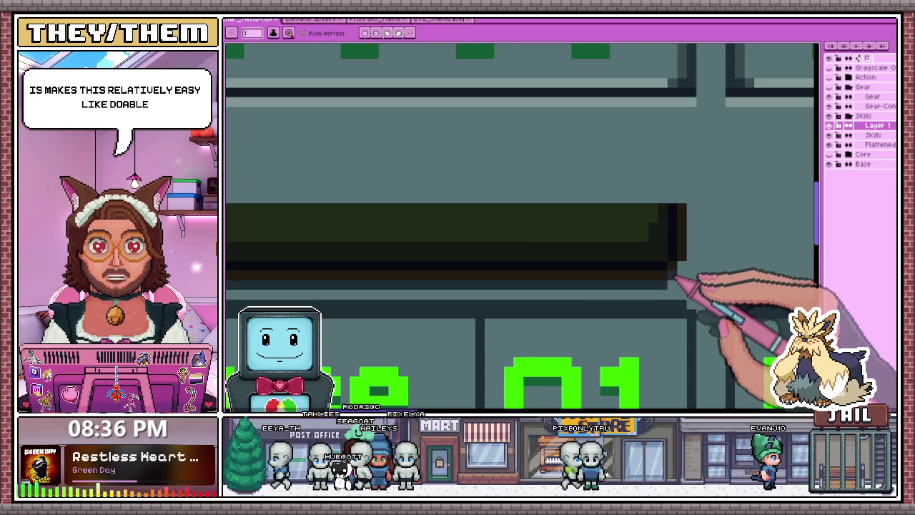
scroll(697, 239, down, 1)
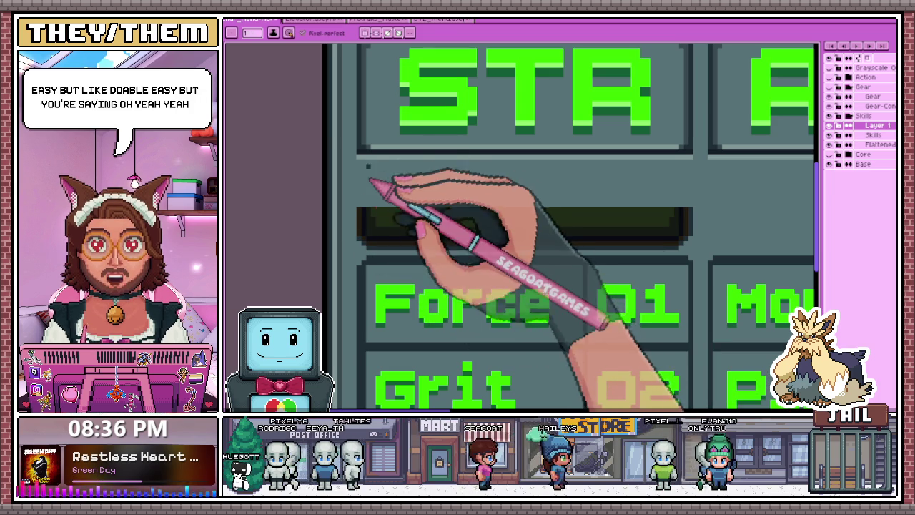
key(i)
scroll(361, 246, up, 2)
key(b)
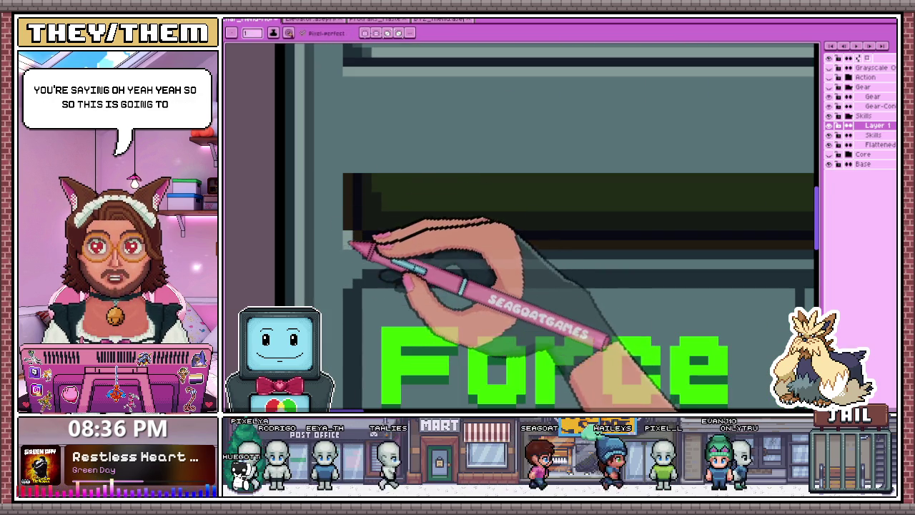
scroll(378, 262, down, 1)
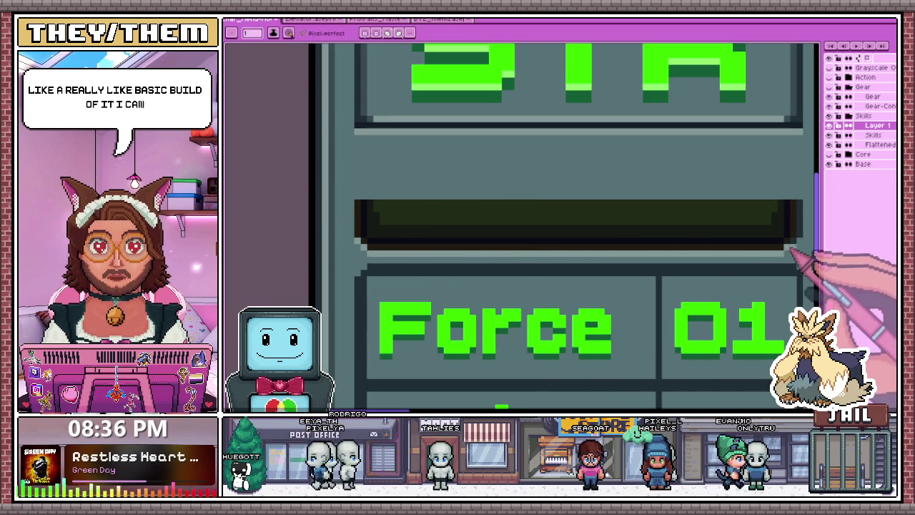
scroll(730, 252, down, 2)
scroll(609, 247, up, 3)
scroll(714, 279, up, 2)
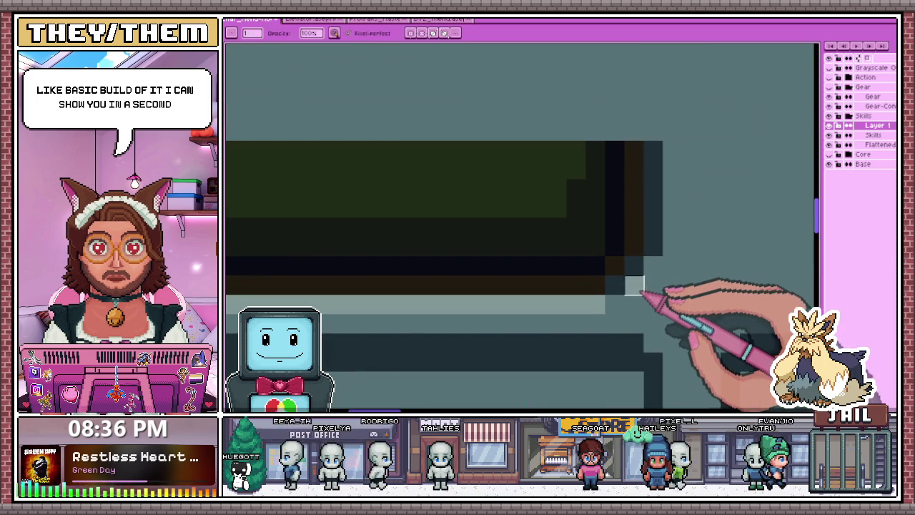
scroll(658, 164, down, 3)
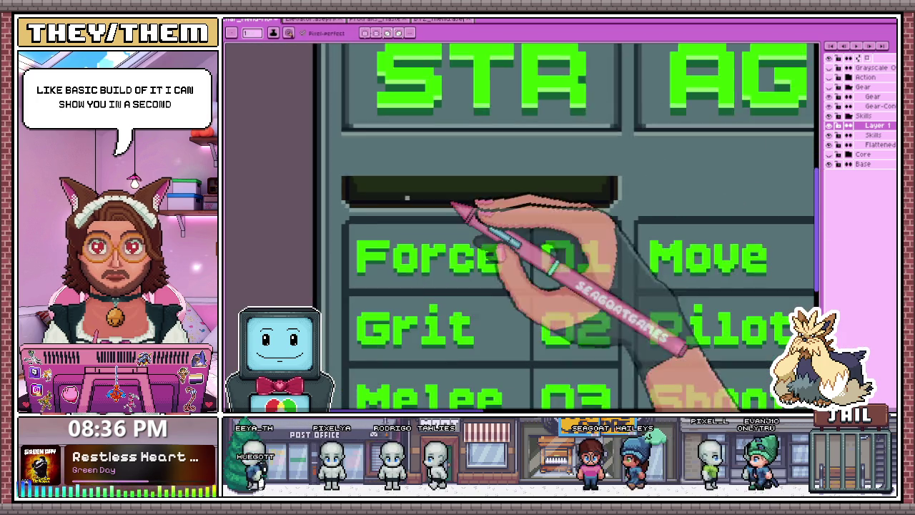
scroll(337, 206, up, 3)
scroll(369, 172, down, 3)
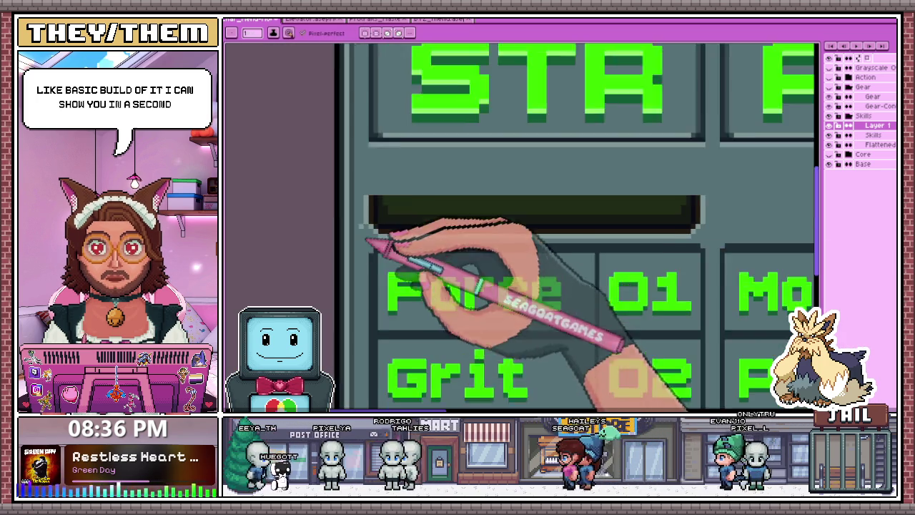
scroll(372, 236, down, 1)
scroll(450, 200, down, 2)
scroll(479, 243, down, 2)
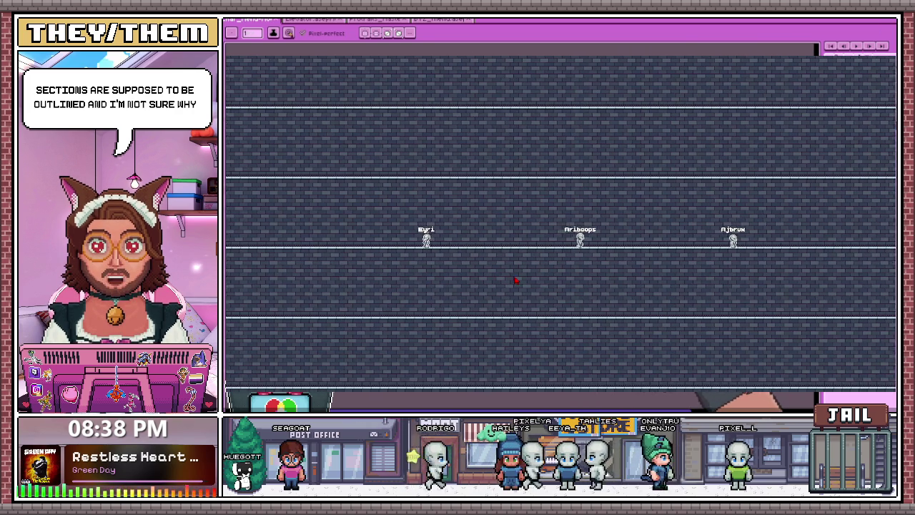
Zoom the running game view in and back out with the mouse wheel
scroll(514, 281, up, 3)
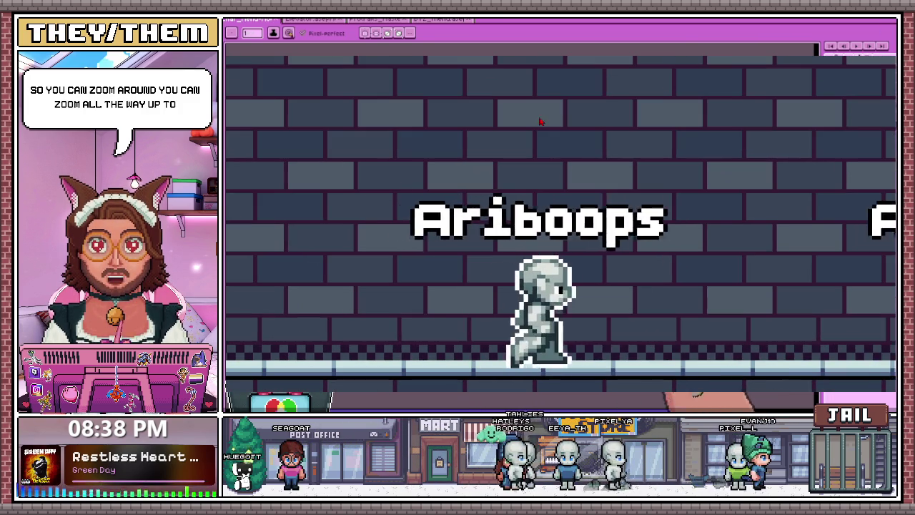
scroll(629, 188, down, 1)
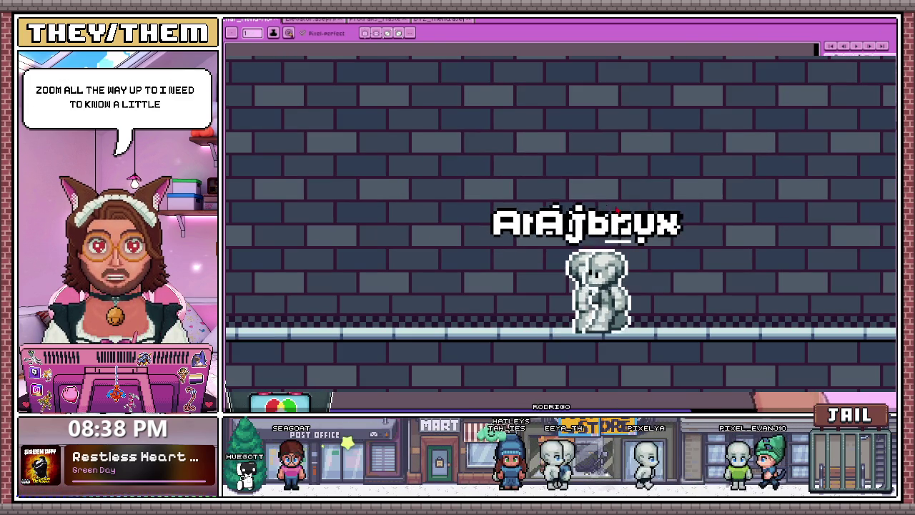
scroll(668, 205, down, 1)
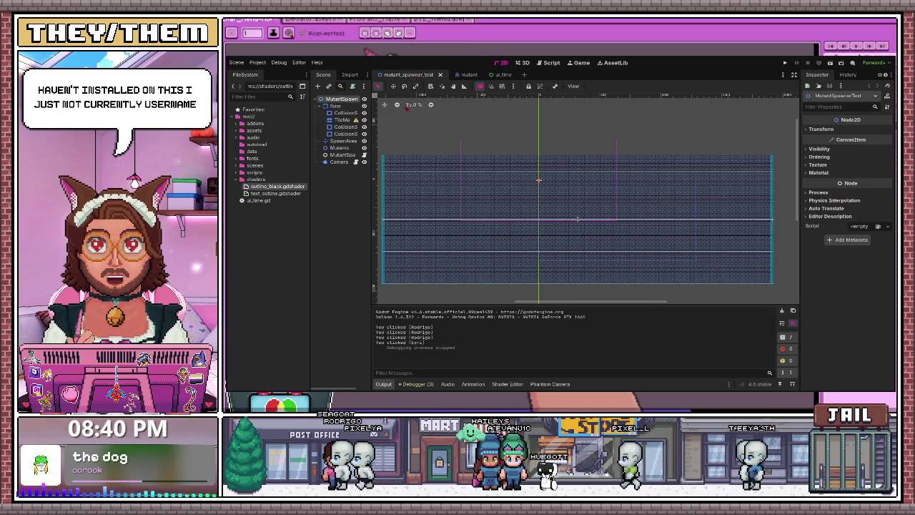
Hide the Camera node, add a PhantomCamera2D under MutantSpawner, and save the scene
click(335, 216)
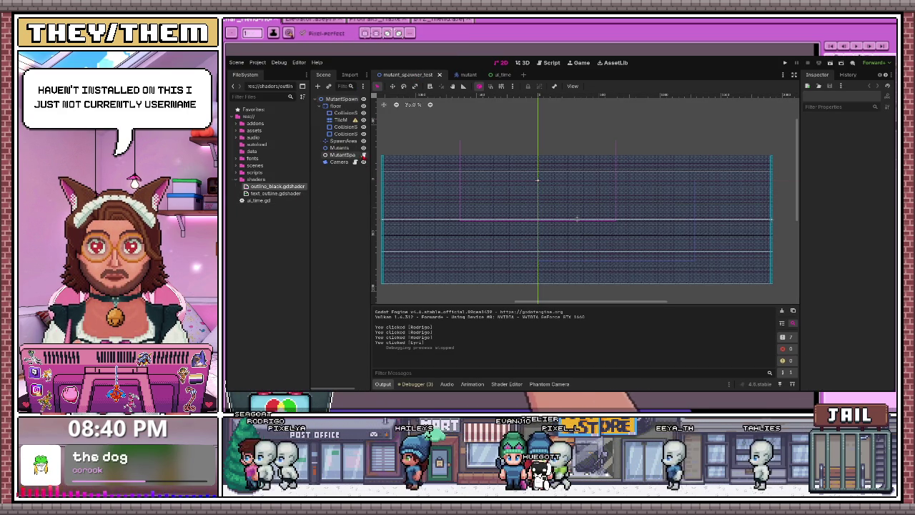
click(363, 161)
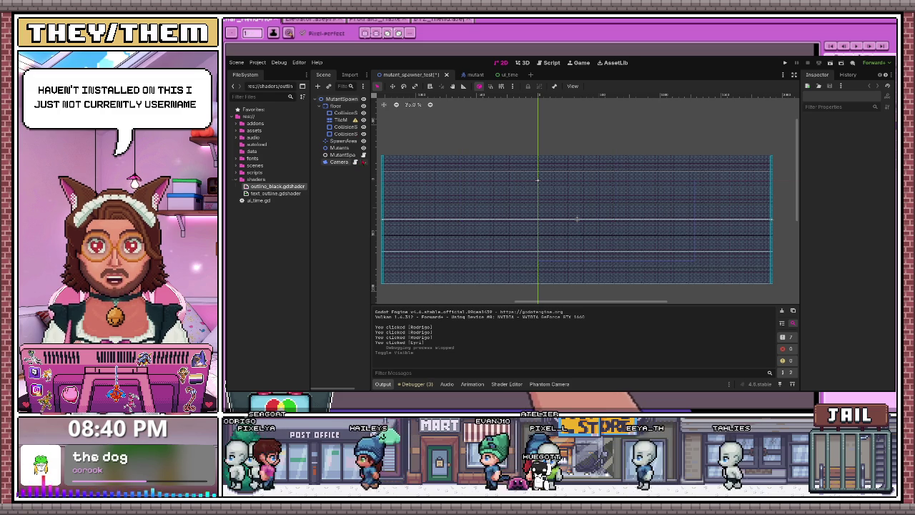
click(342, 99)
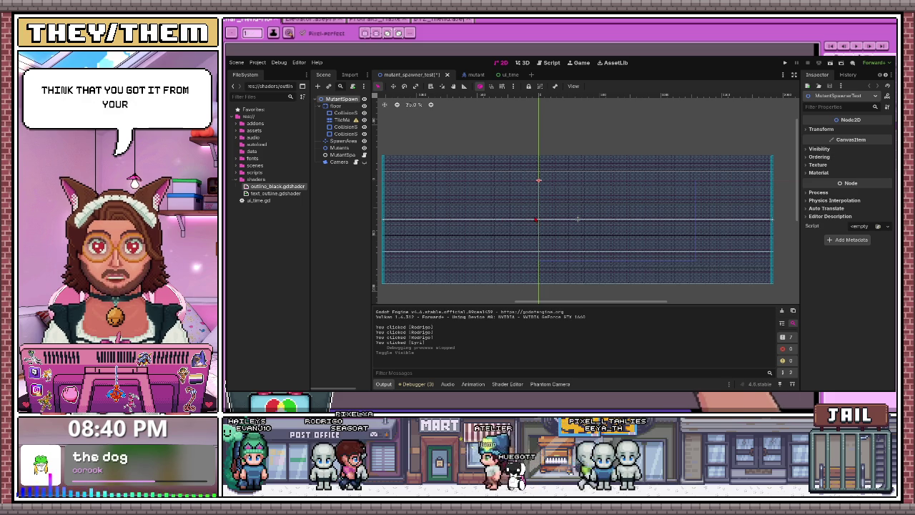
key(Return)
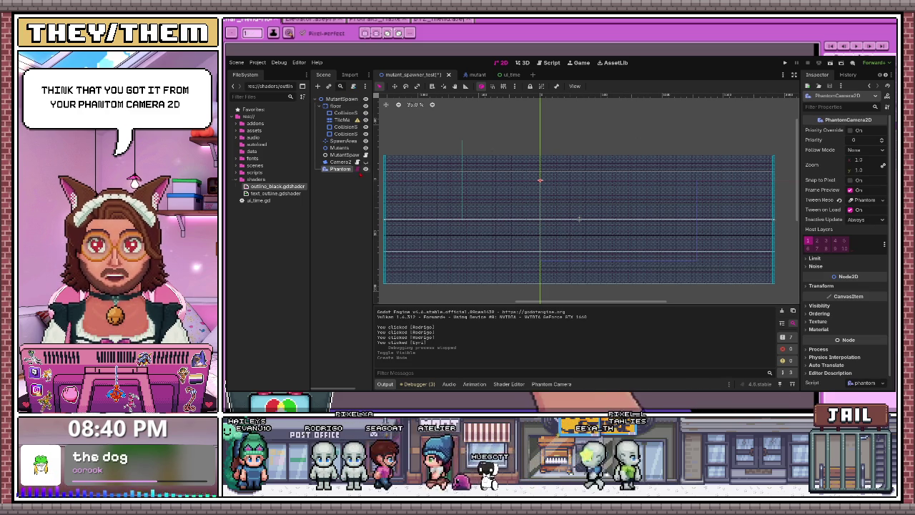
key(ctrl+s)
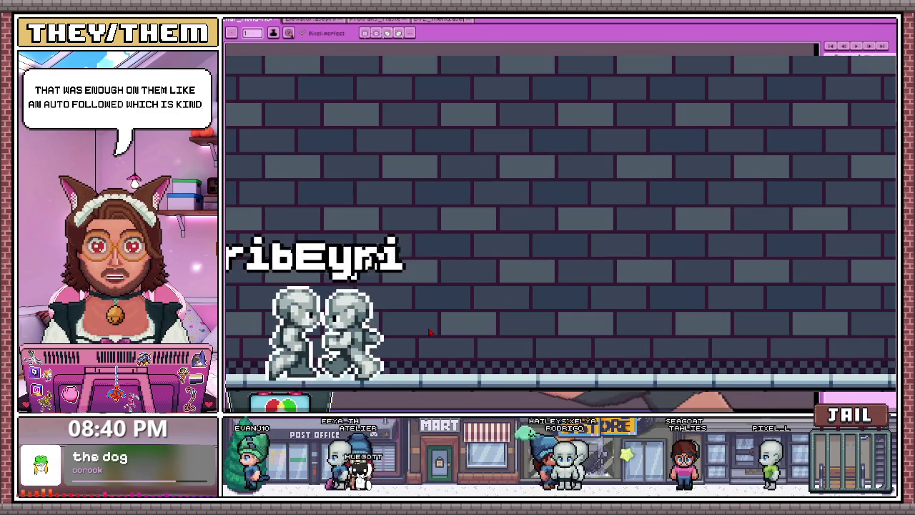
Stop the game and move the PhantomCamera2D node beside the Camera node
key(F8)
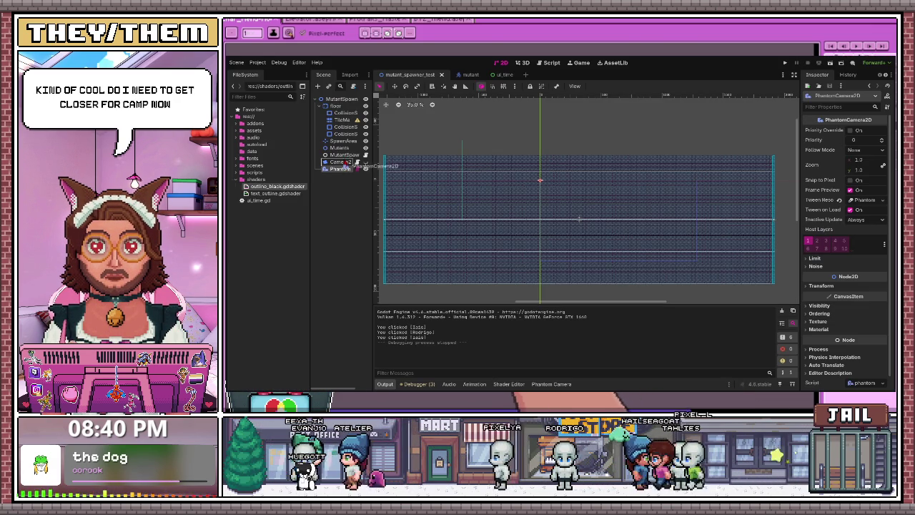
drag(349, 108, 357, 164)
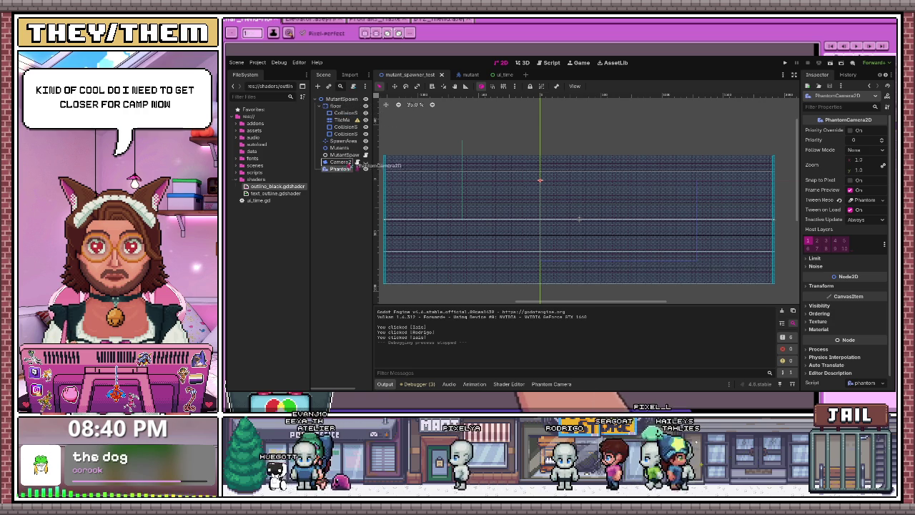
drag(357, 157, 358, 157)
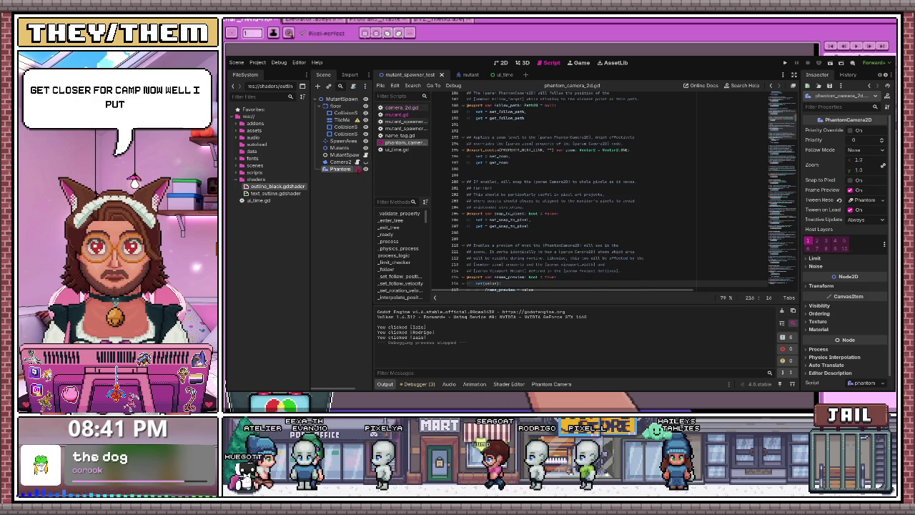
Open the phantom_camera_2d.gd script and read through its code
key(ctrl+F3)
scroll(549, 231, down, 5)
scroll(550, 189, down, 5)
scroll(549, 189, down, 5)
scroll(549, 189, down, 5)
scroll(549, 189, down, 5)
scroll(549, 189, up, 3)
scroll(549, 189, up, 3)
scroll(547, 231, up, 5)
scroll(546, 231, up, 5)
scroll(547, 231, up, 5)
scroll(547, 231, up, 5)
scroll(545, 230, up, 10)
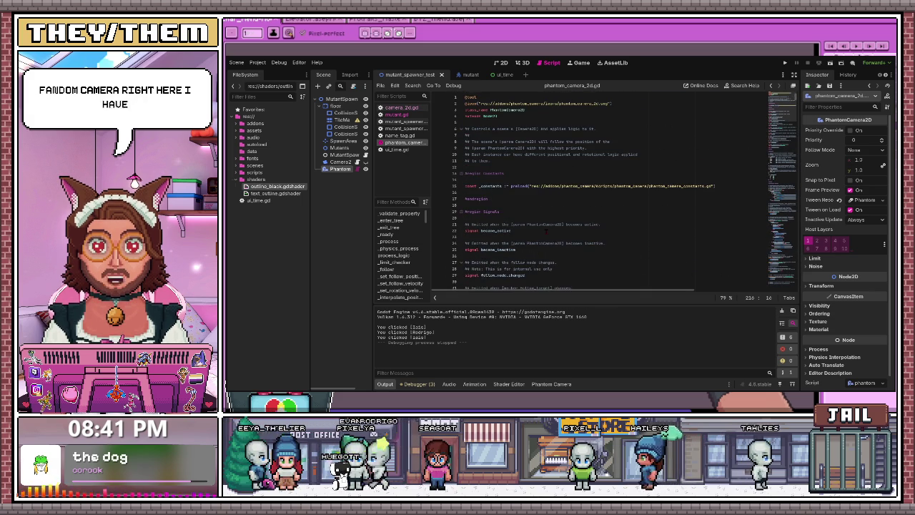
scroll(545, 231, down, 7)
scroll(546, 231, down, 7)
scroll(545, 231, down, 7)
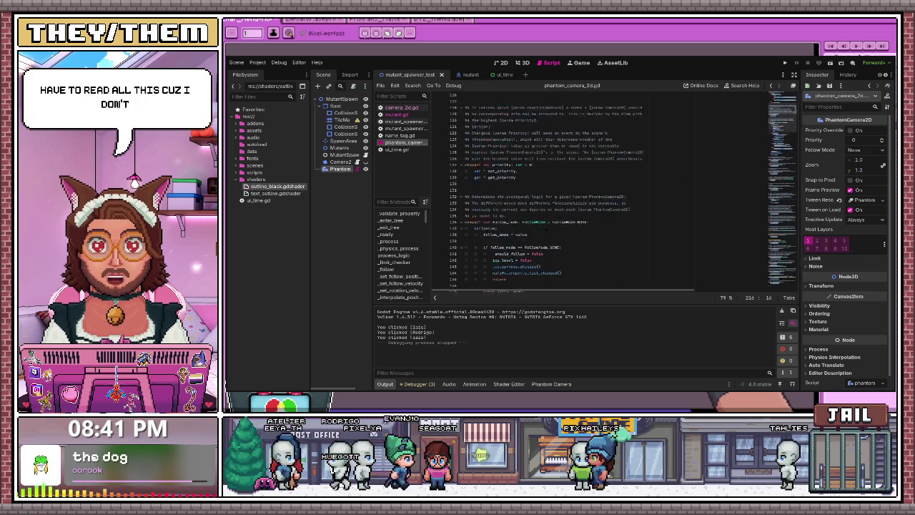
scroll(546, 231, down, 7)
Compare against camera_2d.gd, then return to phantom_camera_2d.gd's camera-limit code
click(401, 108)
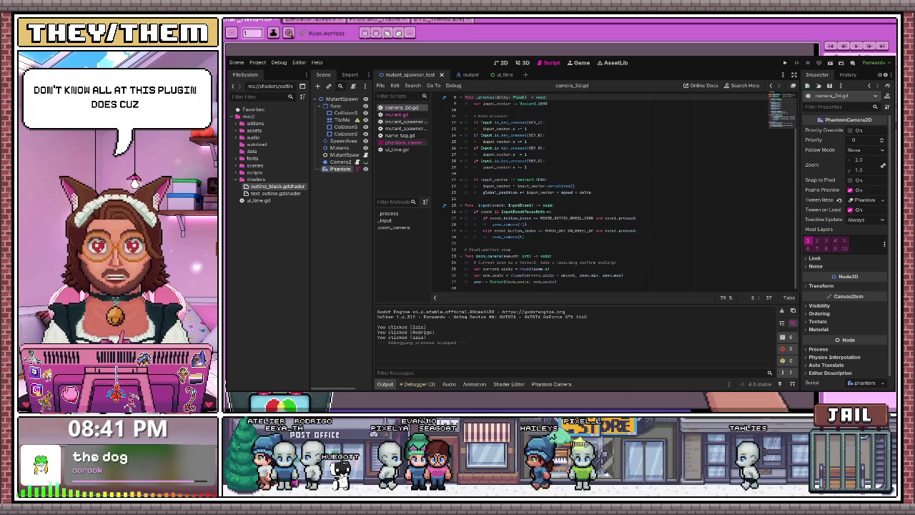
scroll(545, 231, down, 3)
scroll(545, 230, up, 3)
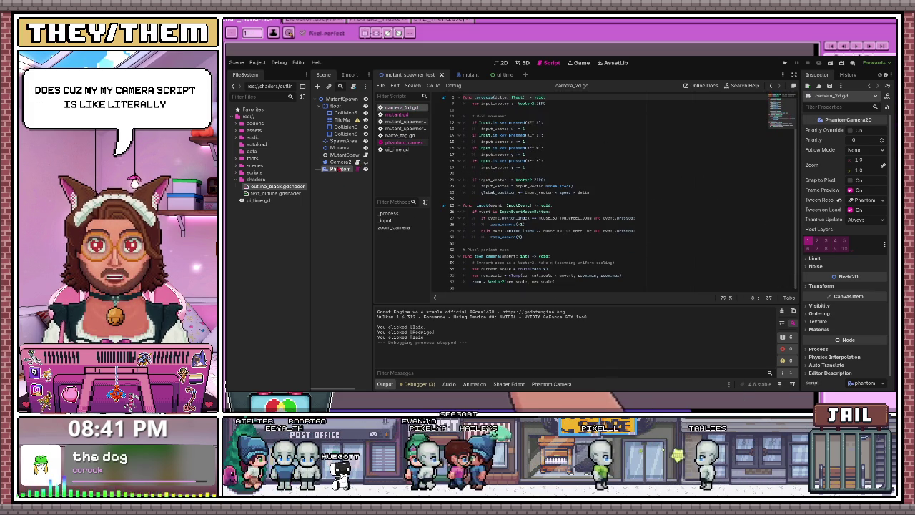
click(401, 142)
scroll(545, 231, down, 5)
scroll(546, 231, down, 5)
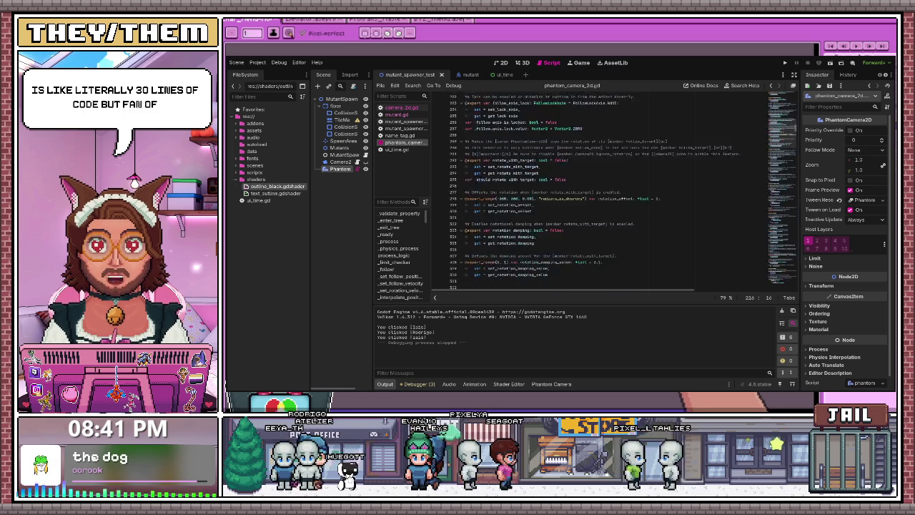
scroll(545, 230, down, 5)
scroll(546, 231, down, 5)
scroll(546, 231, down, 3)
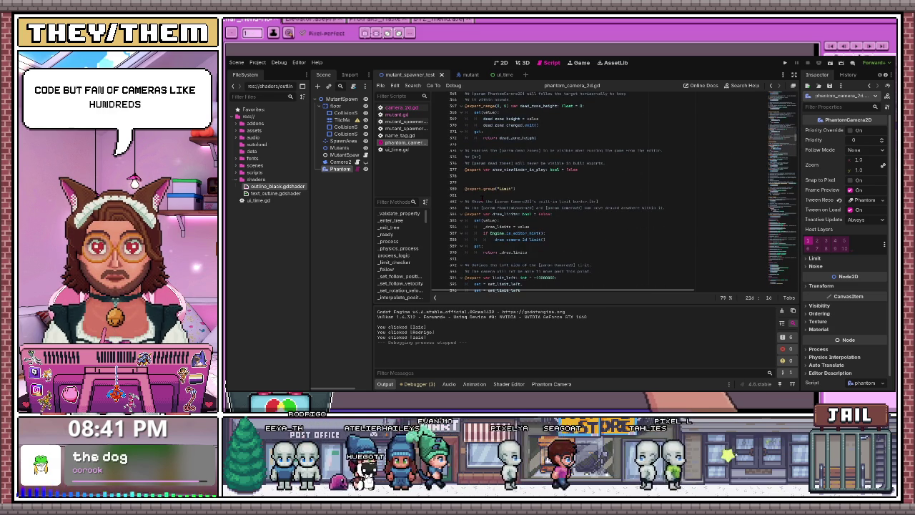
scroll(545, 231, down, 2)
scroll(545, 231, down, 2)
scroll(546, 231, down, 2)
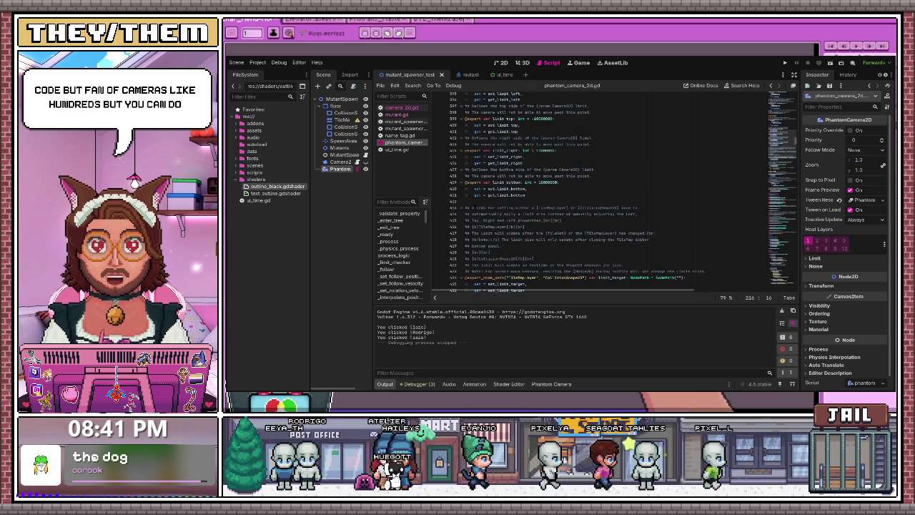
scroll(545, 230, down, 1)
scroll(546, 230, down, 1)
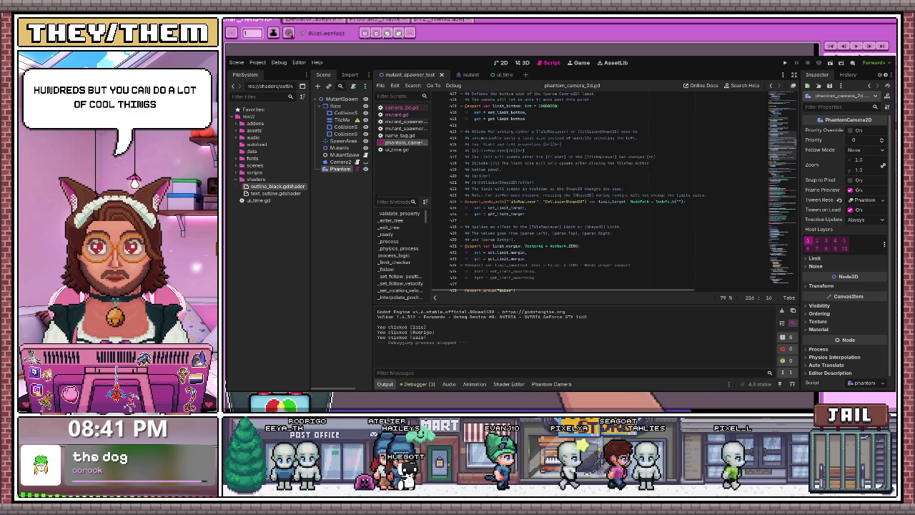
click(339, 162)
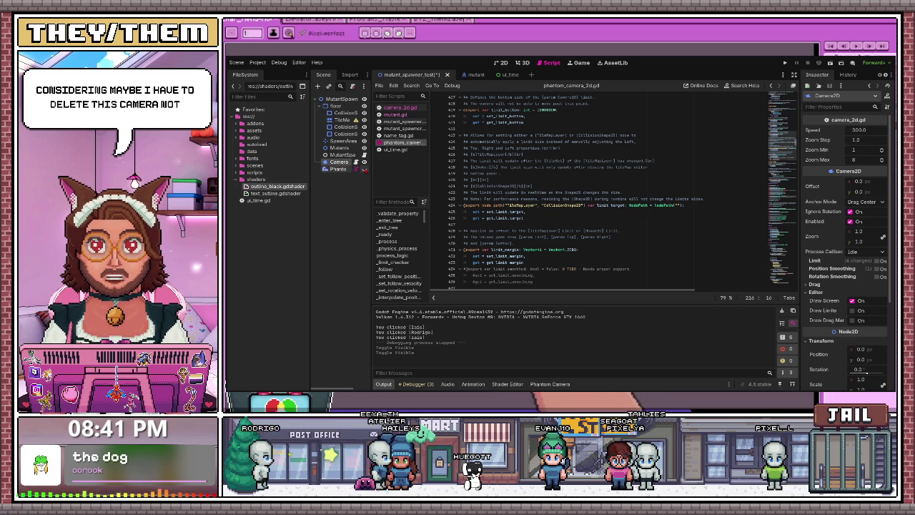
Copy the Camera node and paste it under the Mutant node in the mutant scene
click(337, 169)
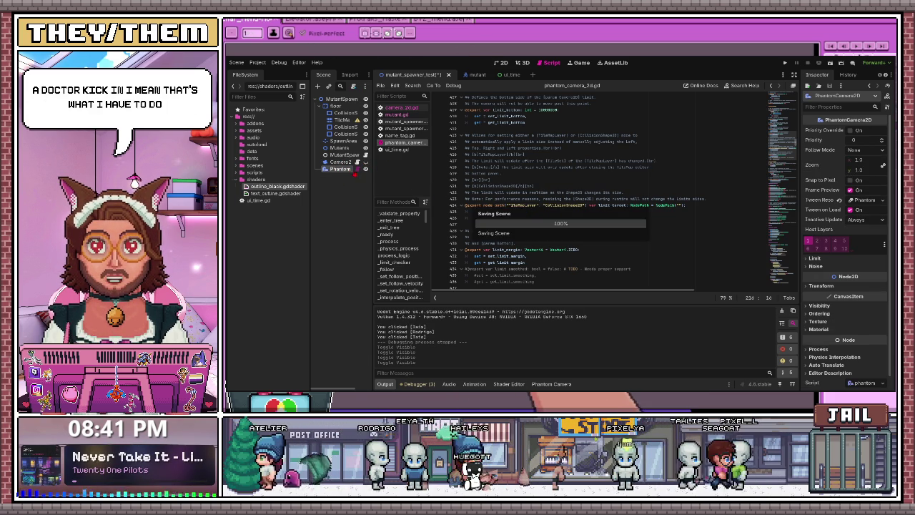
key(Up)
key(ctrl+c)
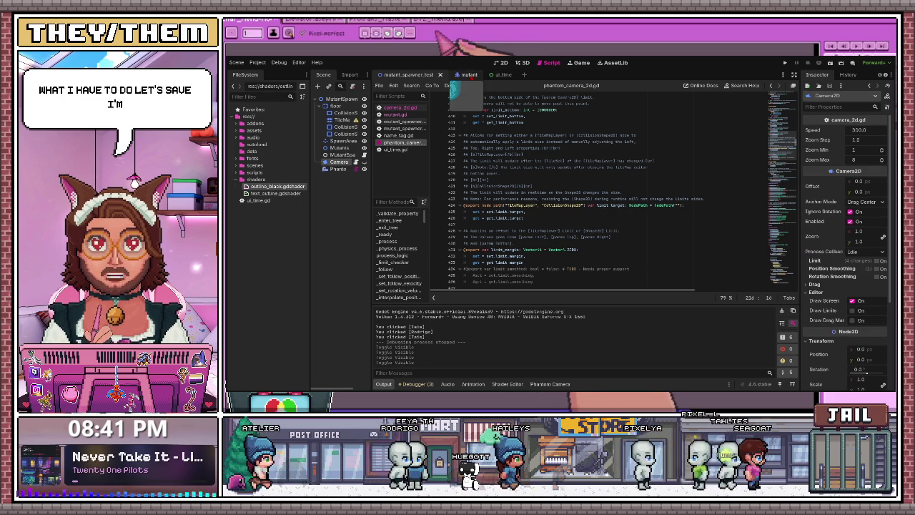
click(469, 74)
key(ctrl+v)
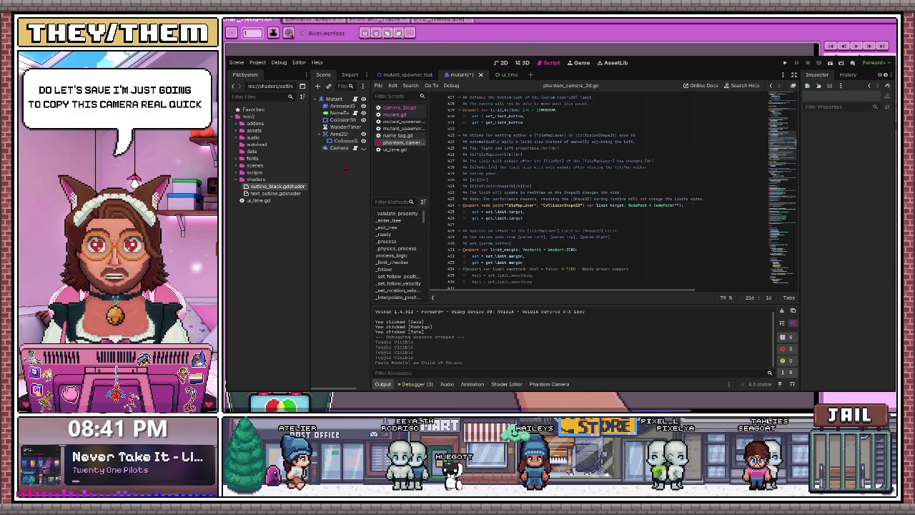
Delete the old Camera from mutant_spawner_test and save that scene
click(406, 74)
click(339, 161)
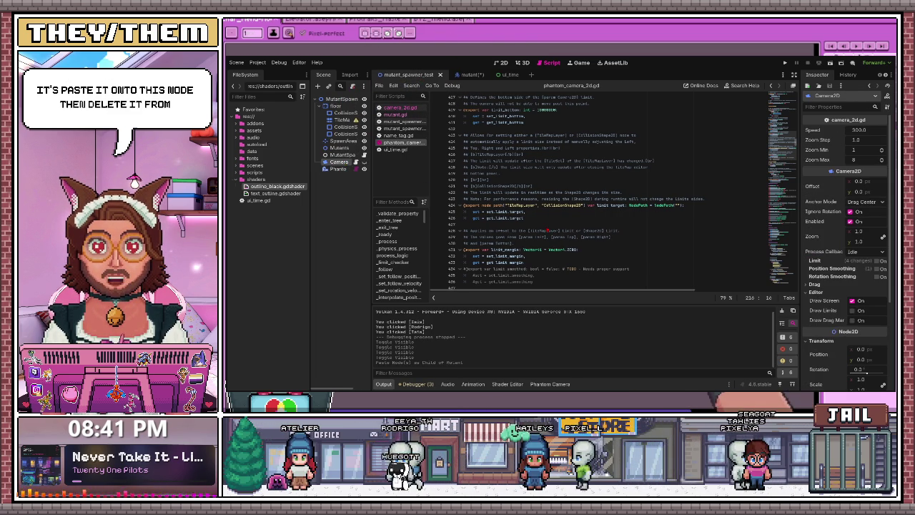
key(Delete)
key(ctrl+s)
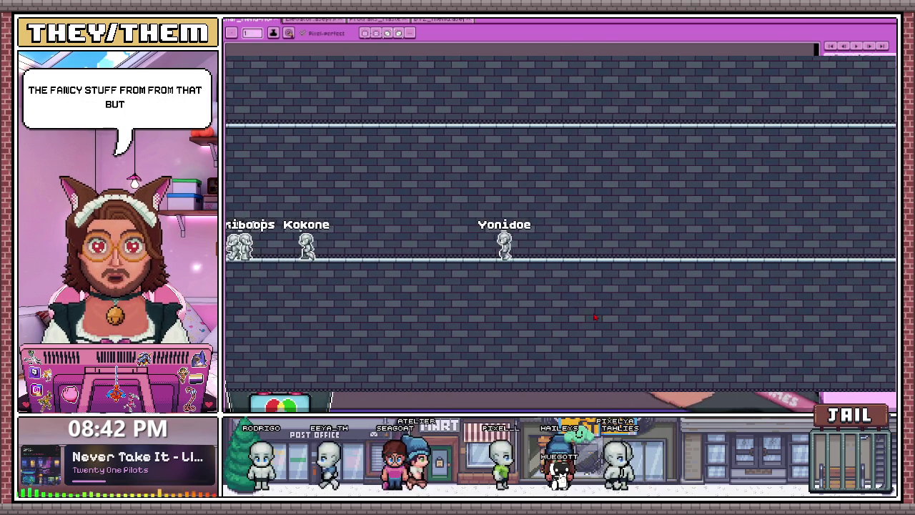
Stop the running game and relaunch the project with F5
click(804, 49)
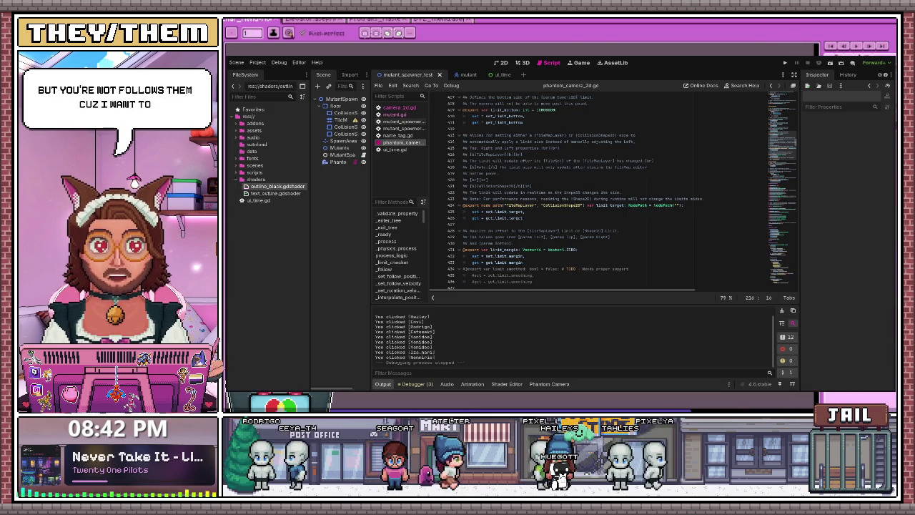
key(F5)
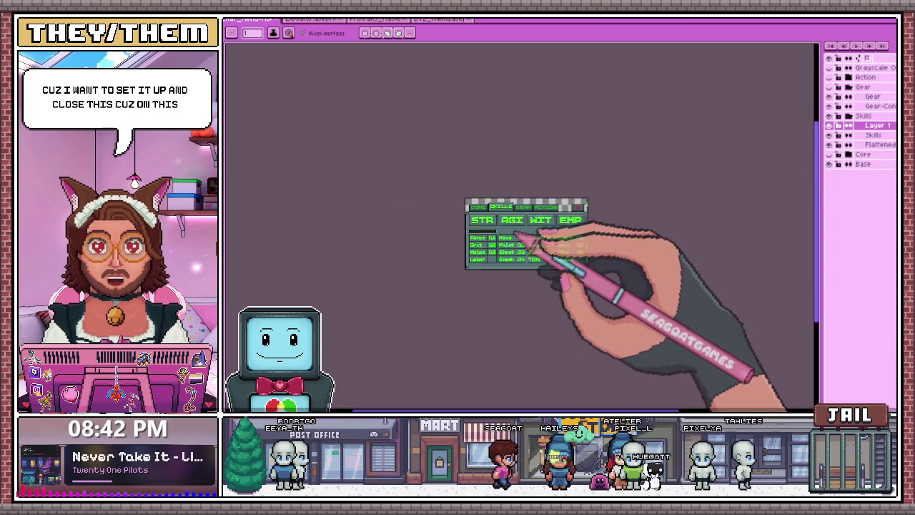
Hide the Skills layer, preview the Core layer, then hide Core as well
scroll(543, 257, up, 1)
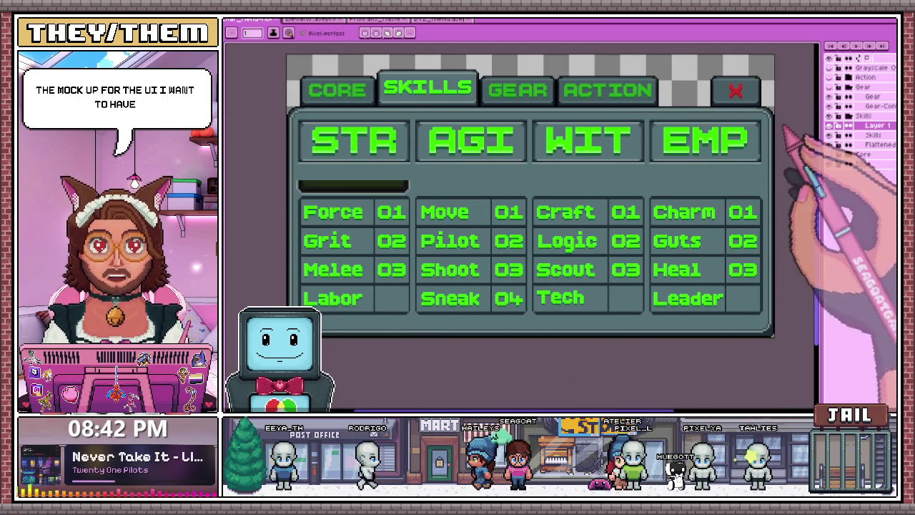
click(839, 117)
click(830, 154)
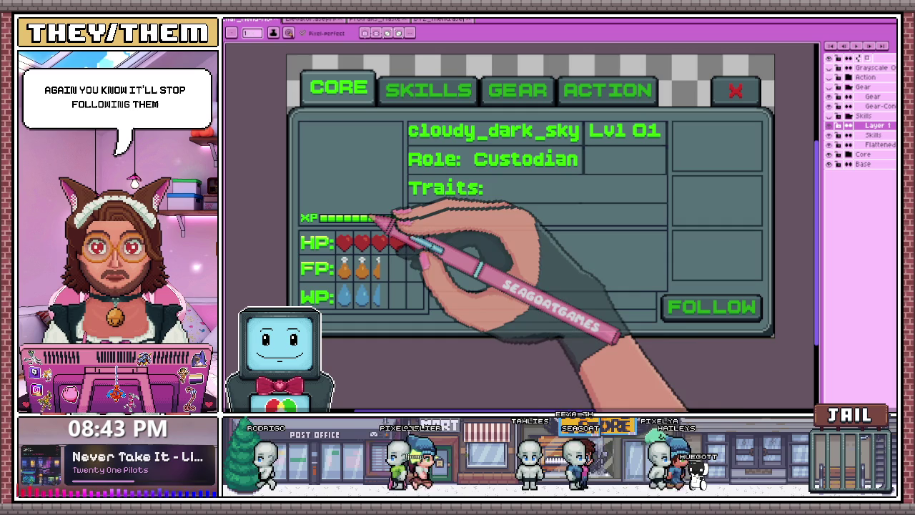
scroll(444, 254, down, 1)
scroll(615, 197, up, 1)
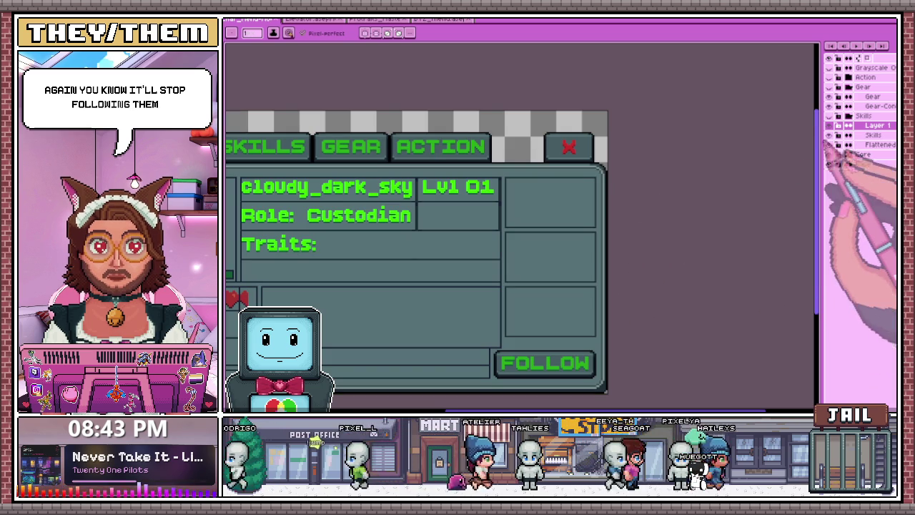
click(829, 145)
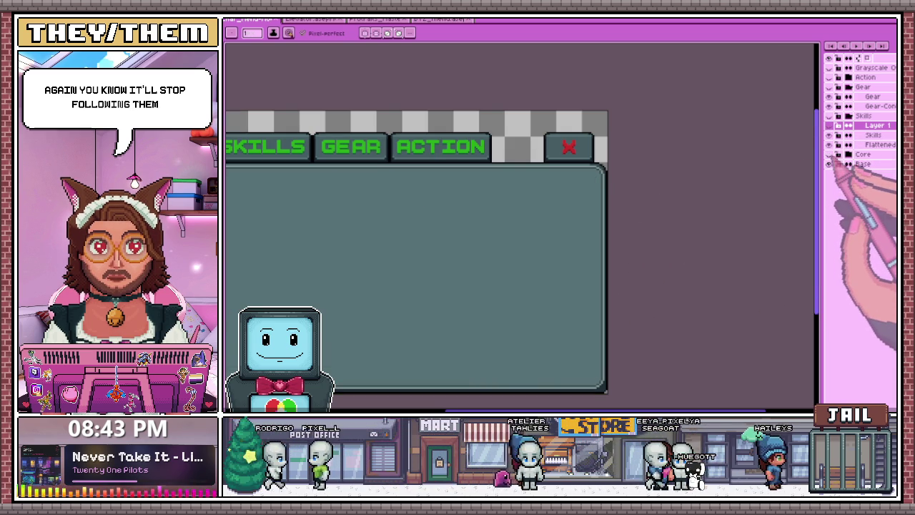
Make the Skills layer and Layer 1 visible again, restoring the dark STR bar
click(829, 145)
scroll(621, 214, down, 2)
scroll(572, 227, up, 3)
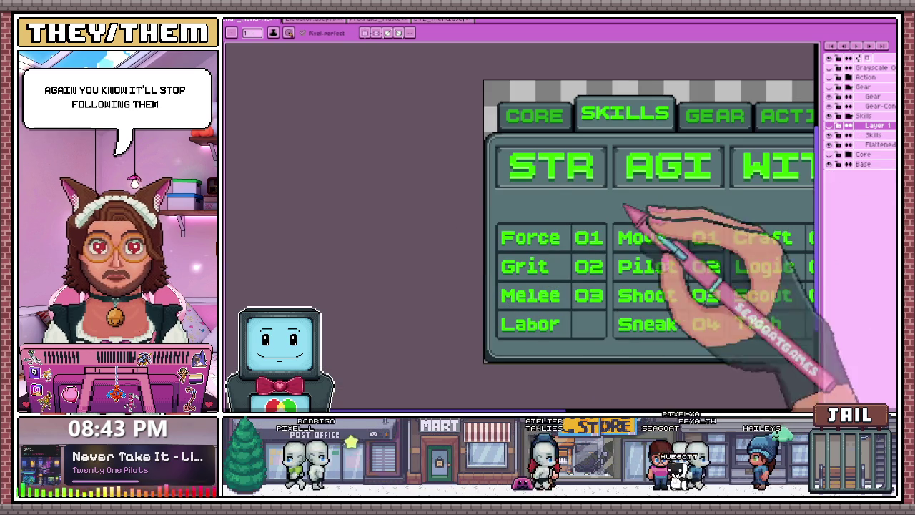
click(829, 134)
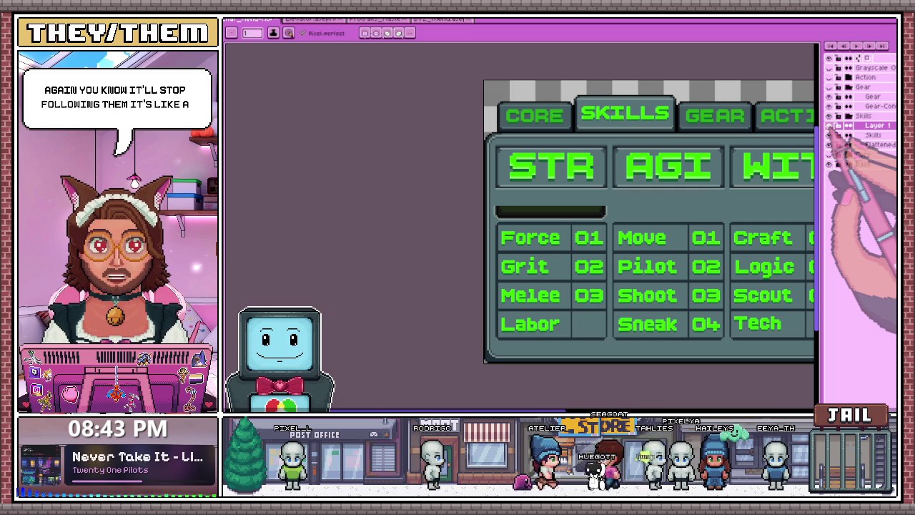
scroll(593, 204, down, 3)
scroll(490, 225, up, 3)
scroll(517, 208, down, 1)
scroll(510, 209, up, 2)
scroll(515, 206, up, 1)
scroll(510, 210, down, 1)
scroll(511, 205, up, 1)
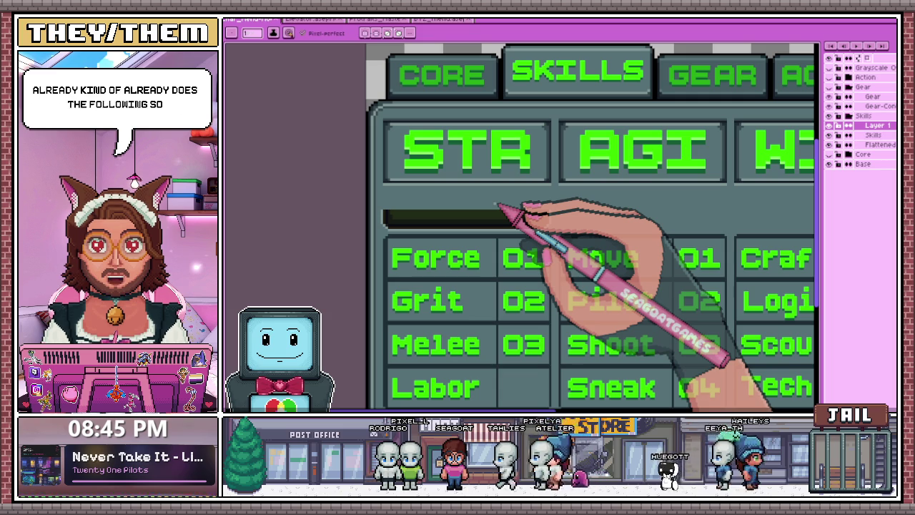
Select the dark bar under STR and stretch its top edge upward with the transform tool
scroll(382, 205, up, 1)
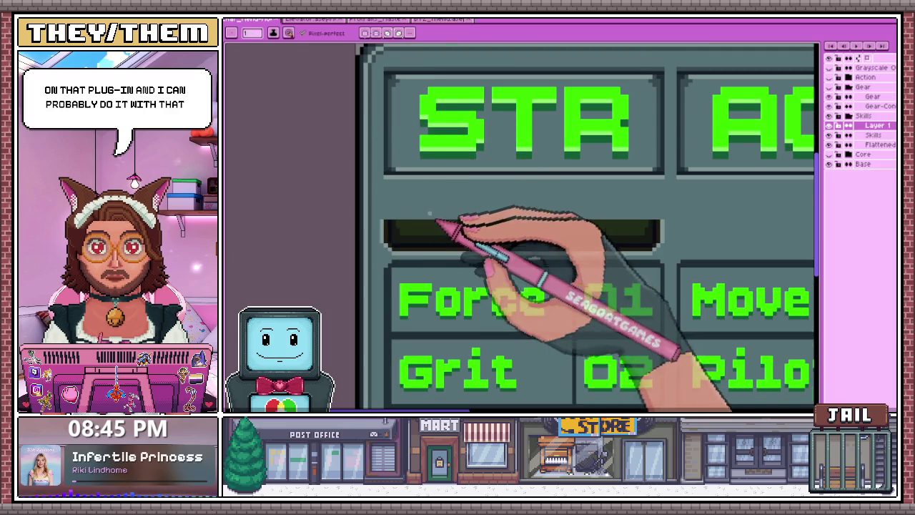
scroll(429, 211, down, 1)
scroll(415, 200, up, 2)
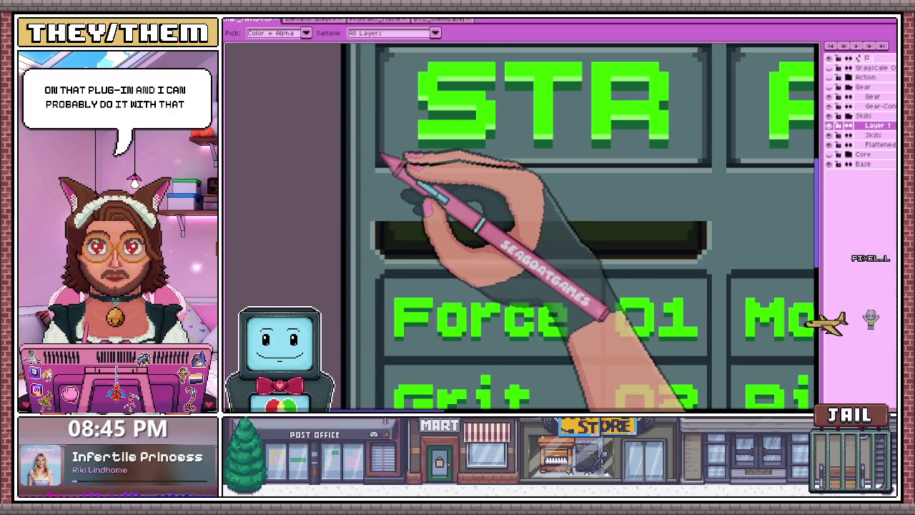
scroll(404, 221, up, 1)
scroll(396, 261, up, 1)
scroll(386, 247, down, 2)
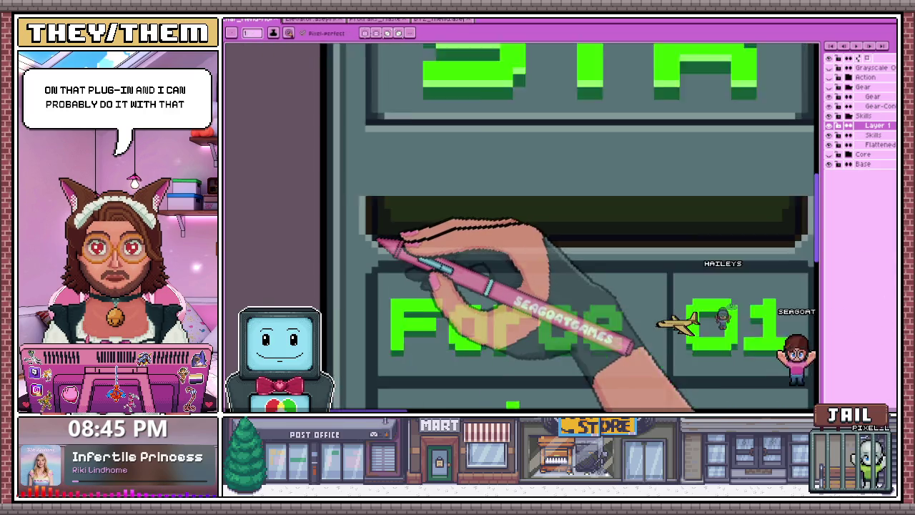
scroll(398, 251, down, 1)
scroll(419, 262, down, 1)
scroll(400, 253, up, 2)
scroll(384, 246, up, 2)
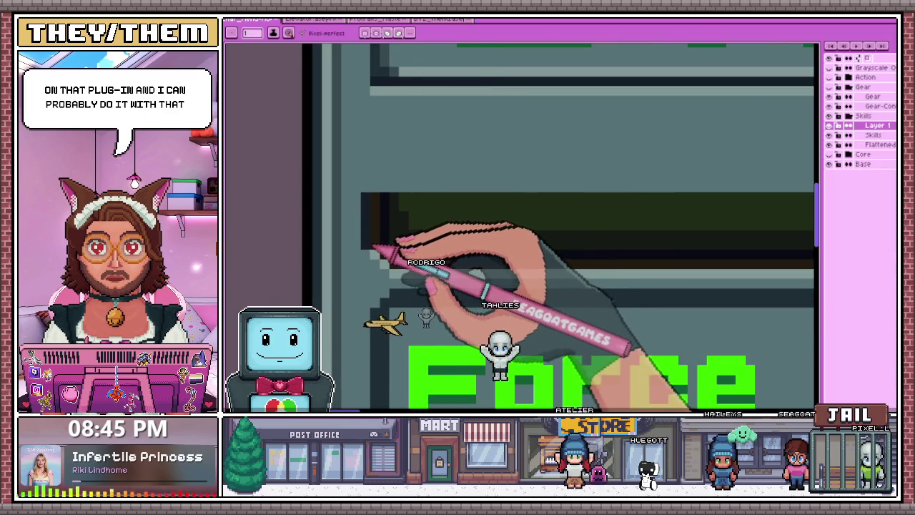
scroll(393, 265, down, 1)
scroll(389, 261, up, 1)
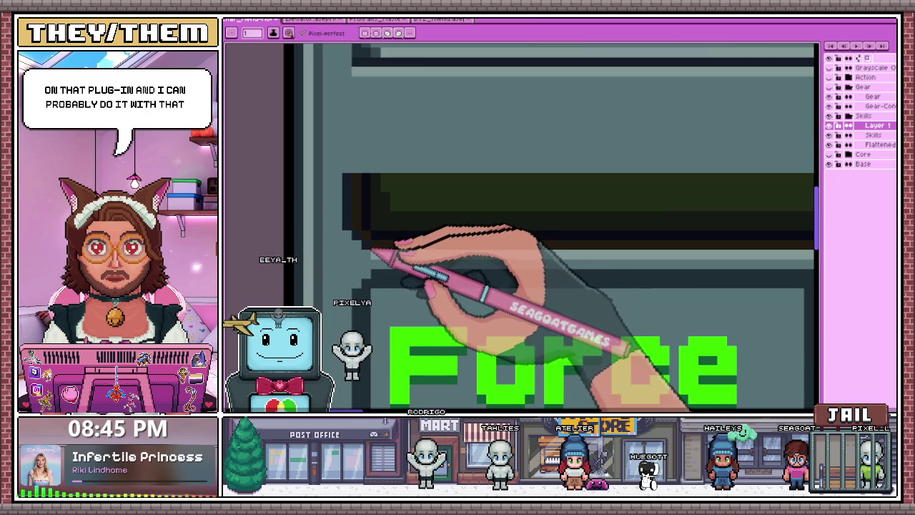
scroll(400, 272, down, 2)
scroll(615, 286, up, 1)
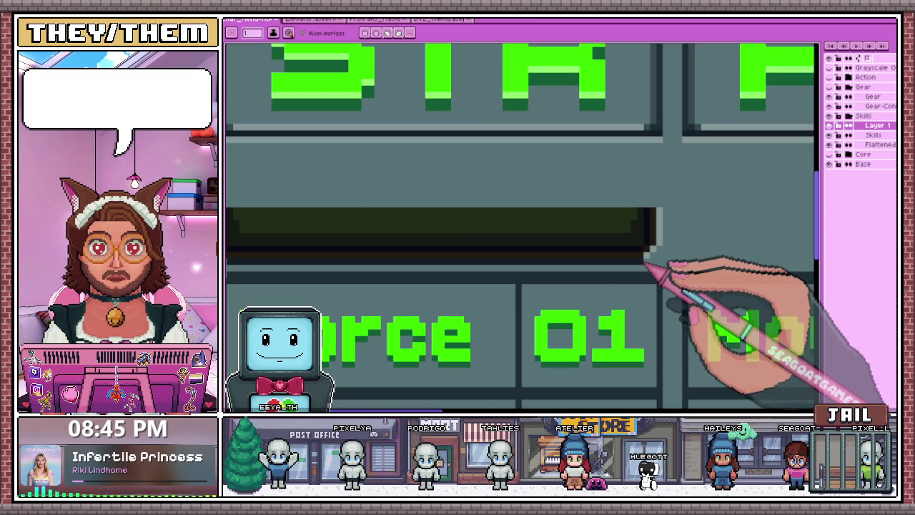
scroll(550, 218, down, 1)
scroll(401, 233, up, 2)
scroll(401, 229, down, 1)
key(m)
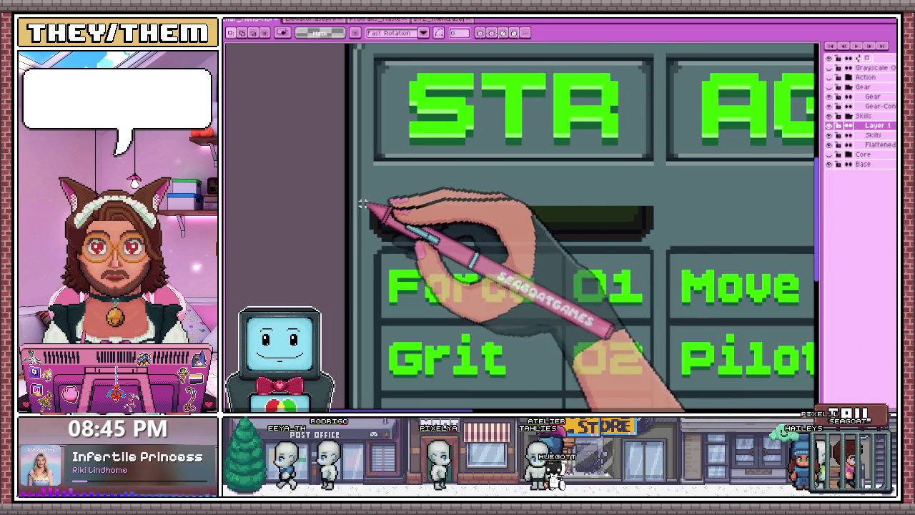
drag(360, 202, 664, 243)
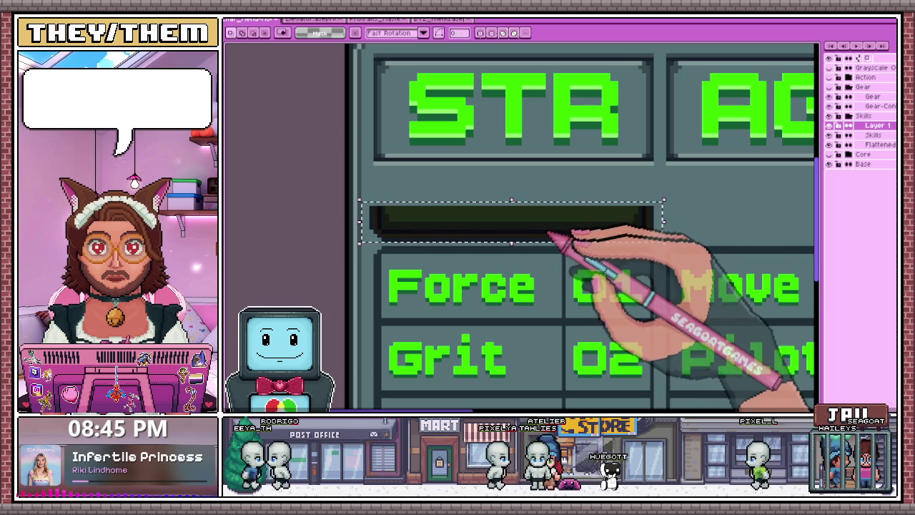
key(ctrl+t)
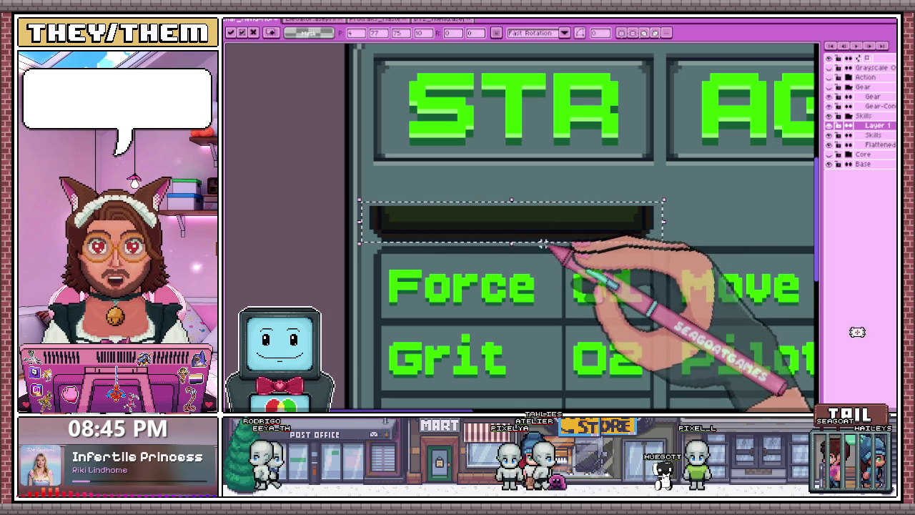
drag(512, 202, 512, 163)
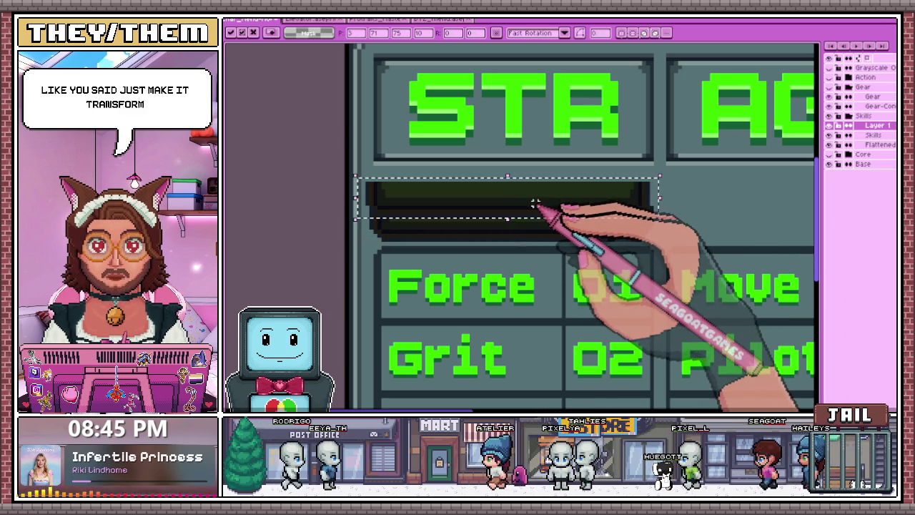
key(Return)
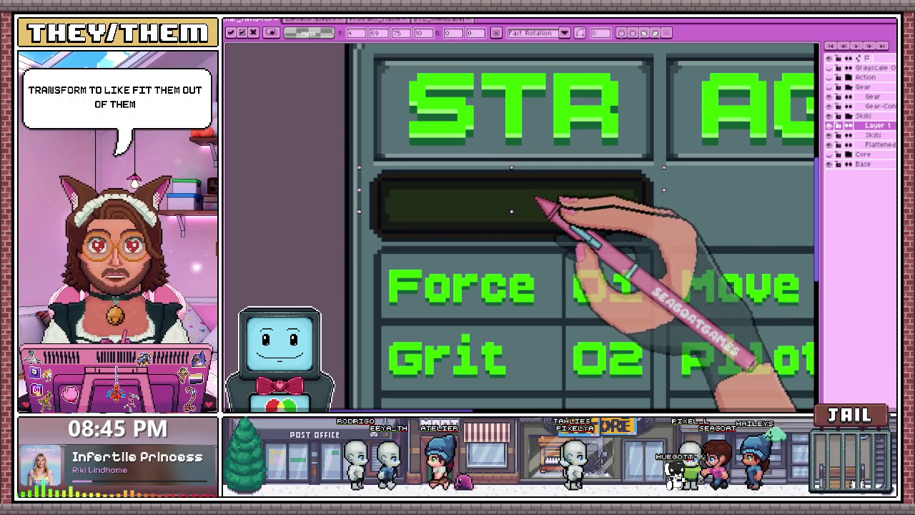
Select the left end of the enlarged STR bar
scroll(455, 218, down, 3)
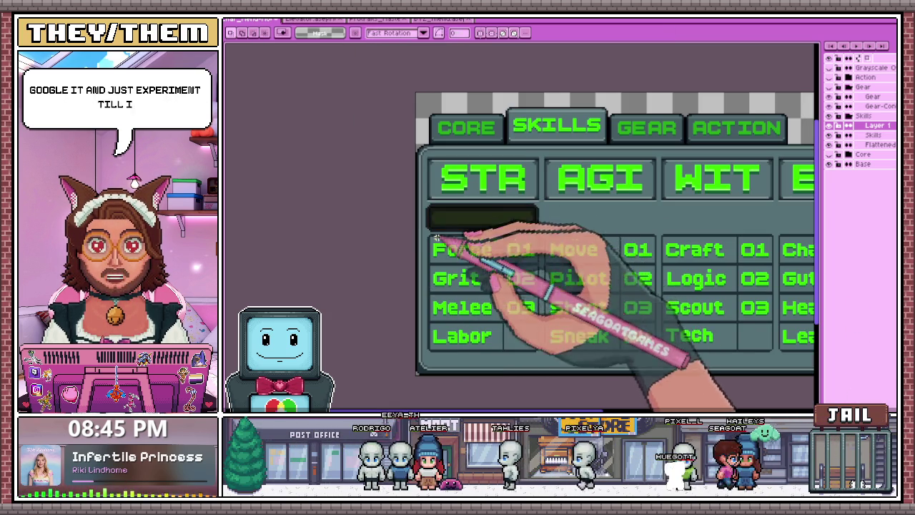
scroll(458, 229, down, 2)
scroll(440, 233, up, 4)
scroll(439, 233, up, 2)
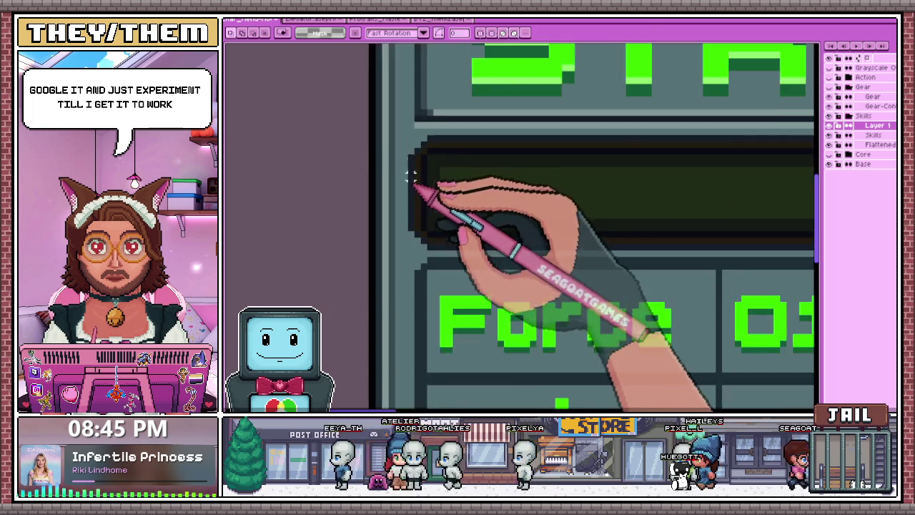
scroll(419, 198, down, 1)
mouse_move(400, 138)
mouse_down()
mouse_move(431, 212)
mouse_move(449, 223)
mouse_up()
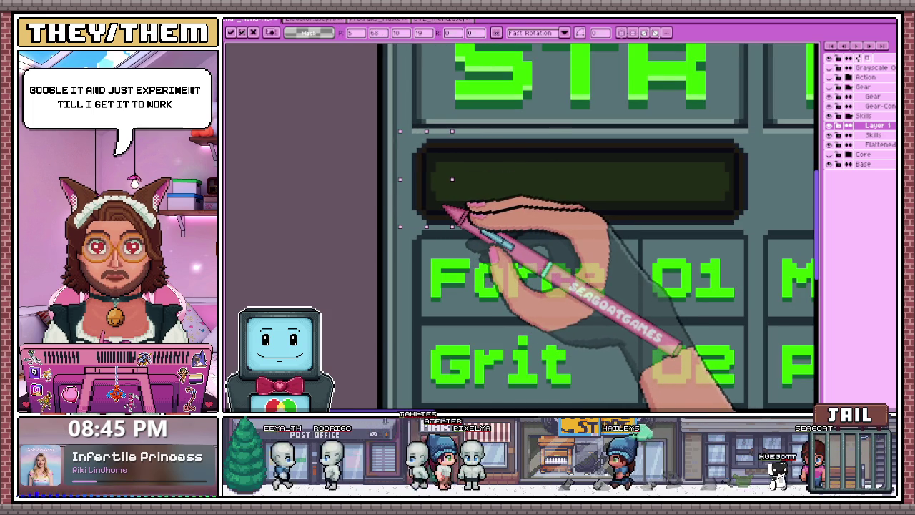
scroll(613, 193, down, 2)
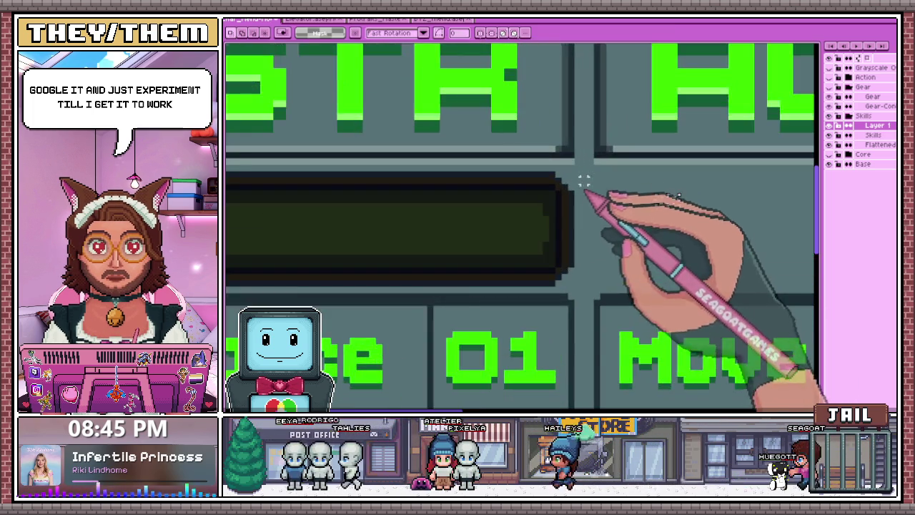
scroll(587, 179, down, 2)
scroll(496, 179, up, 2)
scroll(449, 223, down, 1)
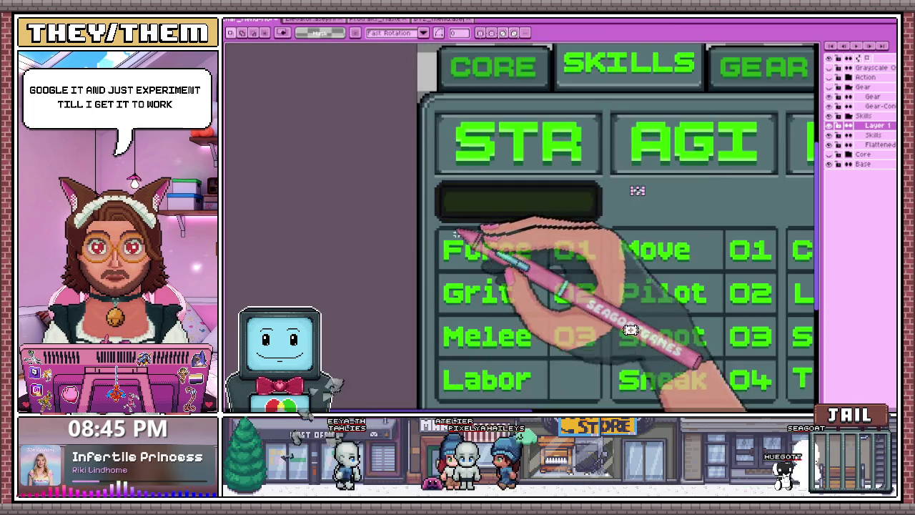
scroll(472, 254, down, 2)
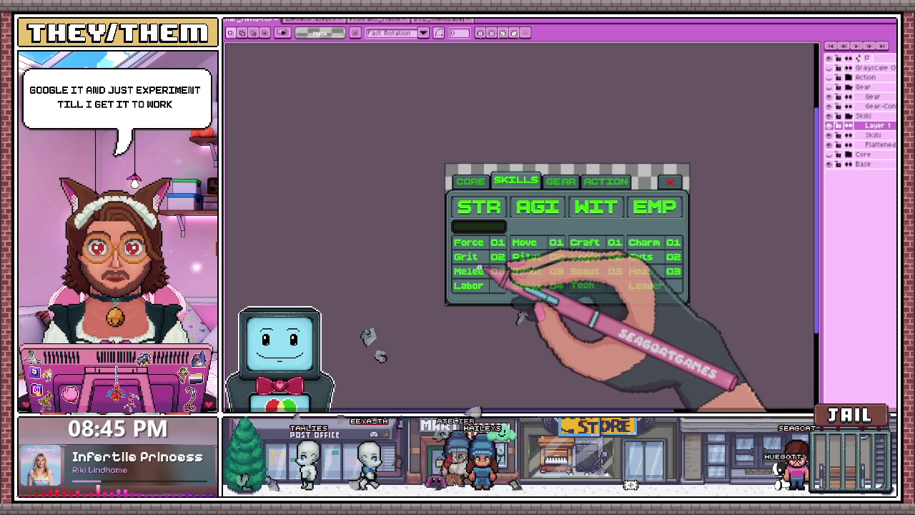
scroll(477, 270, up, 1)
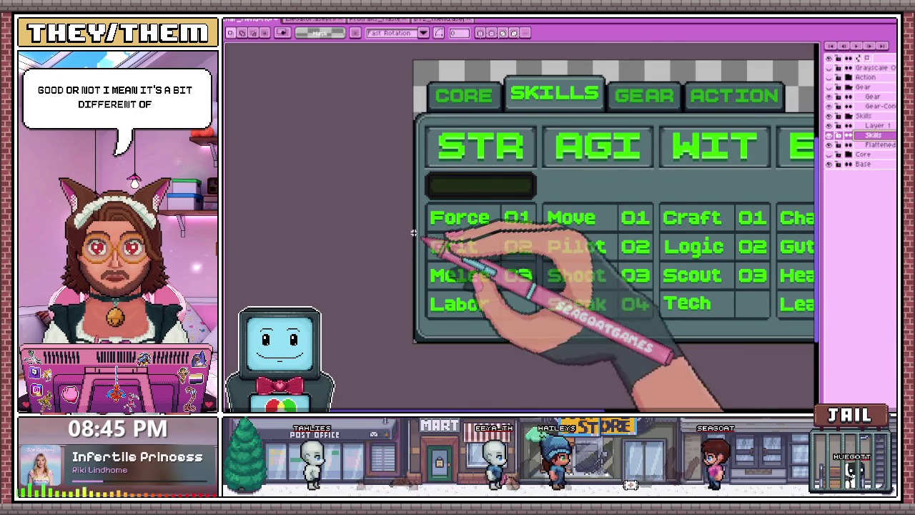
On the Flattened layer, nudge the skills table down a few pixels
scroll(432, 214, up, 2)
scroll(435, 159, down, 1)
scroll(443, 190, down, 2)
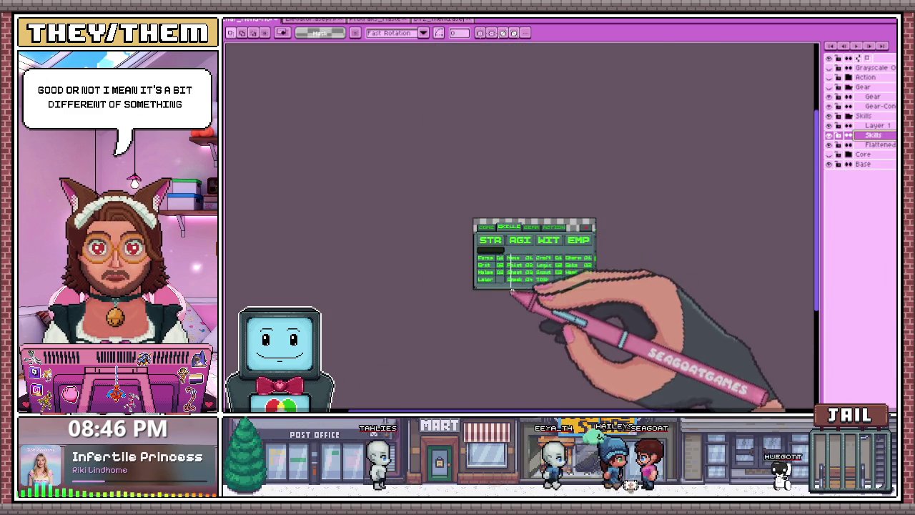
scroll(527, 296, up, 3)
scroll(664, 280, down, 1)
scroll(729, 281, down, 2)
scroll(758, 286, up, 2)
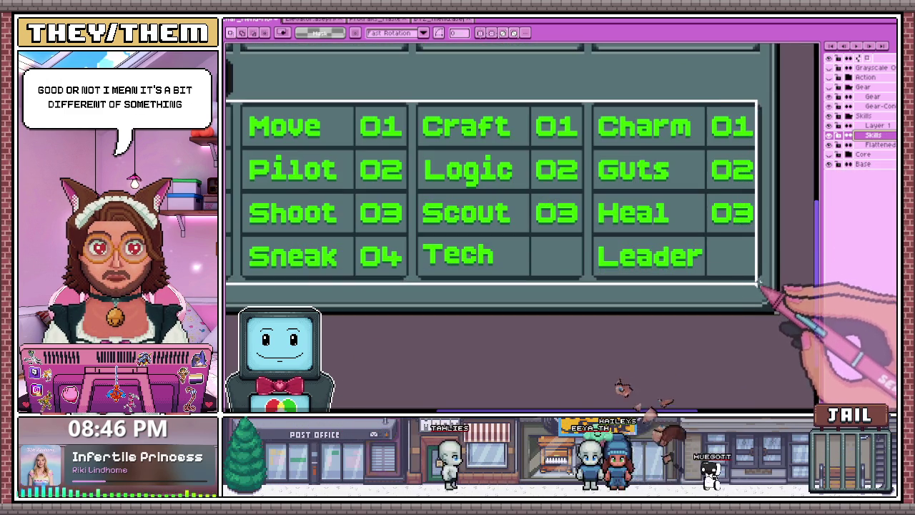
scroll(411, 227, down, 2)
scroll(423, 247, up, 3)
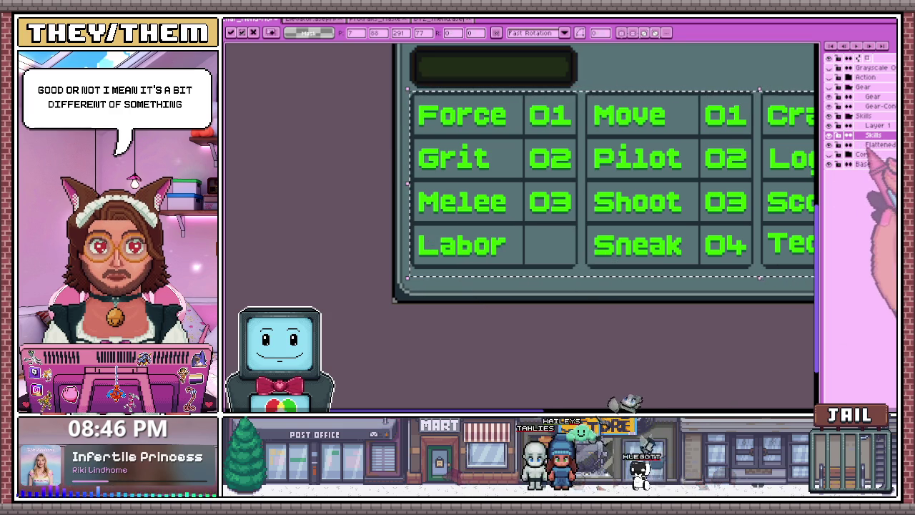
click(858, 145)
key(Down)
key(Down)
key(Down)
key(Down)
key(Down)
key(Down)
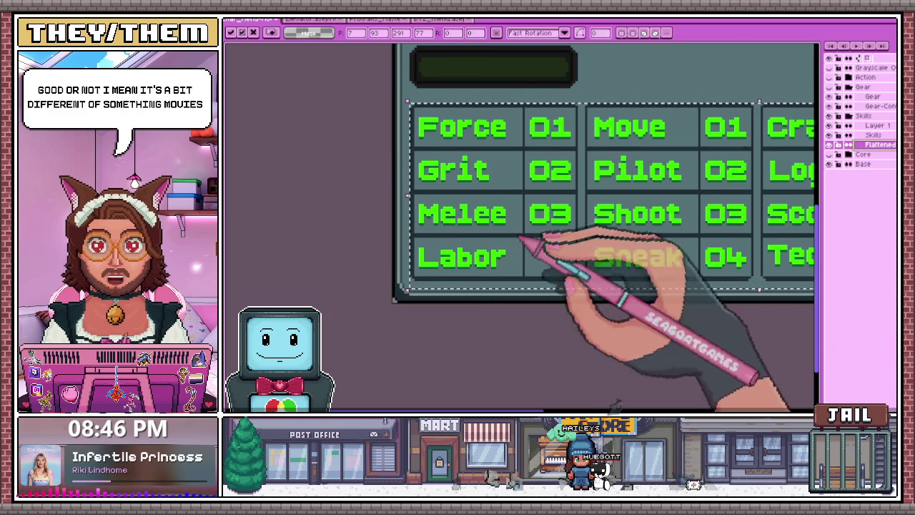
On Layer 1, select the empty dark bar under STR and drag it lower
click(876, 126)
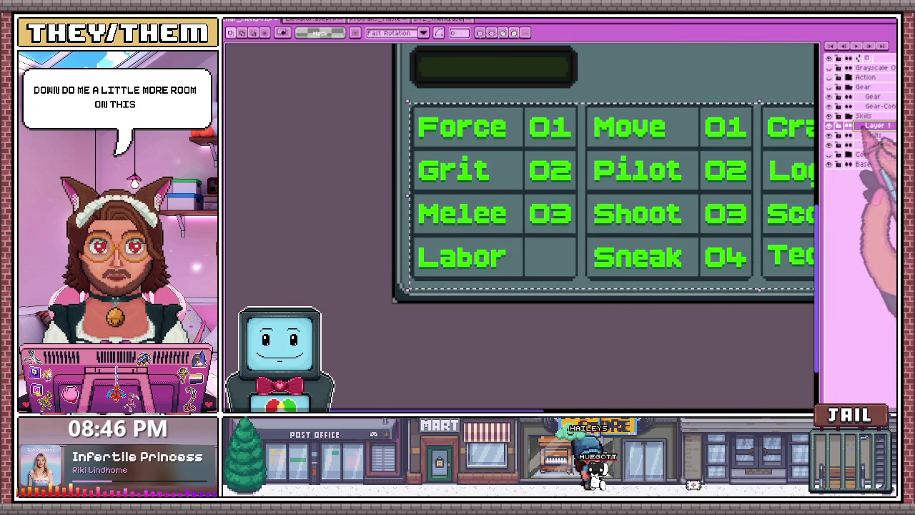
scroll(491, 317, down, 2)
scroll(472, 204, up, 3)
drag(439, 138, 680, 166)
scroll(530, 164, up, 2)
drag(526, 159, 529, 175)
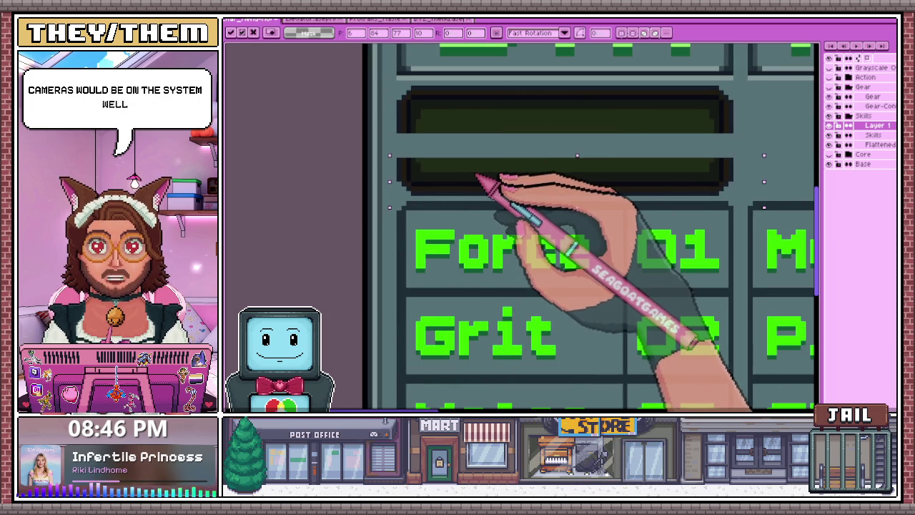
scroll(477, 177, down, 2)
scroll(422, 186, up, 3)
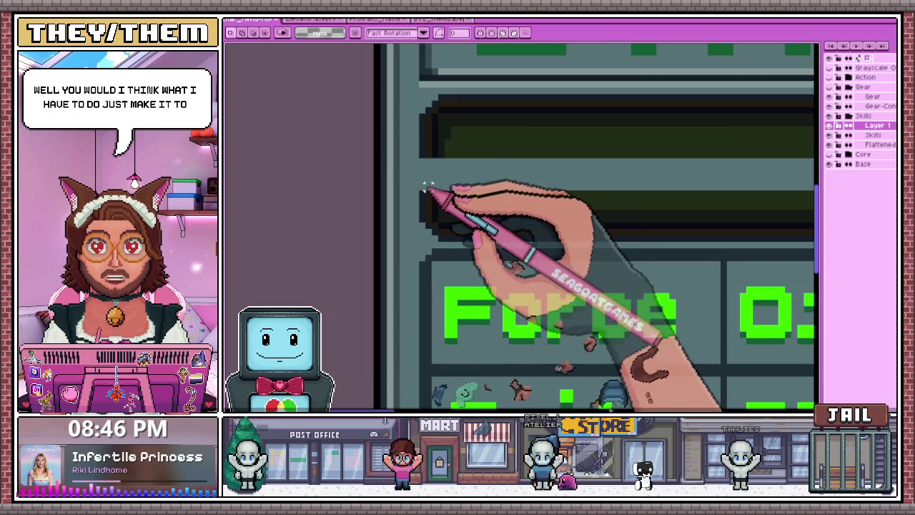
key(b)
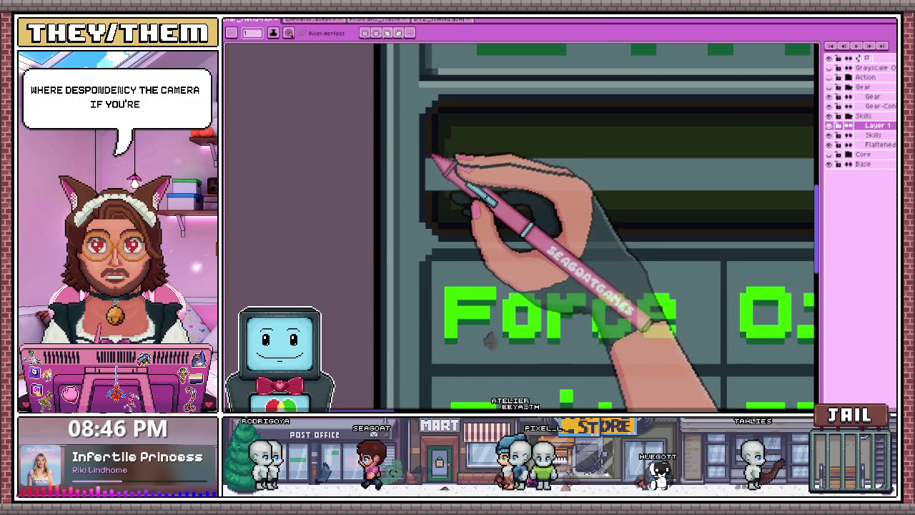
scroll(432, 159, down, 2)
scroll(433, 179, up, 1)
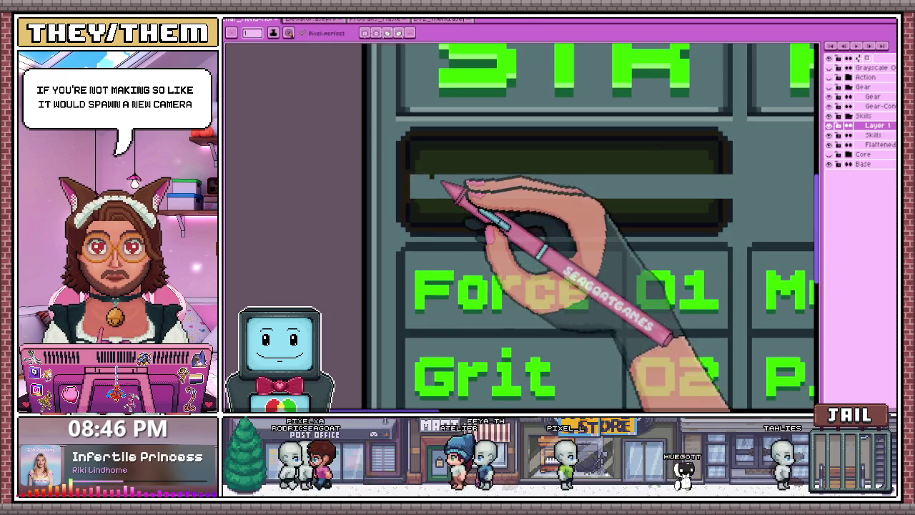
scroll(429, 185, up, 1)
scroll(414, 214, down, 2)
scroll(413, 213, up, 2)
key(alt)
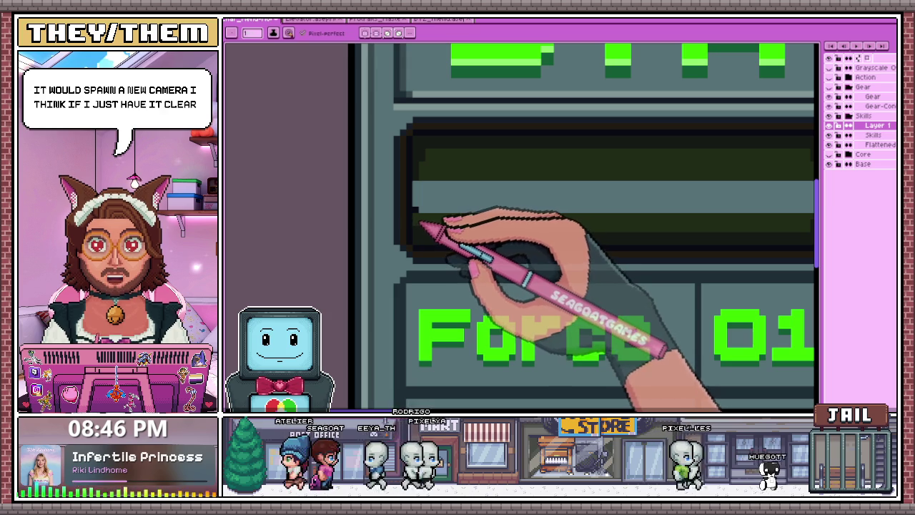
scroll(422, 204, down, 2)
key(alt)
scroll(419, 193, up, 3)
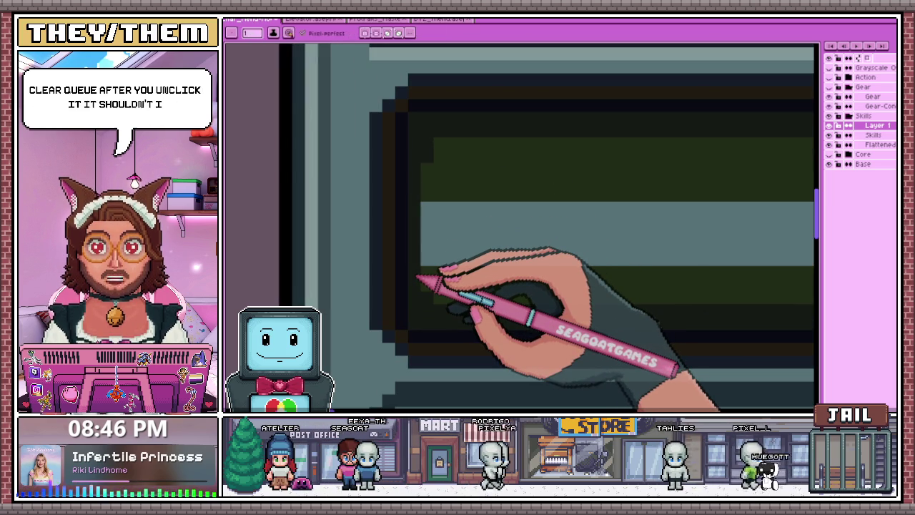
scroll(418, 276, down, 1)
scroll(388, 225, down, 1)
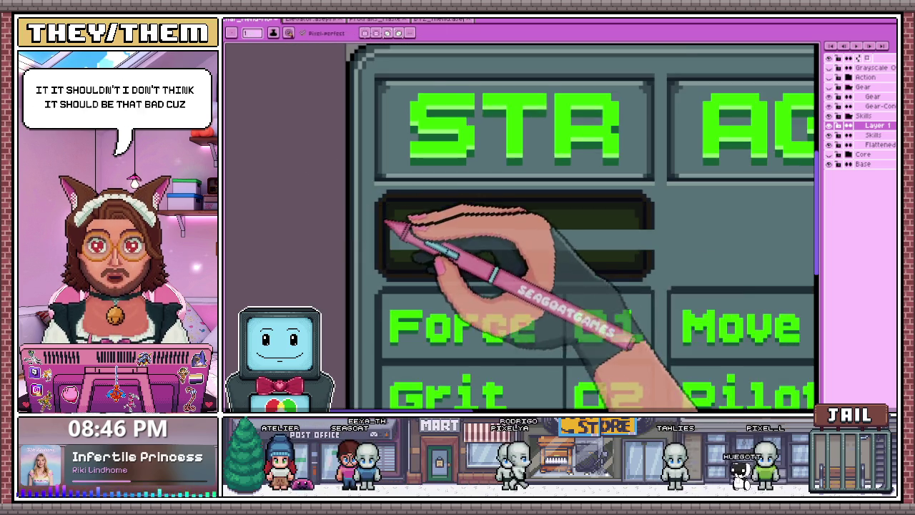
scroll(493, 202, down, 1)
scroll(498, 204, up, 2)
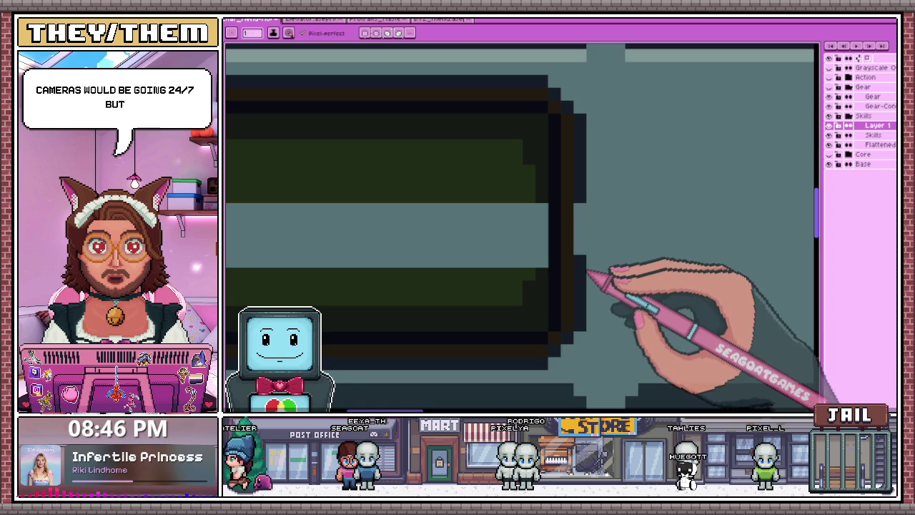
scroll(580, 214, down, 2)
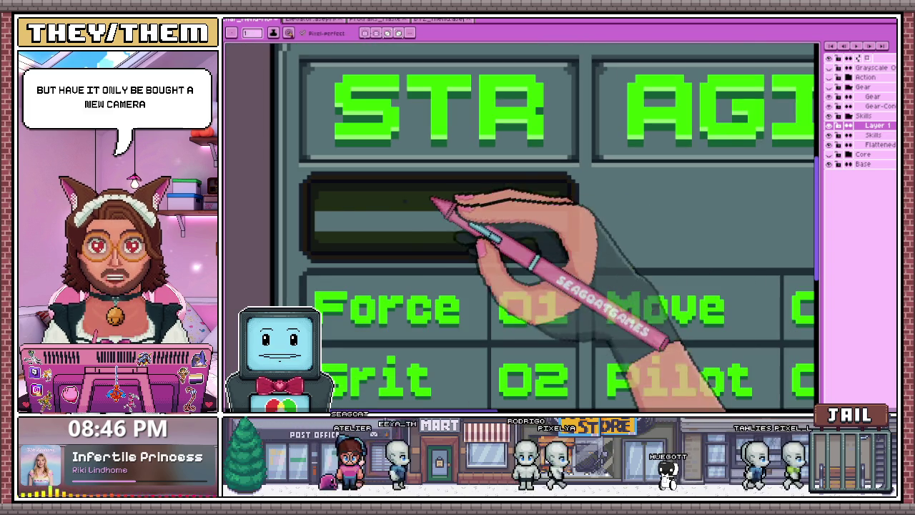
scroll(326, 233, up, 1)
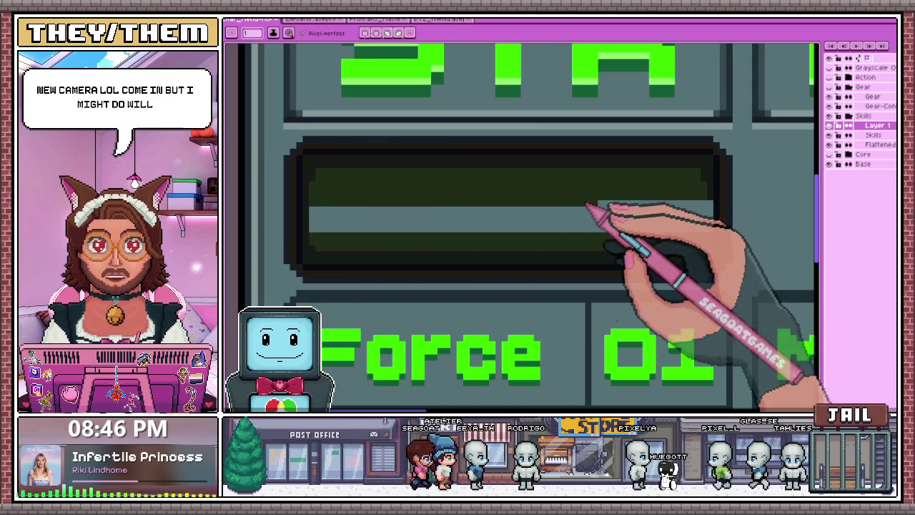
key(alt)
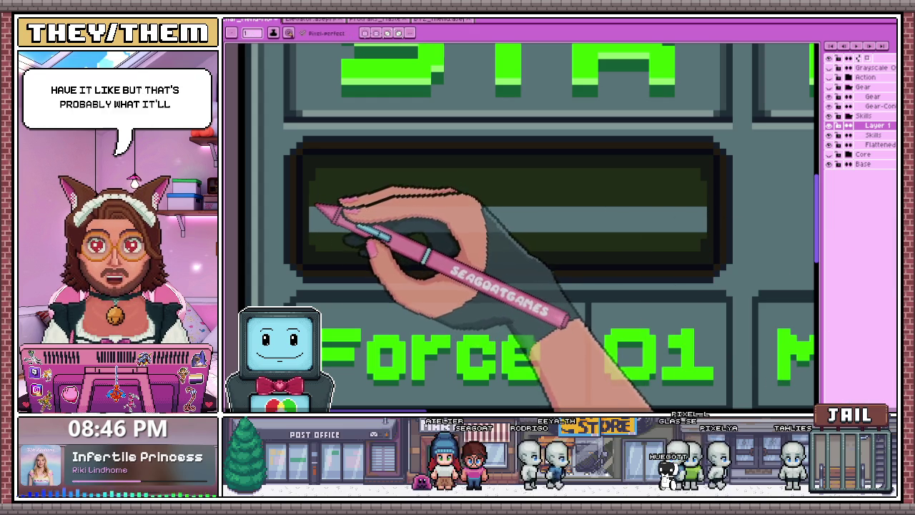
Paint a light grey line inside the STR bar, then trim and paint over its right end
drag(393, 226, 511, 229)
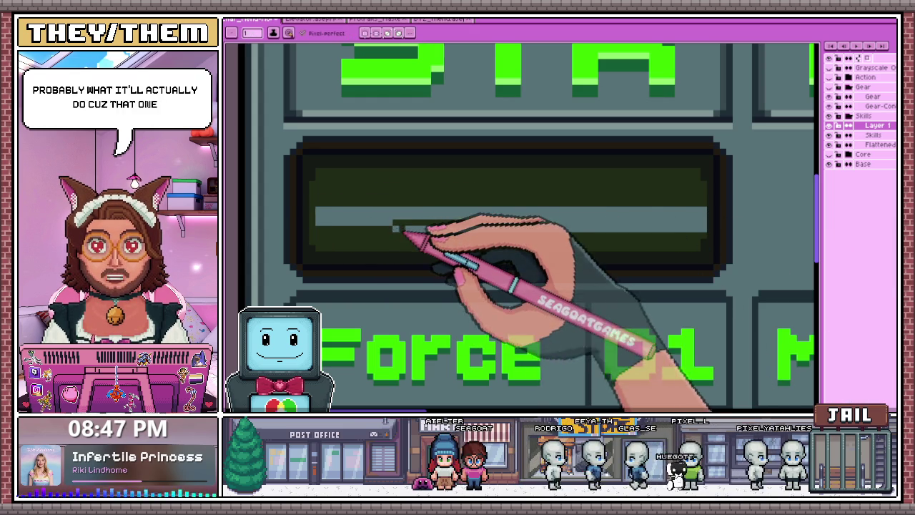
drag(613, 232, 479, 232)
click(566, 224)
mouse_move(656, 229)
mouse_down()
mouse_move(693, 229)
mouse_move(664, 226)
mouse_up()
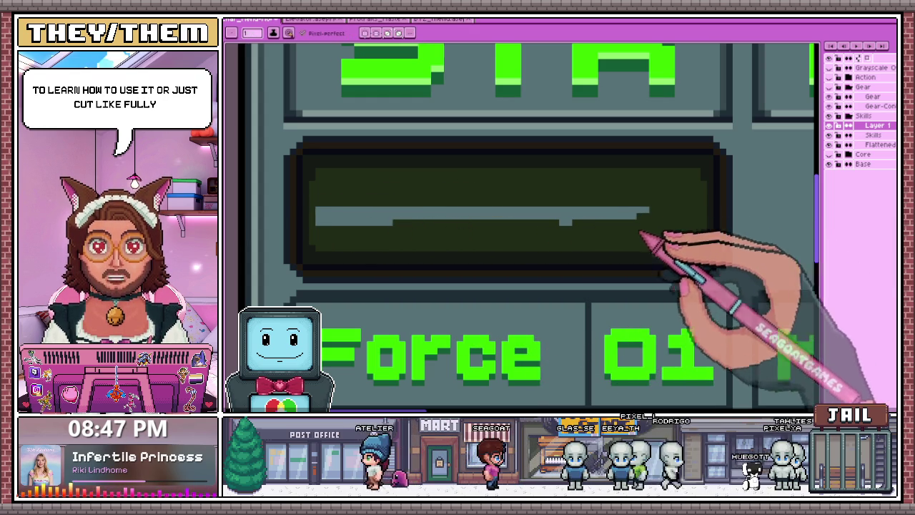
mouse_move(663, 228)
mouse_down()
mouse_move(577, 234)
mouse_move(326, 210)
mouse_move(408, 231)
mouse_move(439, 210)
mouse_move(486, 216)
mouse_up()
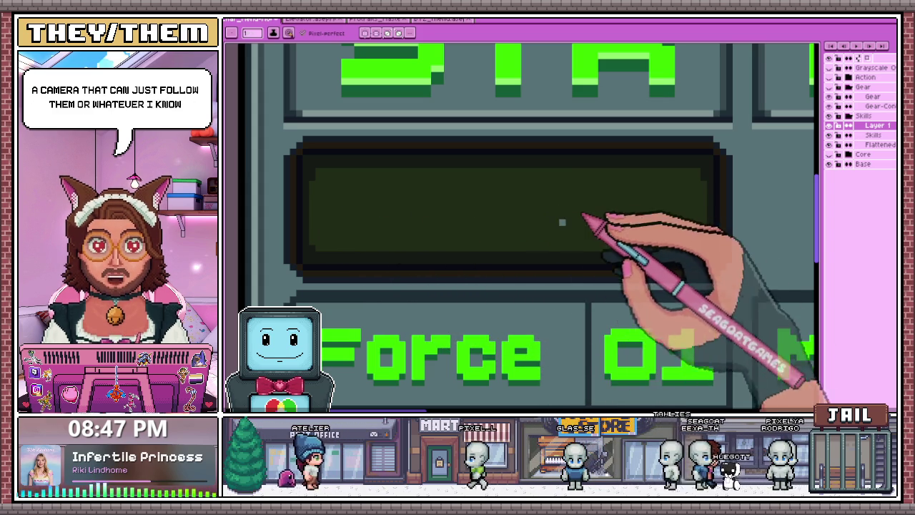
Zoom the canvas in on the STR header and its empty box above the Force row
scroll(317, 249, up, 1)
scroll(327, 266, down, 1)
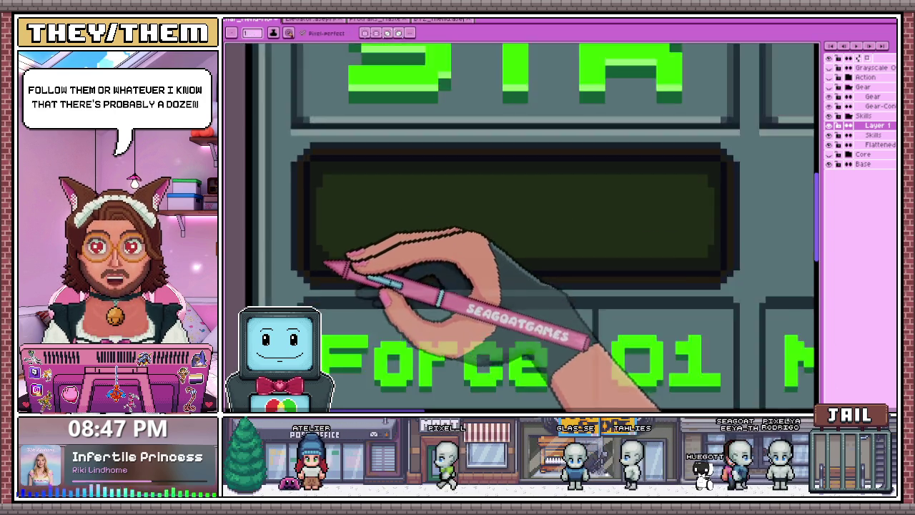
scroll(564, 229, down, 1)
scroll(565, 229, up, 1)
scroll(556, 254, down, 1)
scroll(562, 253, up, 1)
scroll(565, 232, down, 1)
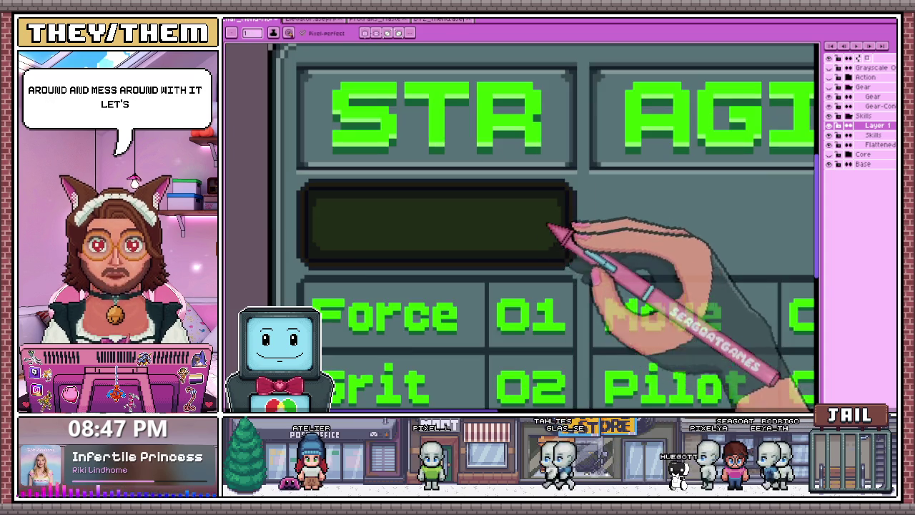
scroll(322, 241, up, 1)
scroll(329, 250, up, 1)
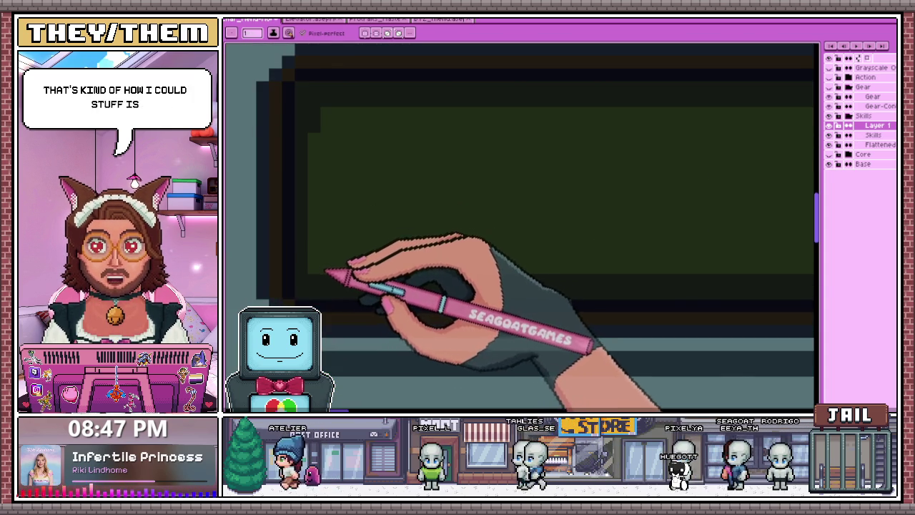
scroll(327, 269, down, 1)
scroll(333, 279, down, 1)
scroll(571, 265, up, 2)
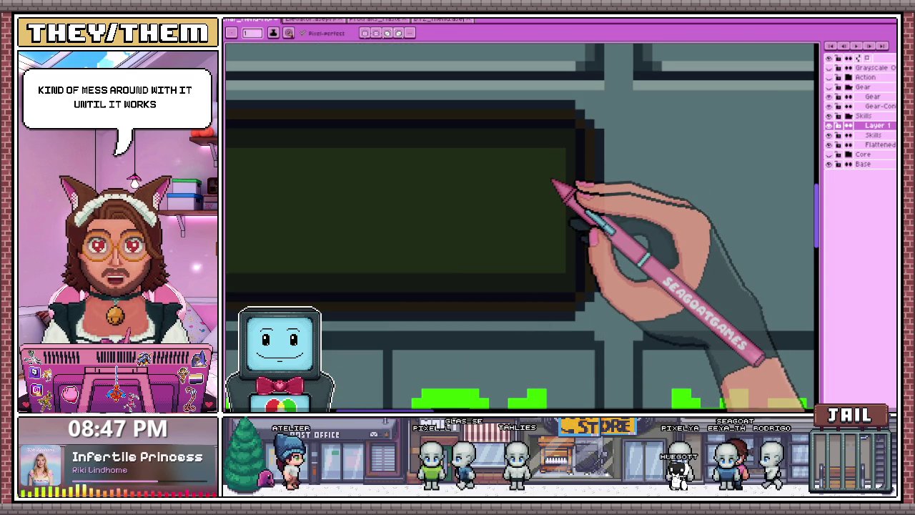
scroll(398, 150, down, 2)
scroll(317, 179, up, 1)
scroll(311, 149, up, 1)
scroll(353, 183, down, 1)
scroll(353, 184, down, 3)
scroll(400, 238, down, 1)
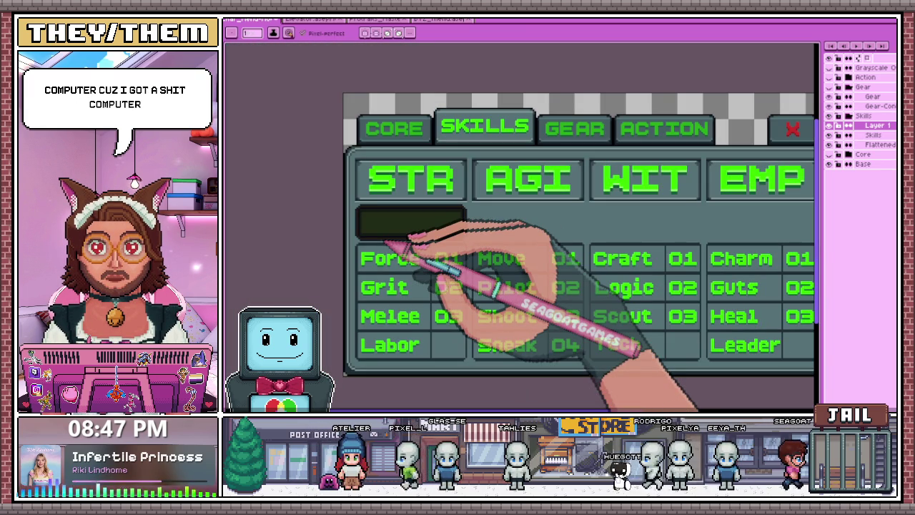
scroll(358, 214, up, 3)
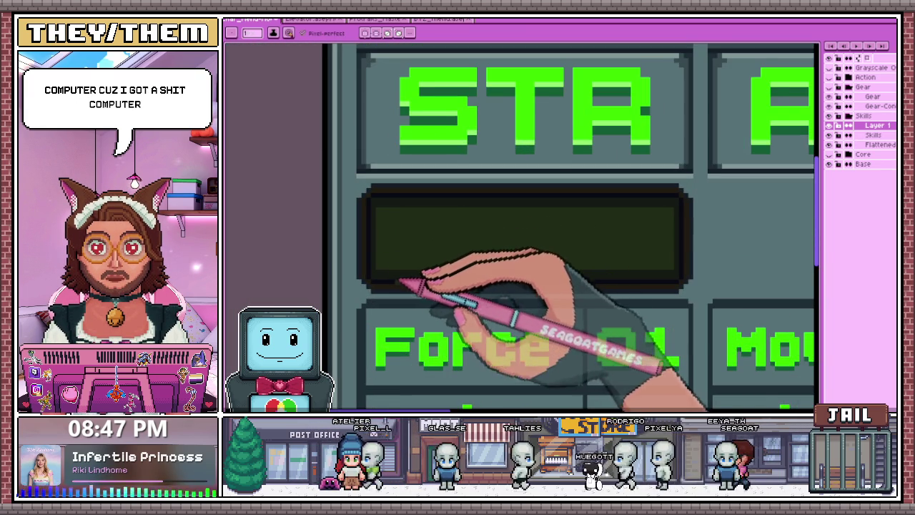
scroll(399, 280, down, 1)
scroll(457, 274, down, 2)
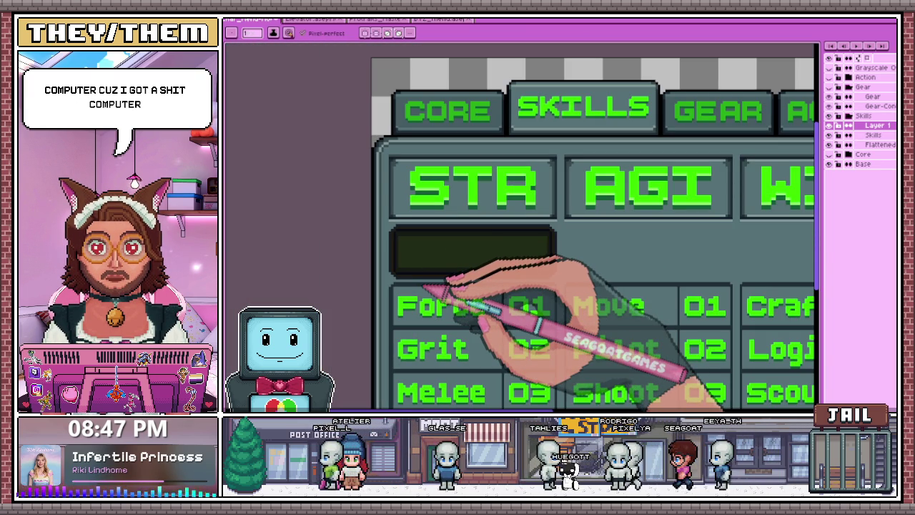
scroll(441, 261, down, 1)
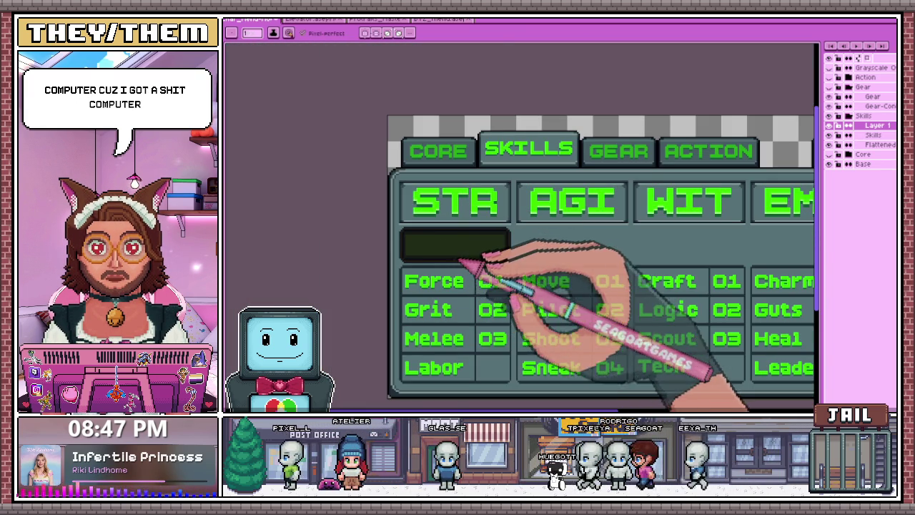
scroll(461, 259, down, 1)
scroll(469, 259, down, 1)
scroll(476, 258, down, 1)
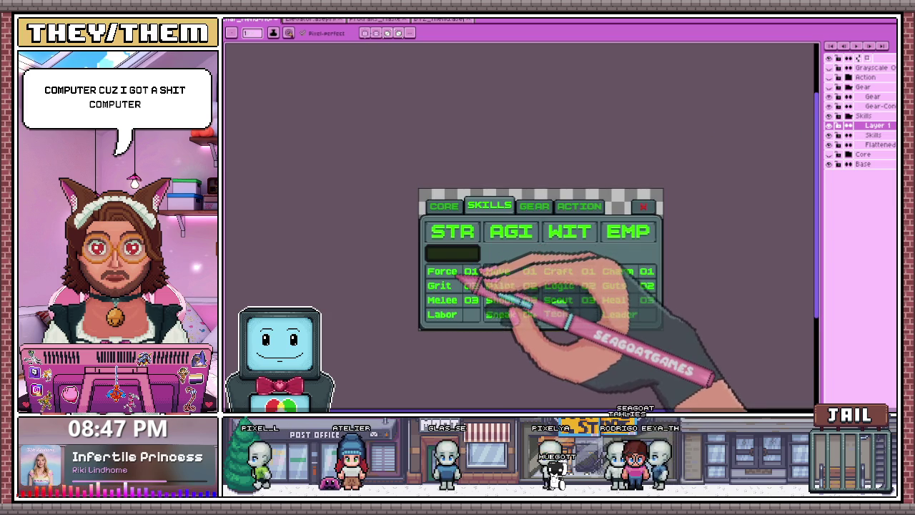
scroll(457, 281, up, 3)
scroll(490, 266, up, 2)
scroll(408, 241, down, 1)
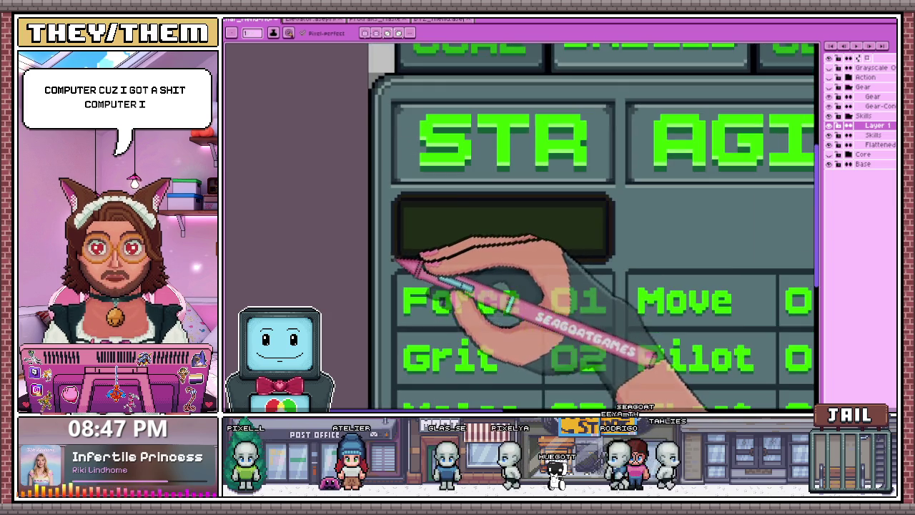
scroll(399, 215, down, 3)
scroll(455, 276, up, 1)
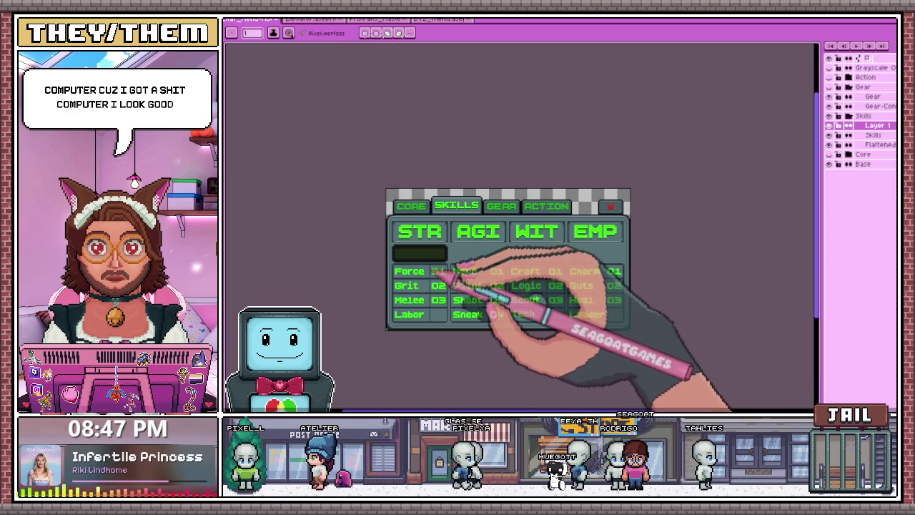
scroll(389, 246, up, 1)
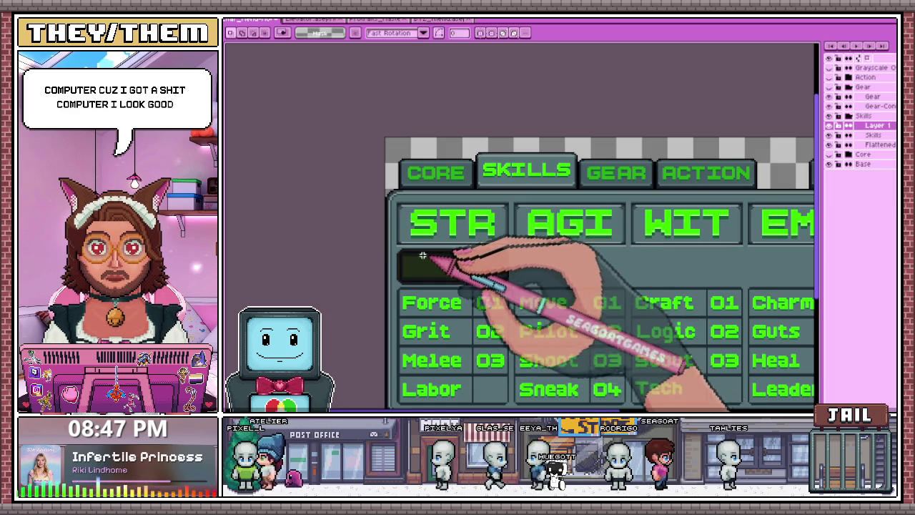
scroll(427, 257, up, 1)
scroll(398, 249, down, 1)
scroll(398, 250, up, 1)
scroll(392, 240, up, 1)
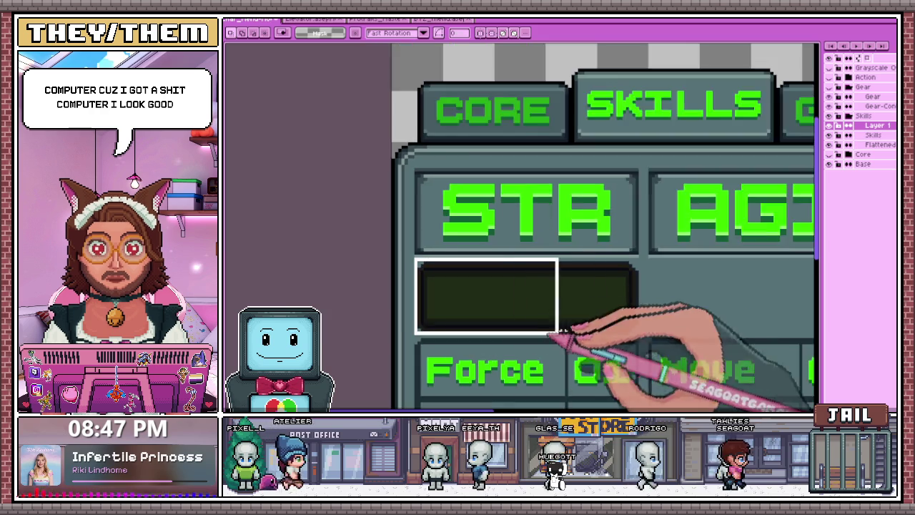
Select the empty box under STR and compare it against the AGI and WIT boxes
drag(394, 279, 638, 336)
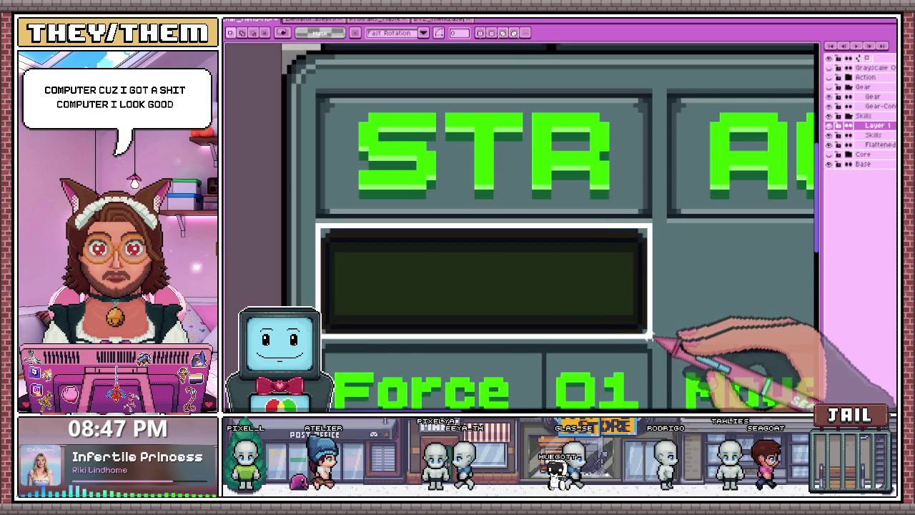
scroll(649, 336, down, 3)
scroll(378, 245, down, 2)
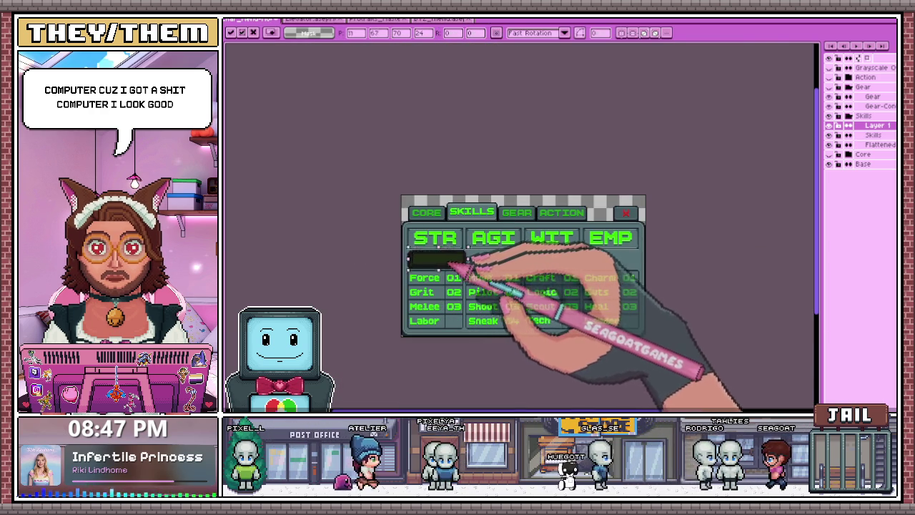
scroll(504, 263, up, 3)
scroll(481, 271, down, 3)
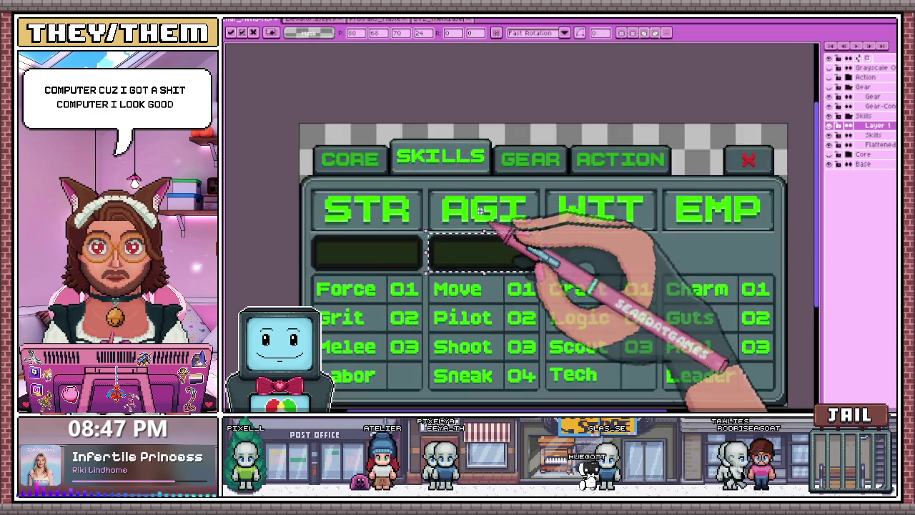
scroll(529, 286, down, 2)
scroll(550, 253, up, 2)
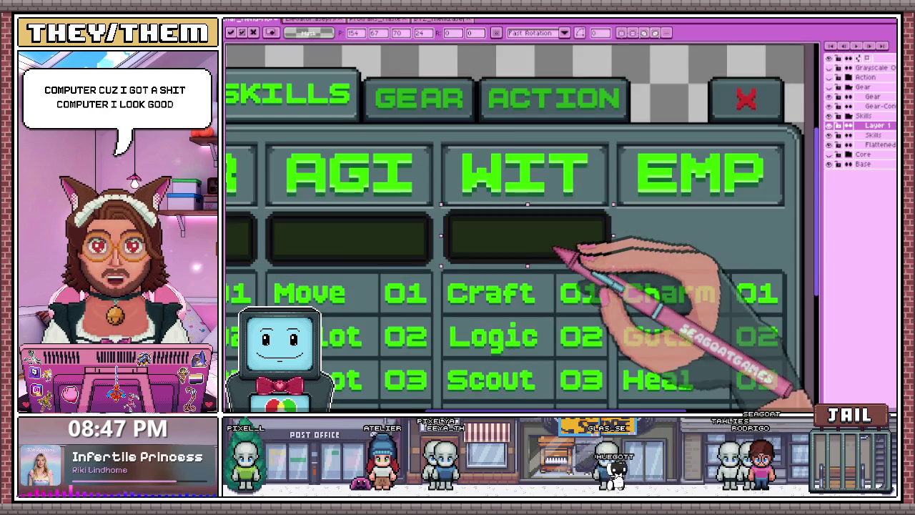
scroll(532, 246, up, 1)
scroll(529, 244, down, 3)
scroll(551, 235, up, 3)
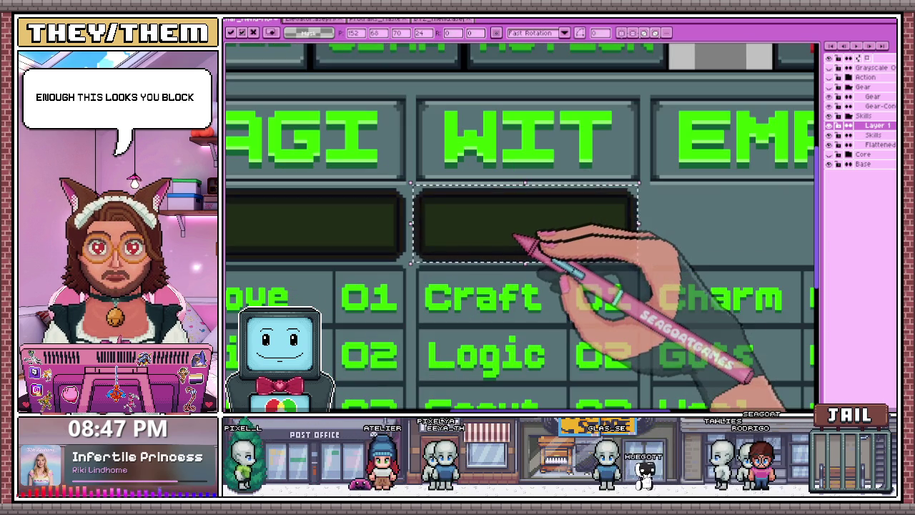
scroll(517, 231, down, 2)
scroll(521, 306, down, 3)
scroll(496, 235, up, 2)
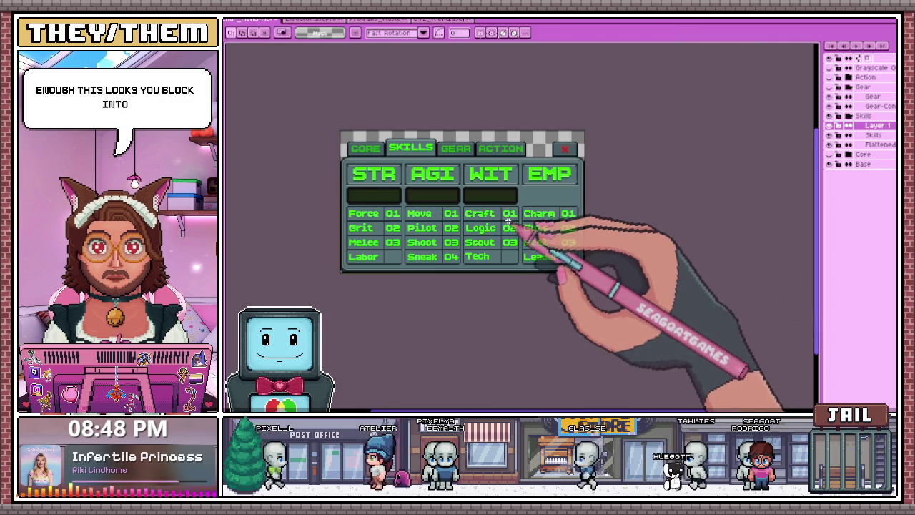
Place the selection on the EMP box and shift it down one pixel to fit
click(547, 193)
scroll(545, 183, up, 2)
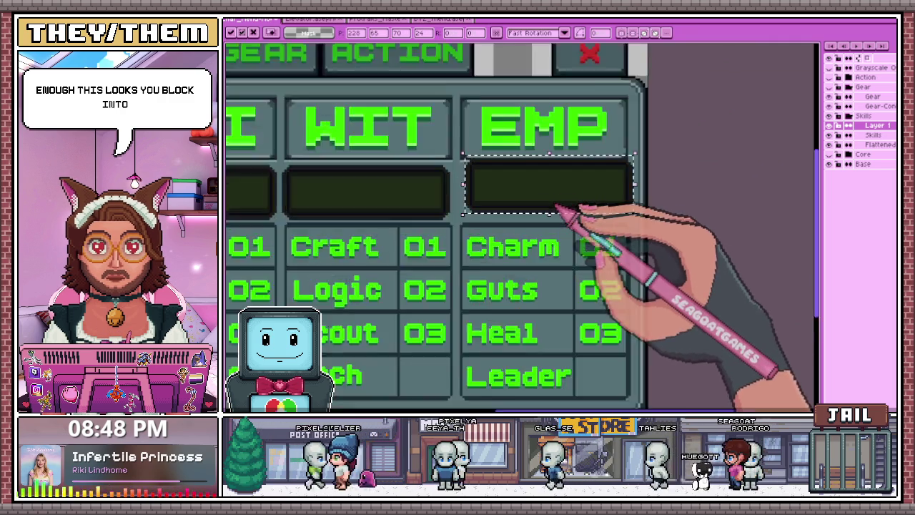
scroll(541, 205, up, 1)
key(Down)
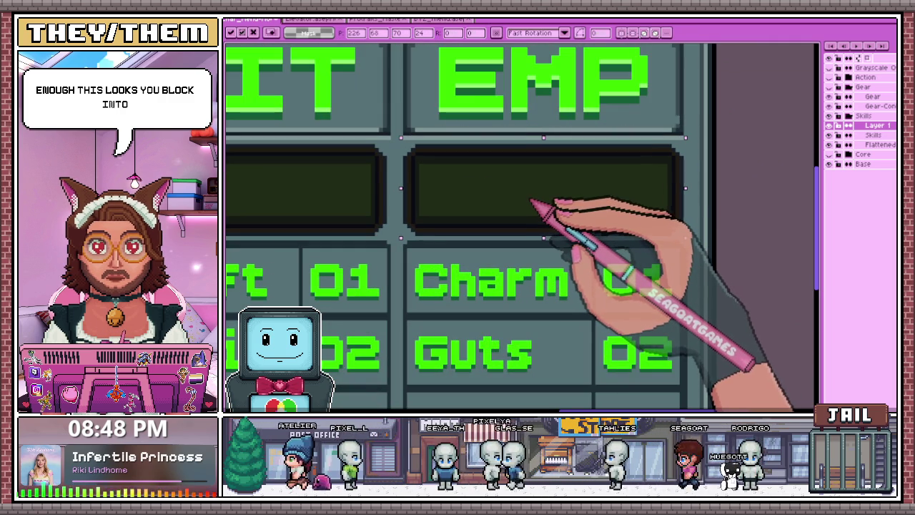
scroll(543, 204, down, 1)
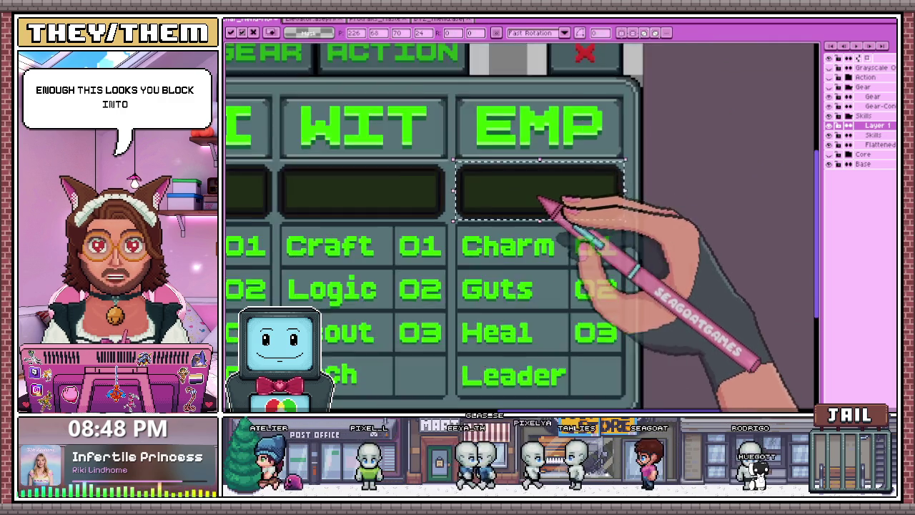
scroll(629, 209, down, 1)
scroll(529, 214, down, 2)
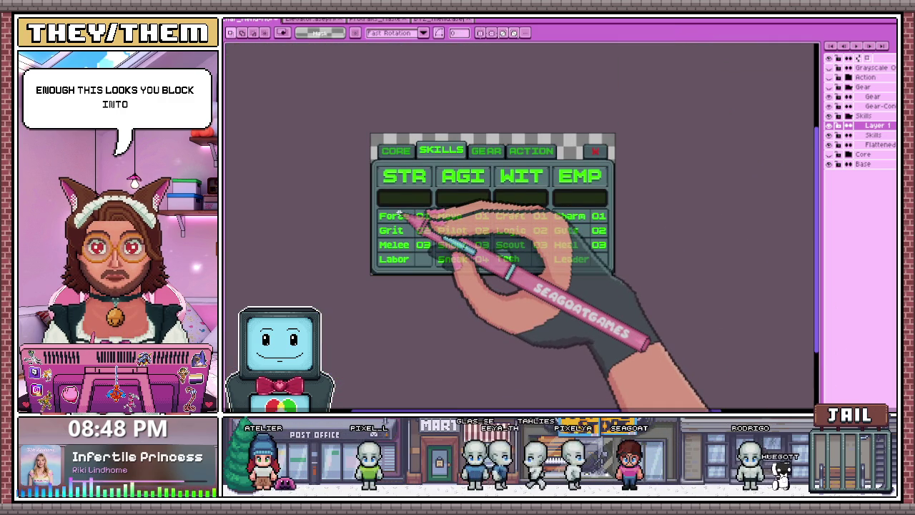
Zoom in on the stat boxes and switch from rectangle selection to the pixel brush
scroll(450, 244, up, 1)
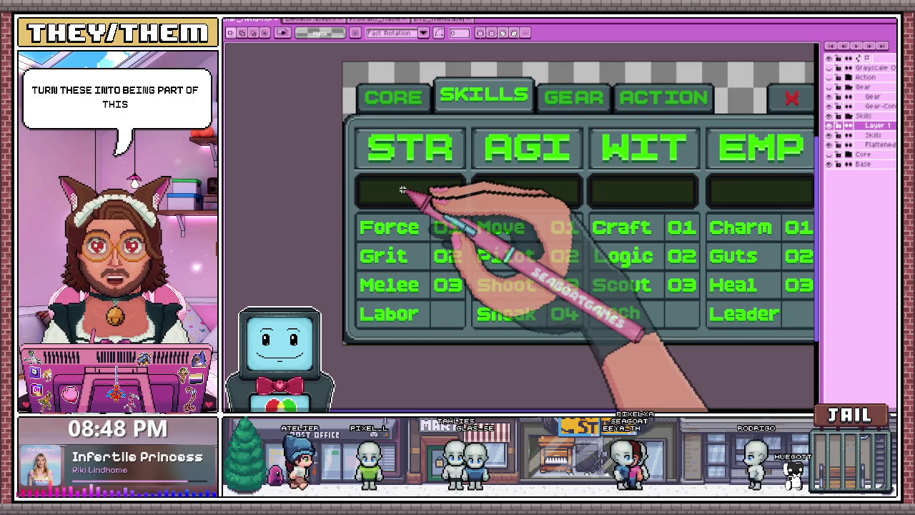
scroll(405, 207, down, 2)
scroll(389, 226, up, 1)
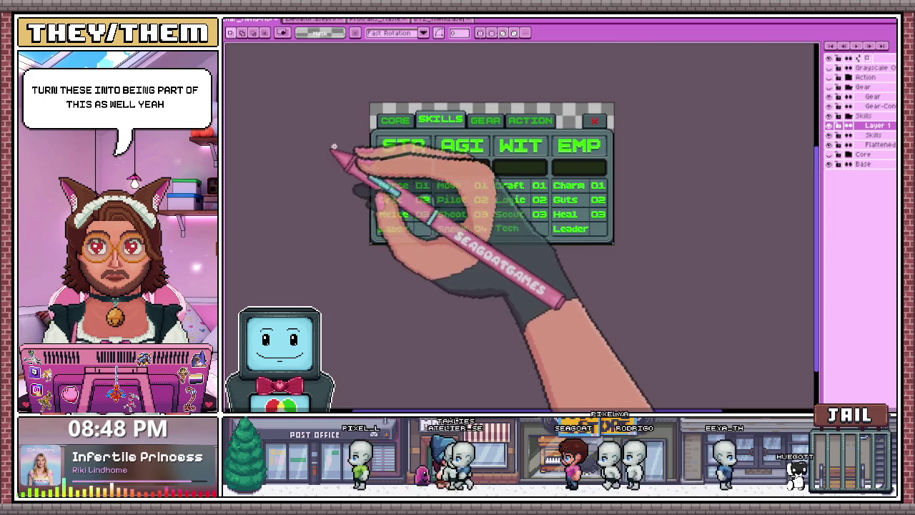
scroll(398, 205, up, 1)
scroll(351, 160, up, 2)
scroll(368, 161, up, 1)
key(m)
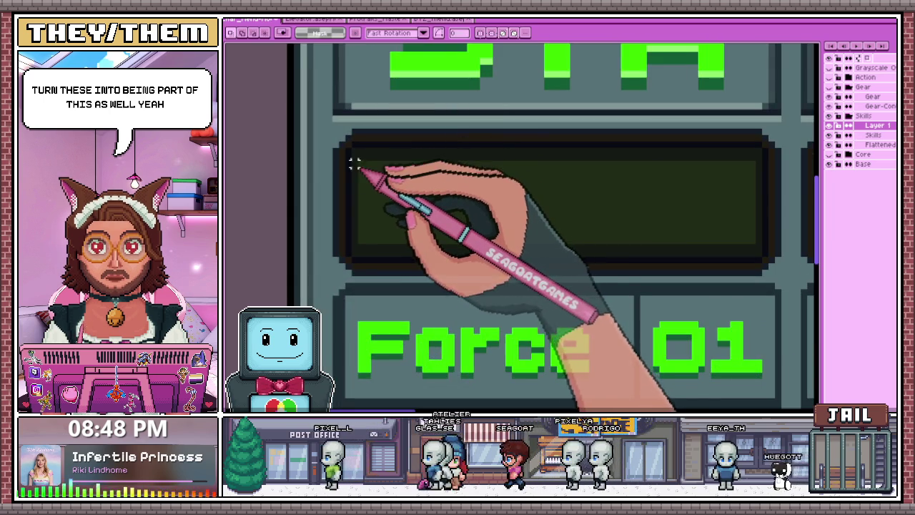
key(b)
Zoom in and out around the four stat bars to inspect the empty value boxes
scroll(592, 153, down, 1)
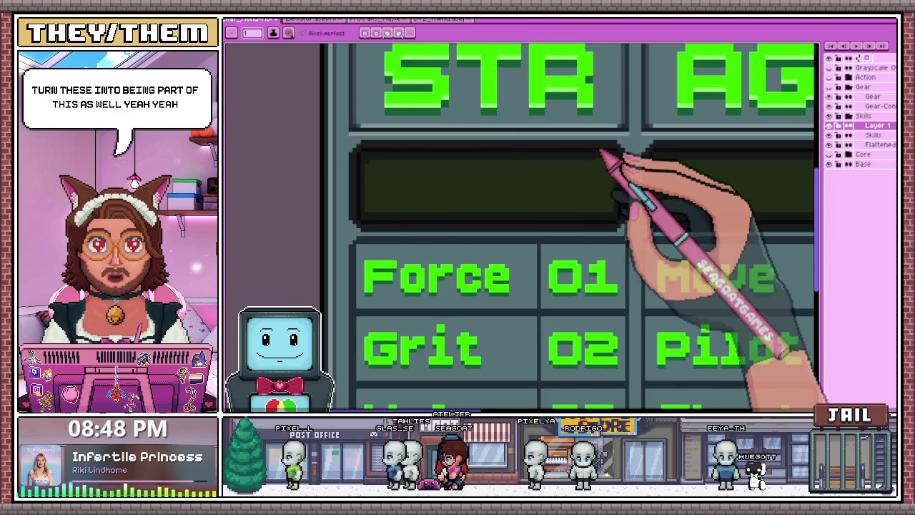
scroll(623, 174, up, 1)
scroll(500, 201, down, 1)
scroll(363, 224, up, 1)
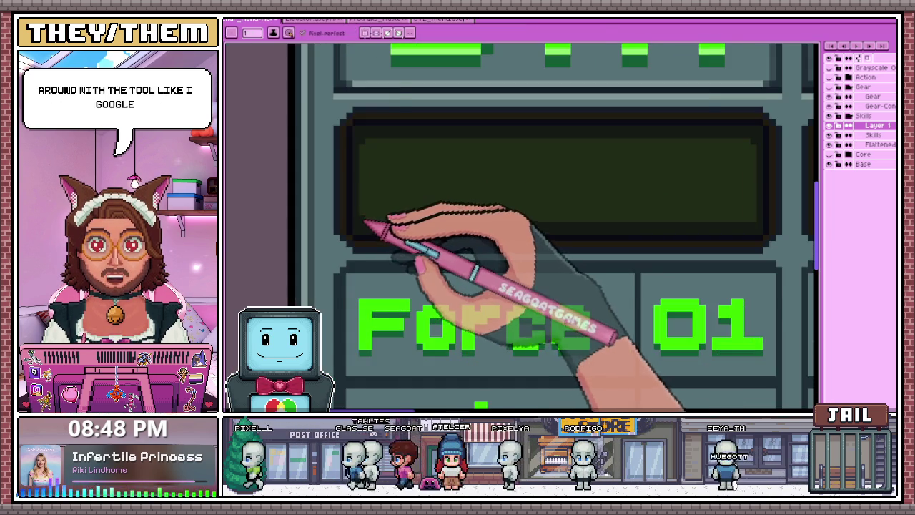
scroll(582, 215, down, 1)
scroll(623, 241, up, 1)
scroll(358, 241, down, 1)
scroll(522, 218, down, 1)
scroll(515, 213, up, 2)
scroll(481, 222, up, 1)
scroll(477, 197, down, 1)
scroll(526, 203, down, 1)
scroll(631, 201, up, 2)
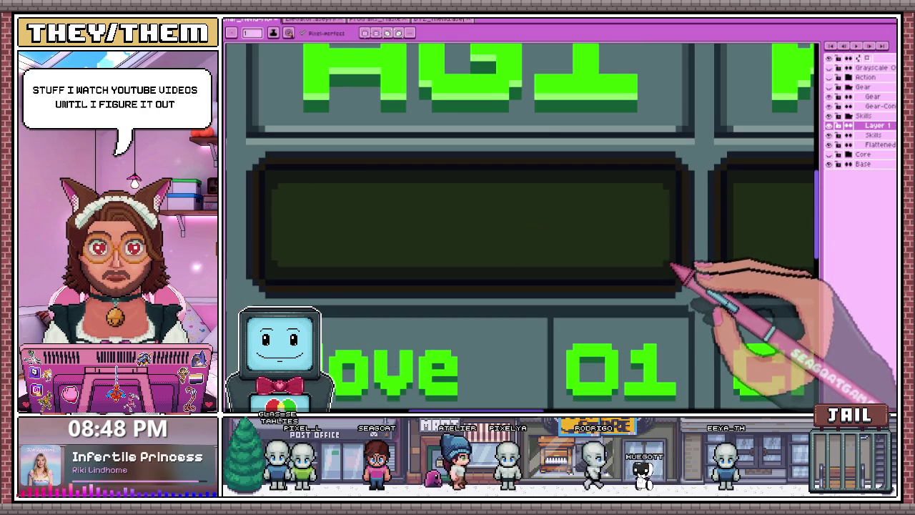
scroll(374, 239, down, 1)
scroll(541, 240, down, 2)
scroll(491, 272, up, 2)
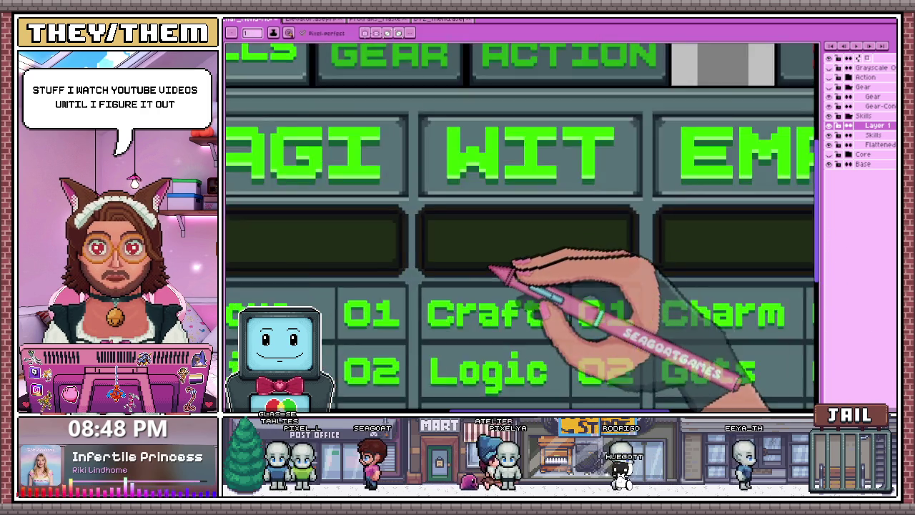
scroll(427, 268, up, 1)
scroll(420, 190, down, 2)
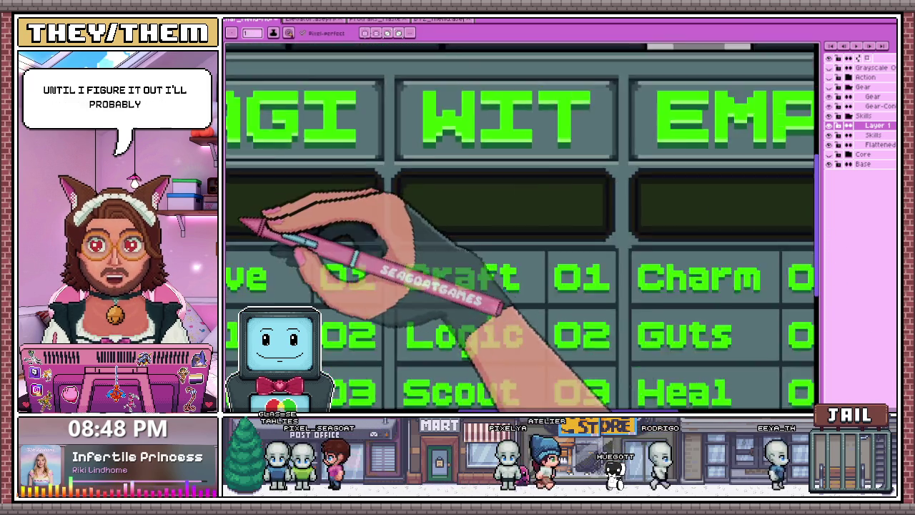
scroll(460, 215, down, 1)
scroll(438, 233, up, 3)
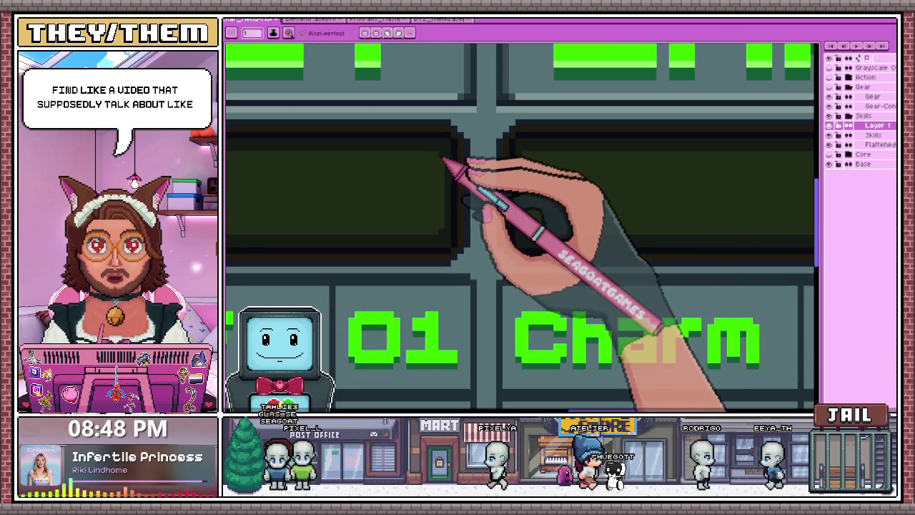
scroll(429, 207, down, 1)
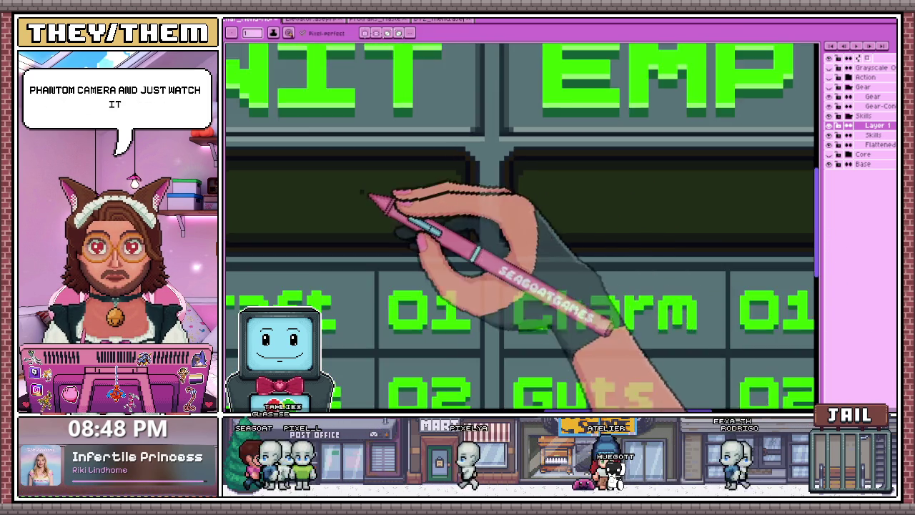
scroll(500, 215, down, 1)
scroll(443, 211, up, 2)
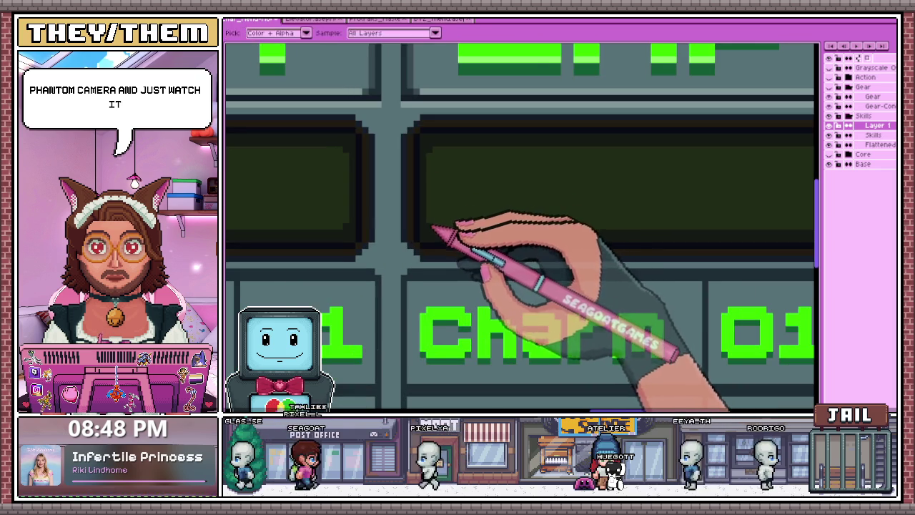
scroll(432, 222, down, 1)
scroll(572, 218, up, 2)
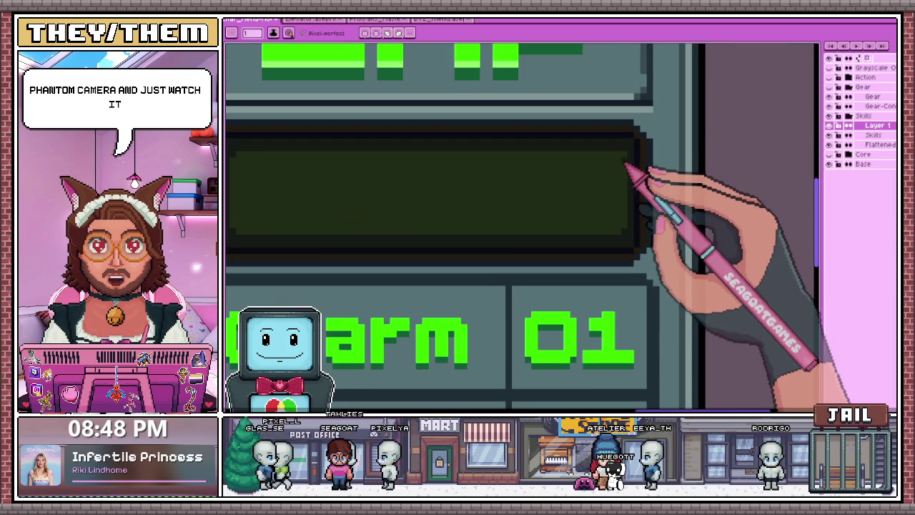
scroll(626, 159, down, 1)
scroll(636, 215, down, 1)
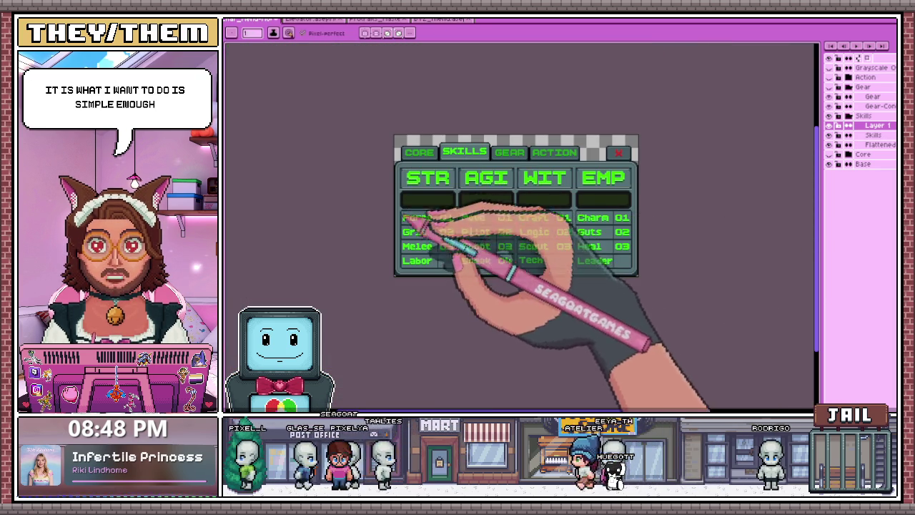
scroll(400, 187, up, 2)
scroll(429, 202, down, 1)
scroll(449, 193, up, 1)
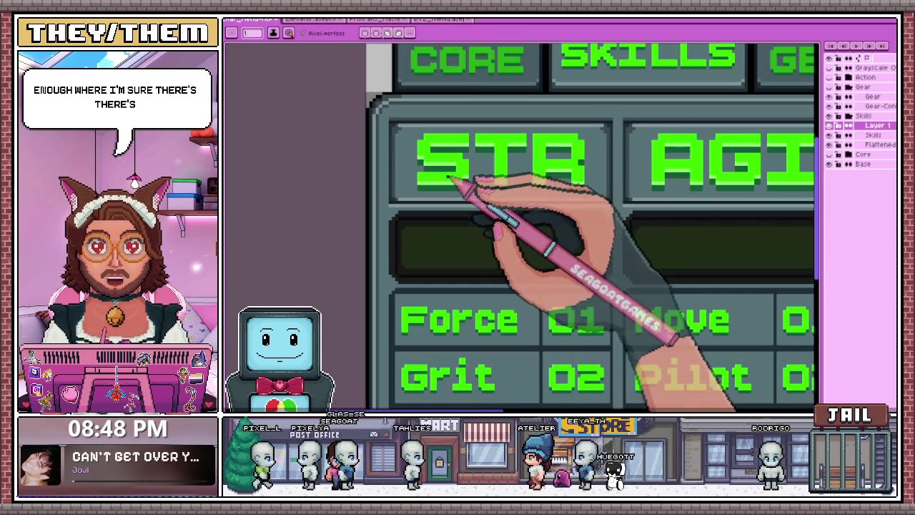
scroll(447, 220, down, 1)
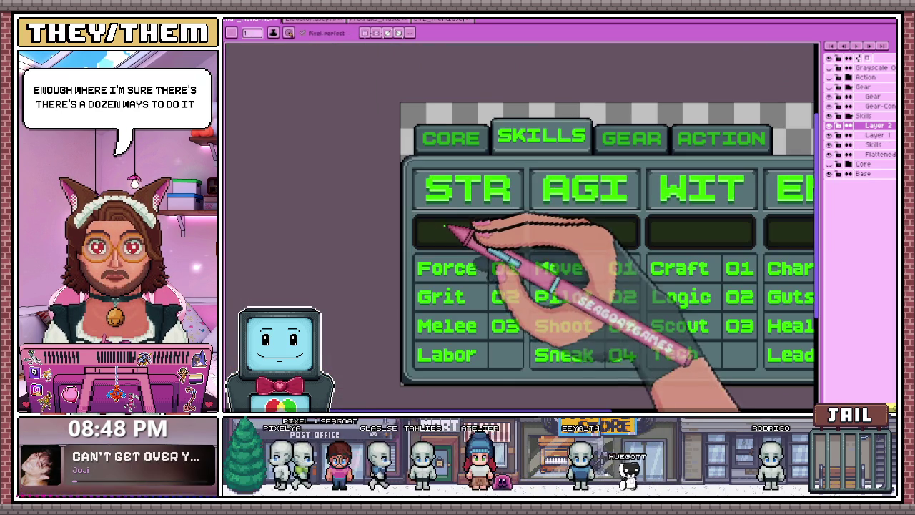
click(497, 322)
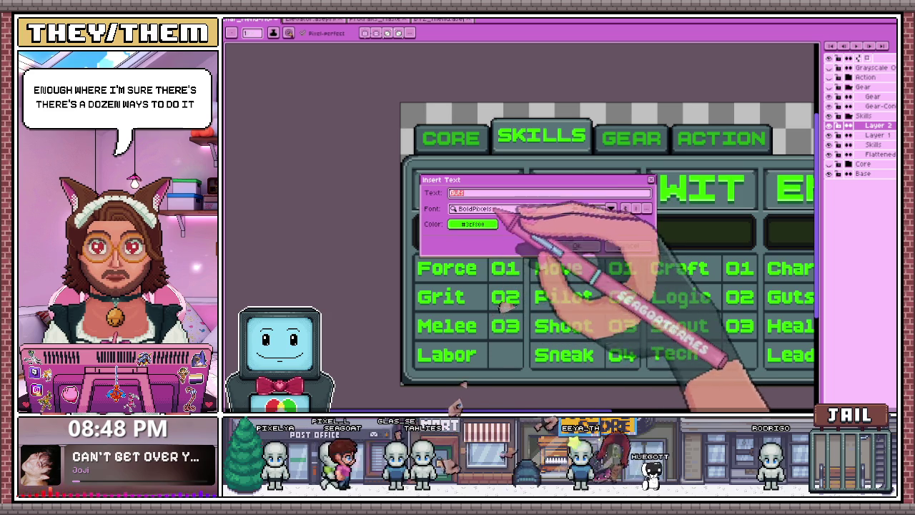
click(599, 246)
scroll(612, 246, up, 1)
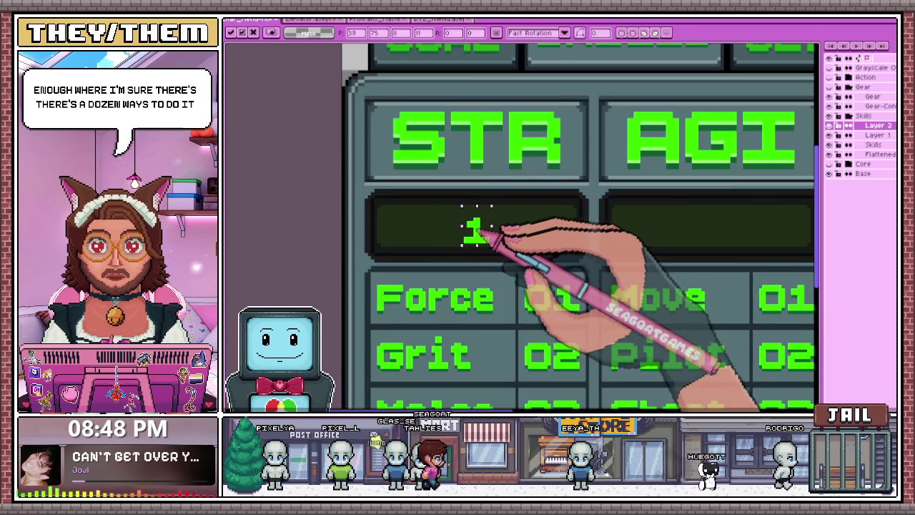
scroll(484, 227, down, 1)
scroll(486, 236, up, 1)
scroll(486, 239, down, 1)
scroll(473, 274, down, 1)
scroll(501, 274, down, 2)
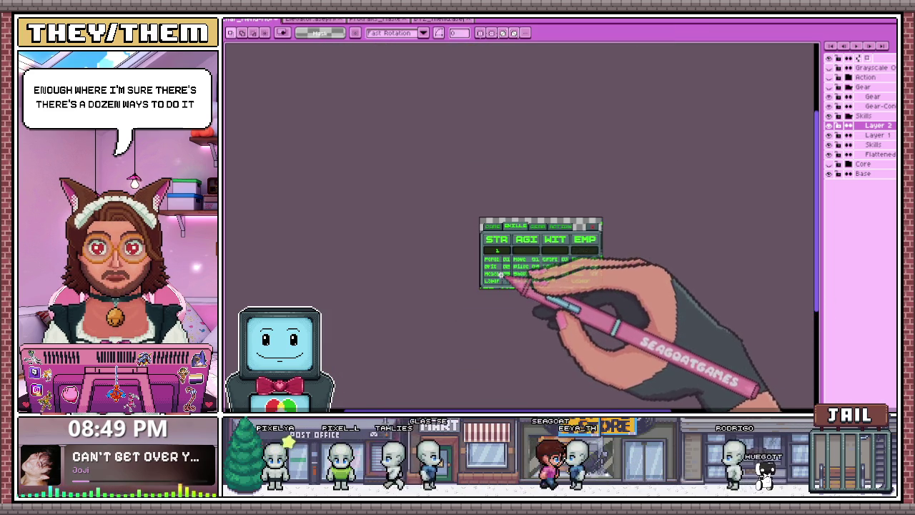
scroll(500, 275, up, 1)
scroll(455, 216, up, 2)
scroll(455, 216, down, 2)
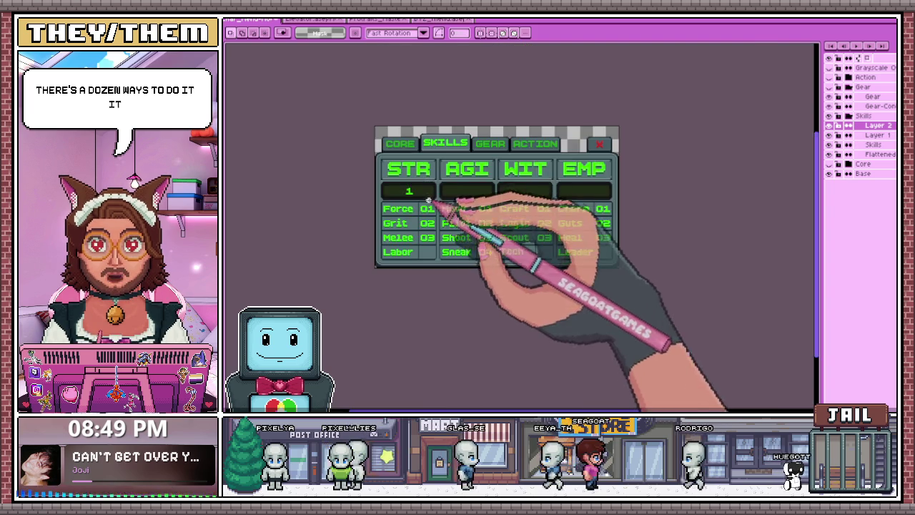
scroll(454, 216, up, 2)
drag(400, 195, 422, 204)
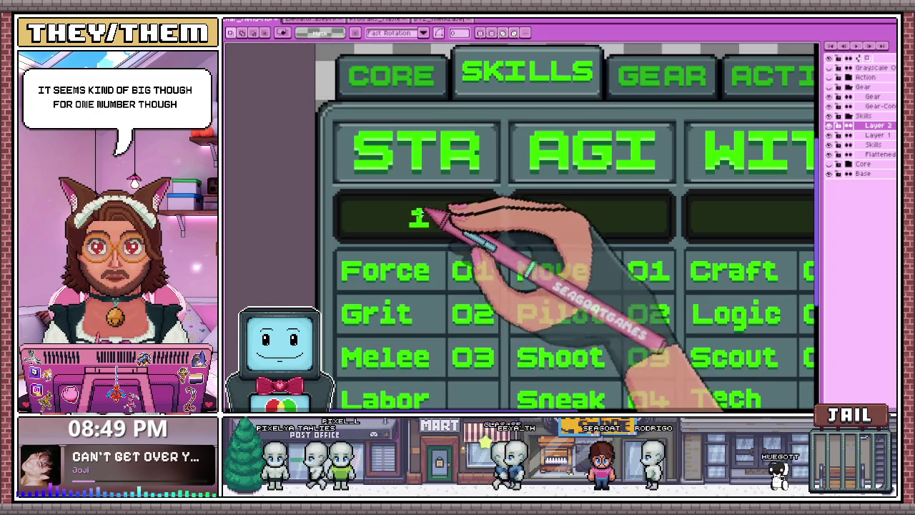
scroll(405, 232, up, 1)
scroll(415, 222, down, 1)
scroll(422, 236, up, 2)
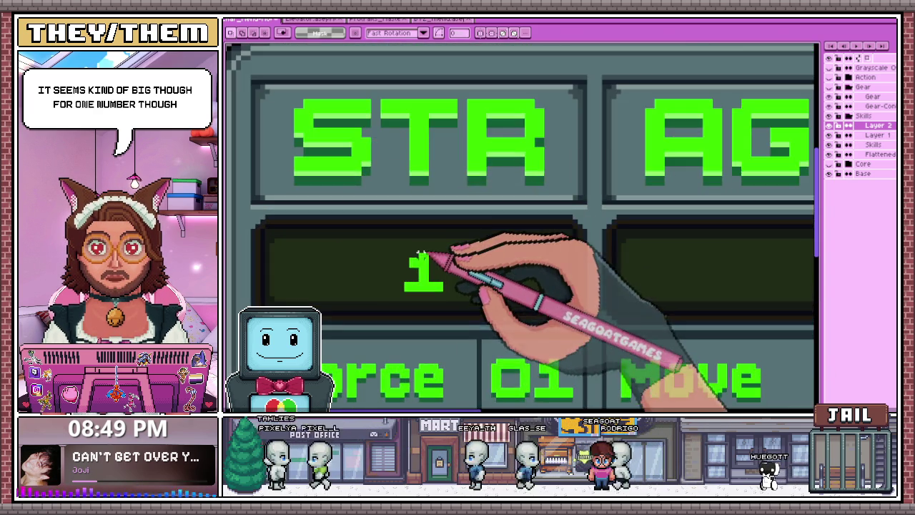
scroll(416, 299, up, 1)
scroll(419, 239, down, 2)
scroll(418, 228, down, 1)
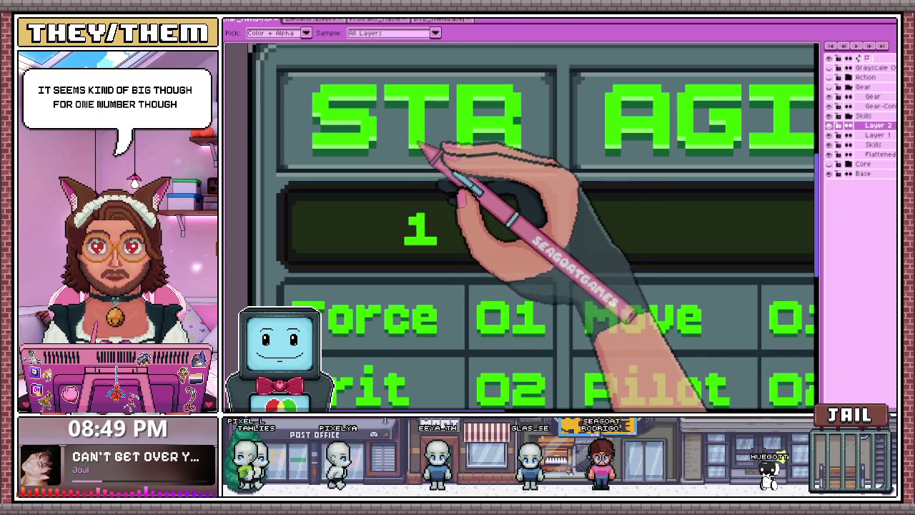
scroll(425, 260, down, 2)
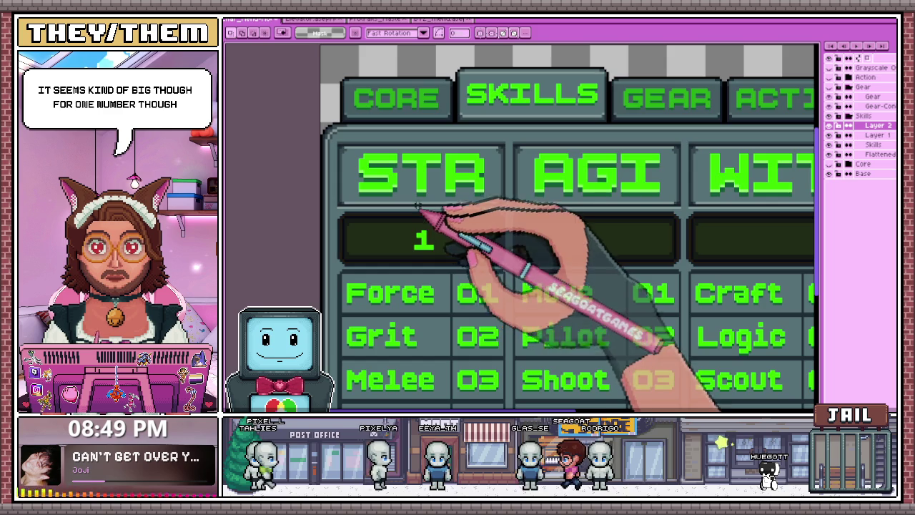
scroll(414, 211, up, 1)
scroll(411, 236, up, 2)
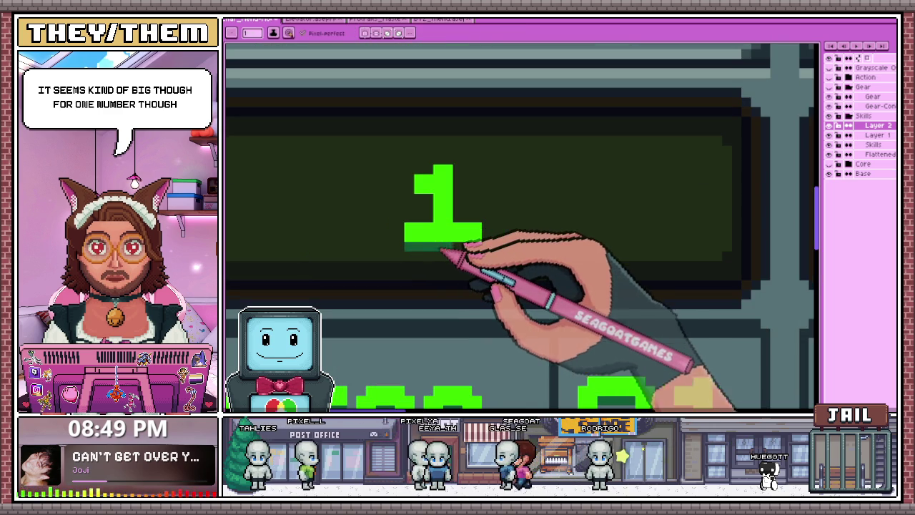
scroll(436, 208, down, 1)
scroll(438, 205, down, 1)
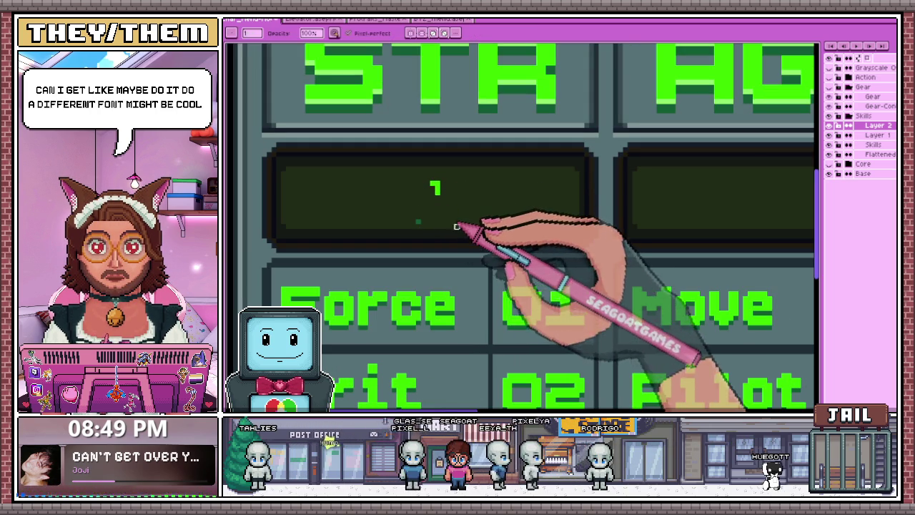
Zoom out and back around the cleared STR bar to view the whole Skills panel
scroll(423, 203, down, 1)
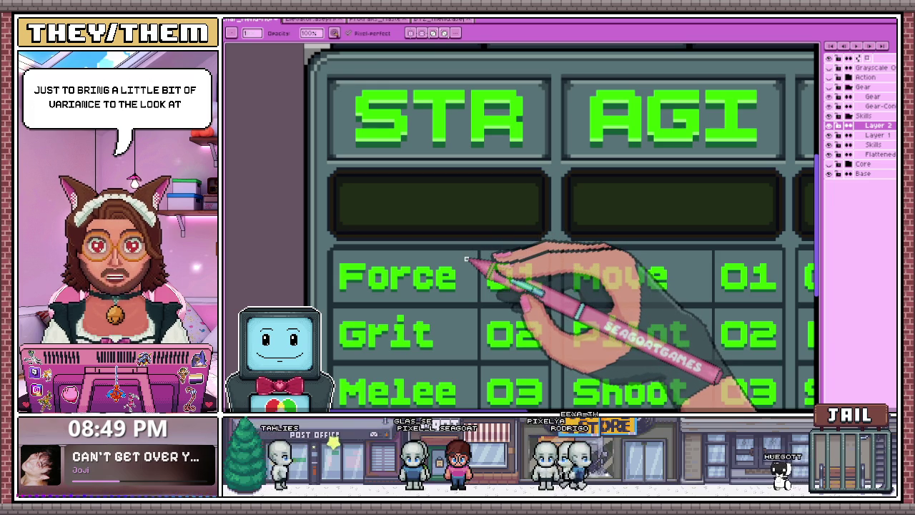
scroll(436, 229, down, 2)
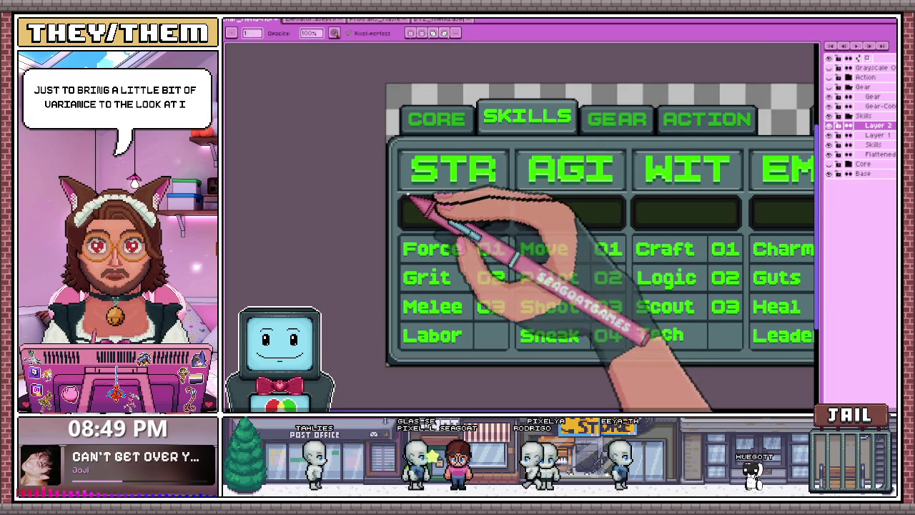
scroll(418, 207, up, 1)
scroll(386, 215, down, 4)
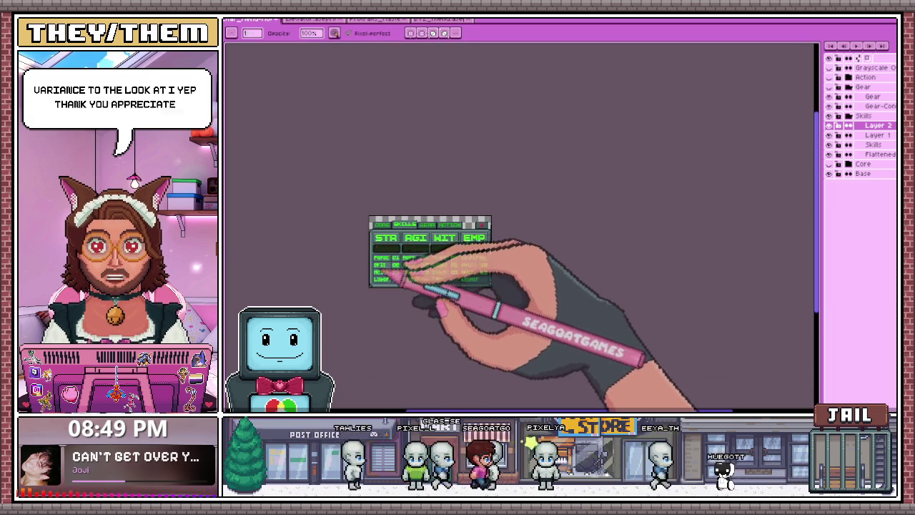
scroll(372, 229, up, 1)
scroll(407, 239, up, 1)
scroll(444, 230, down, 2)
Zoom to the blank STR bar and start text there, showing Insert Text with BoldPixels size 16
scroll(431, 214, up, 1)
scroll(429, 235, up, 1)
scroll(423, 218, up, 1)
scroll(423, 218, down, 1)
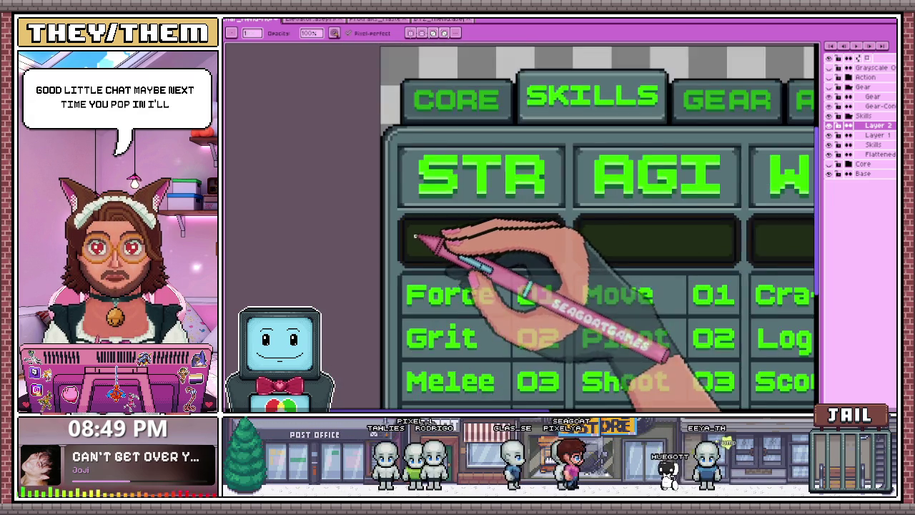
scroll(419, 238, up, 1)
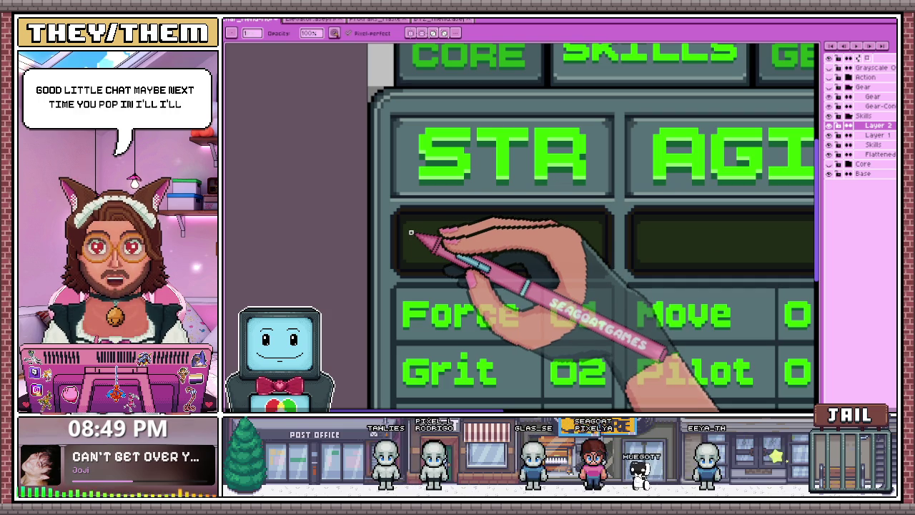
scroll(425, 220, down, 1)
scroll(418, 231, up, 1)
scroll(392, 266, down, 2)
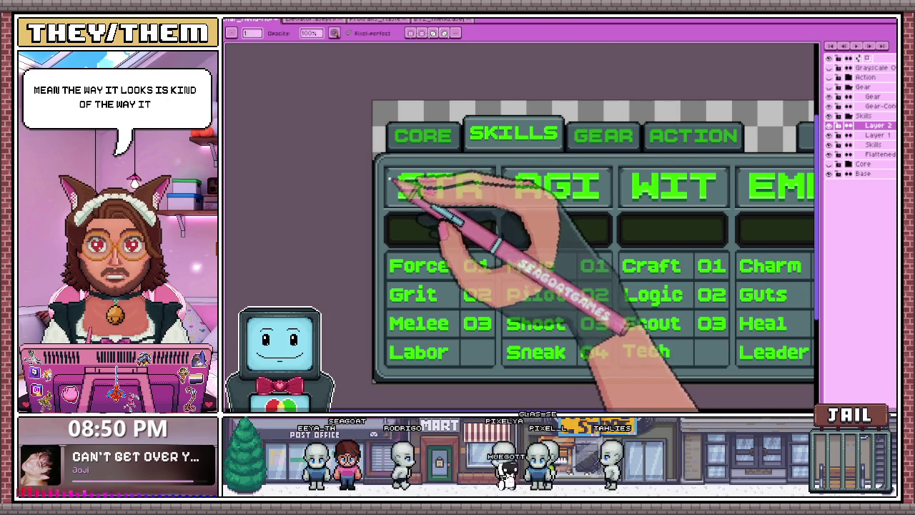
scroll(434, 236, down, 1)
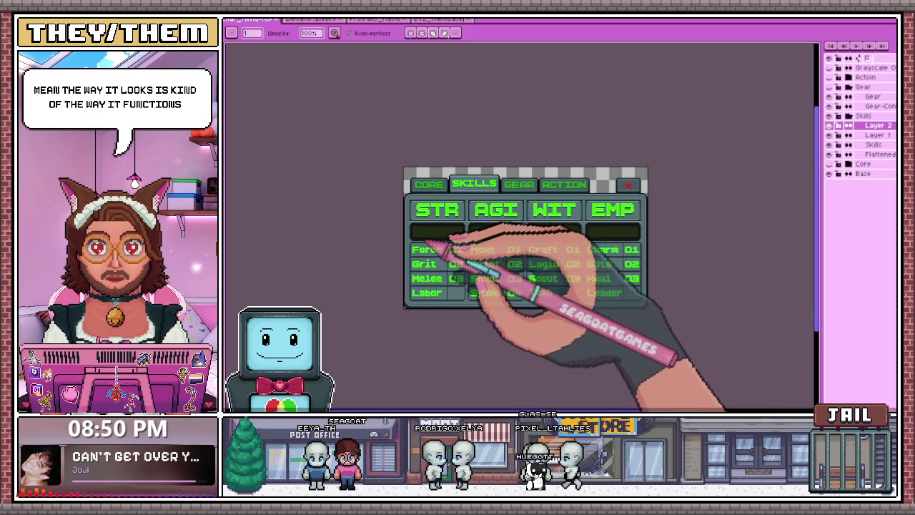
scroll(437, 234, up, 2)
scroll(475, 204, down, 1)
scroll(467, 184, up, 1)
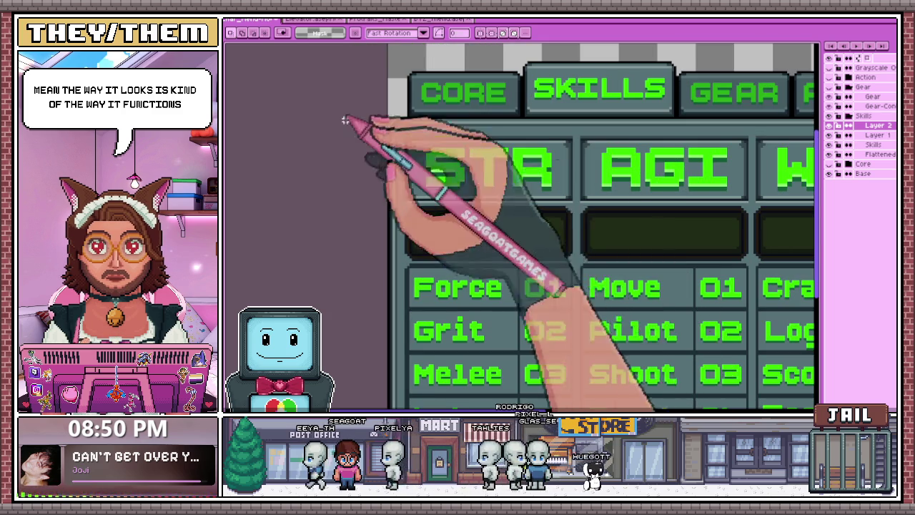
scroll(439, 204, down, 2)
scroll(358, 154, up, 2)
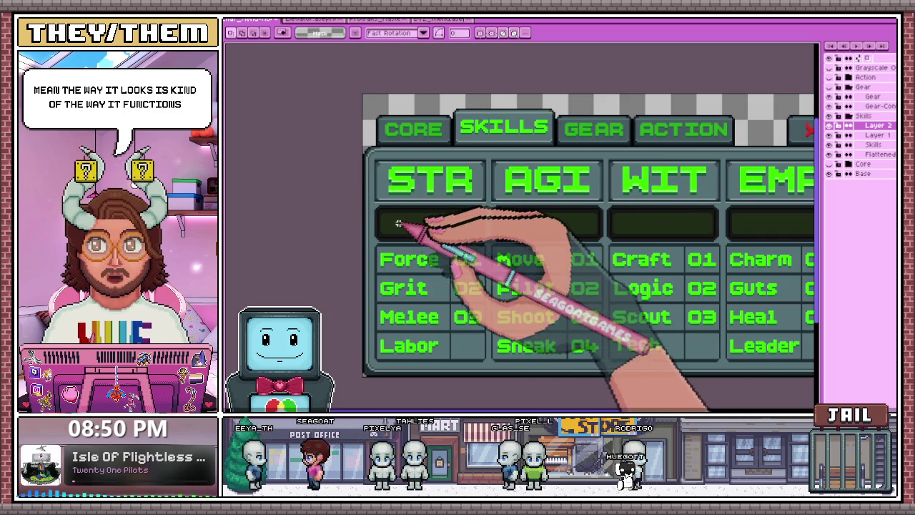
scroll(444, 200, down, 1)
scroll(387, 171, up, 1)
scroll(379, 214, up, 2)
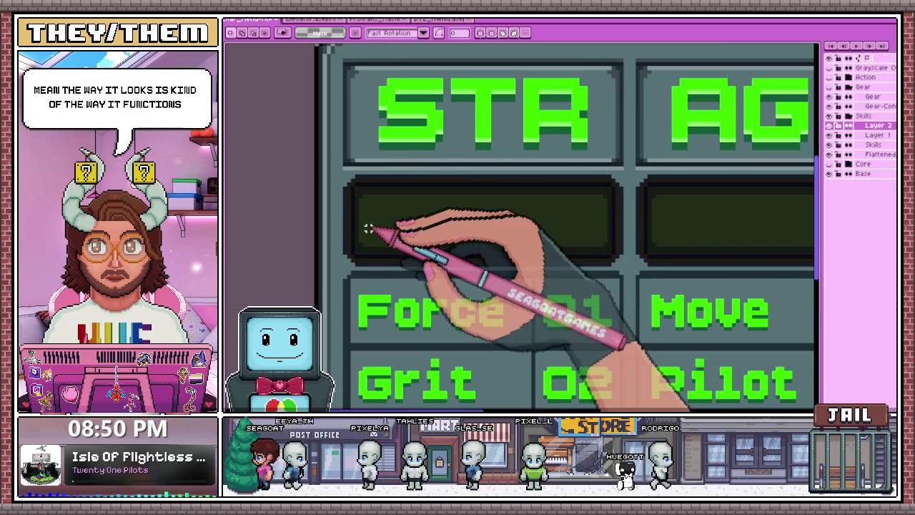
scroll(412, 208, up, 1)
scroll(414, 211, down, 1)
scroll(435, 225, down, 1)
click(438, 227)
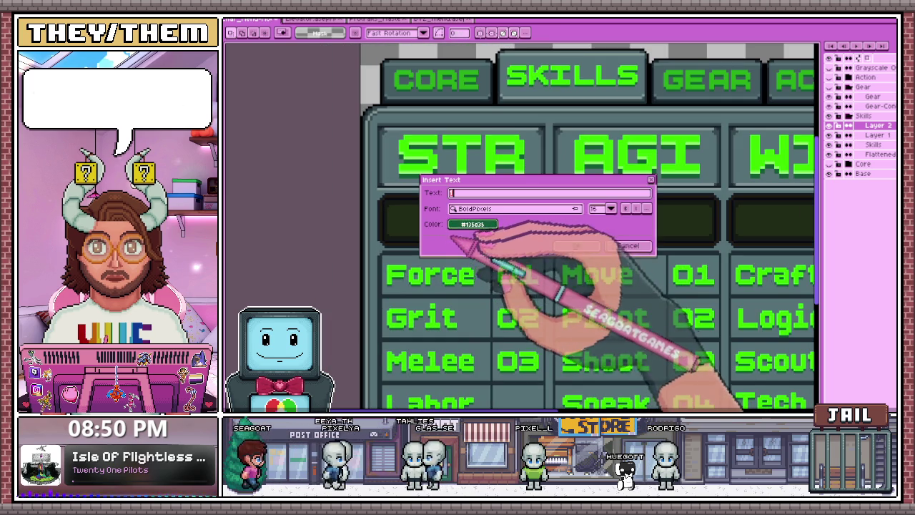
Choose the 8BIT WONDER Nominal font and sample the bright green from the stat lettering
click(515, 209)
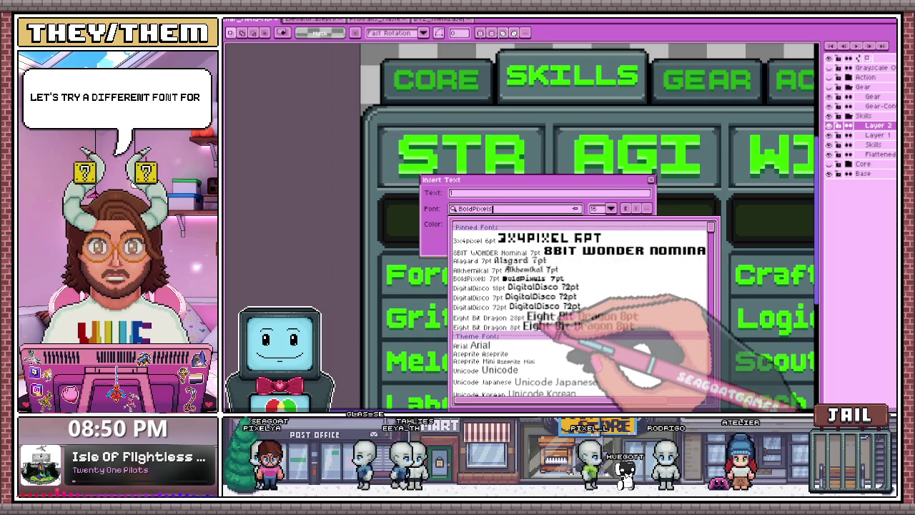
click(543, 251)
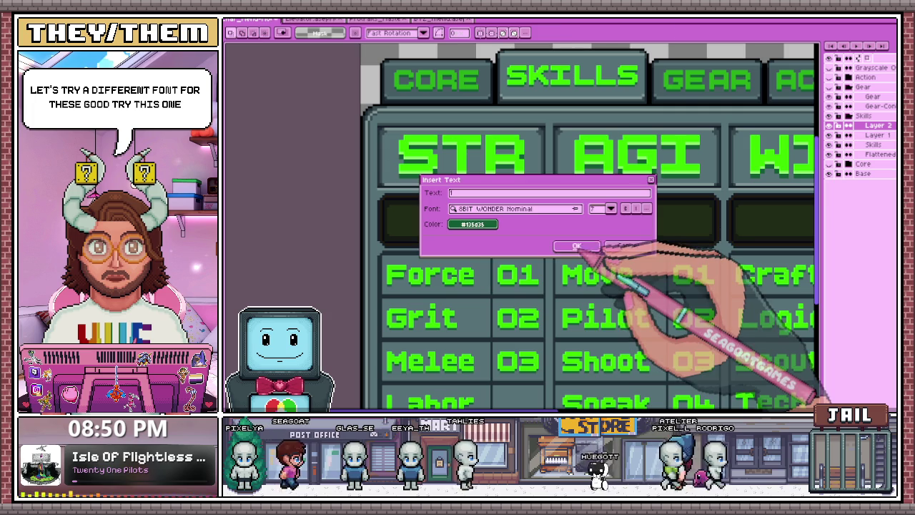
key(Return)
key(i)
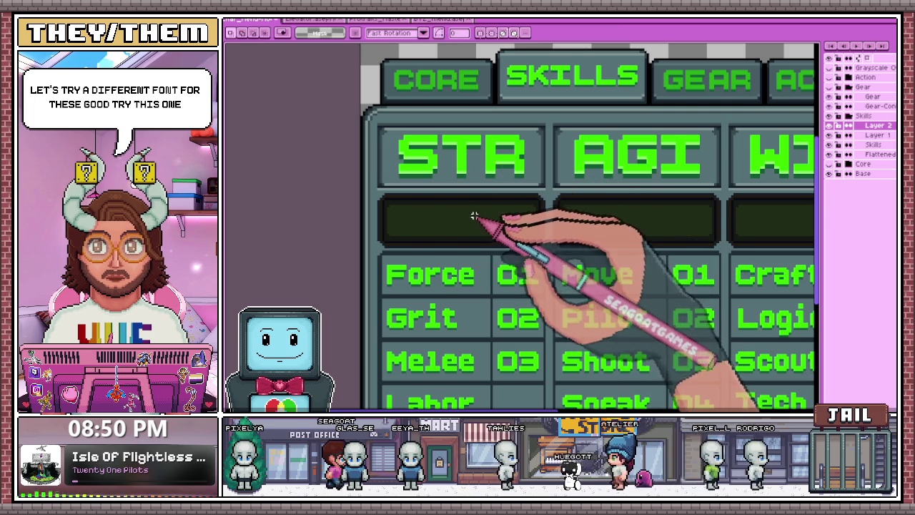
key(t)
click(482, 185)
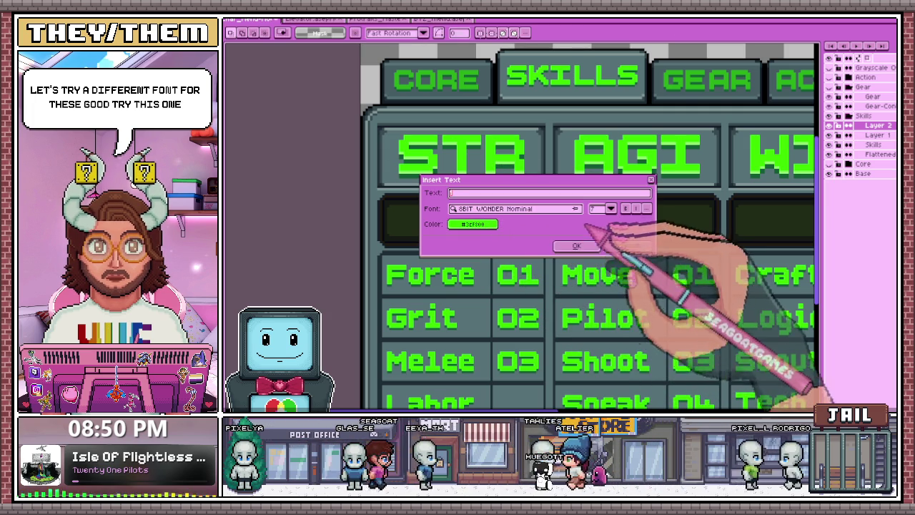
click(576, 246)
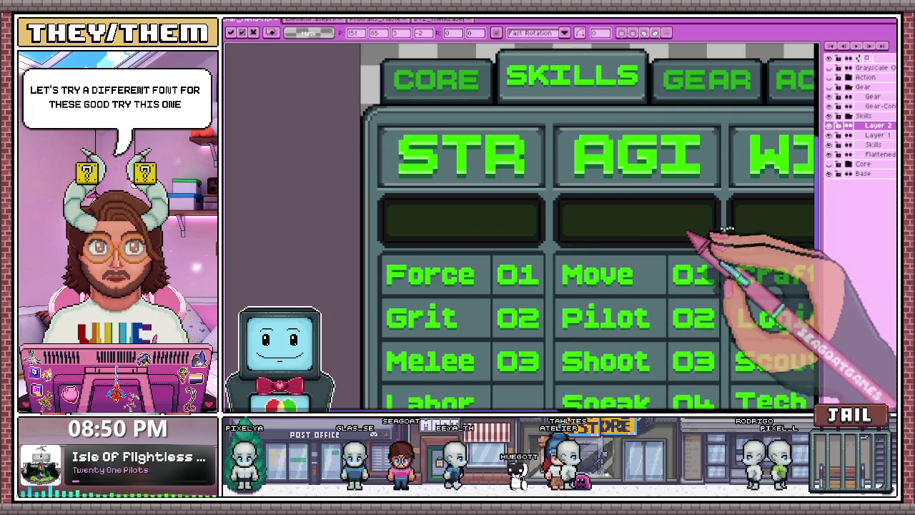
Set the font size to 7 and move the new green 1 into the STR bar
key(t)
click(500, 206)
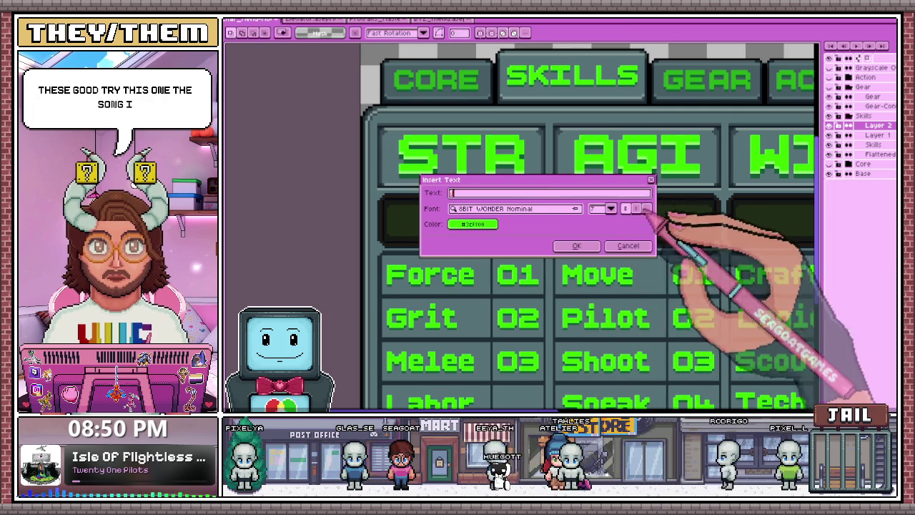
click(611, 209)
click(576, 245)
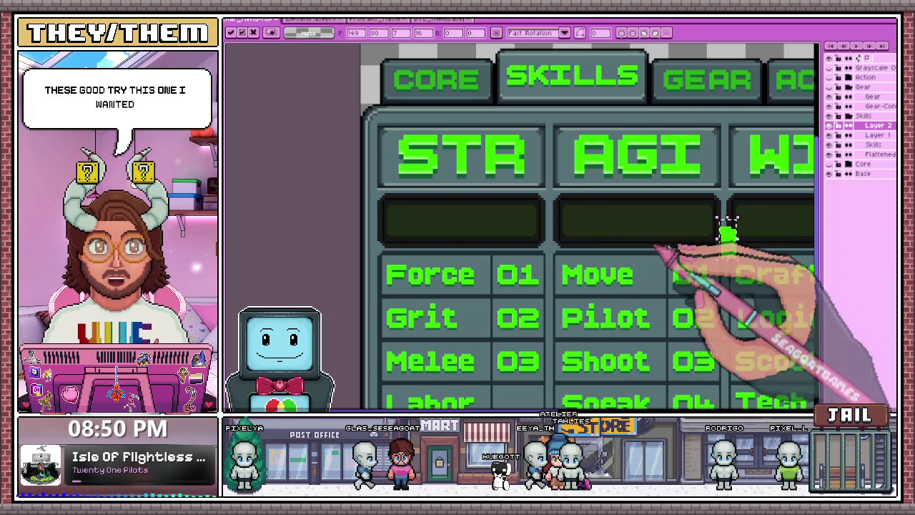
drag(724, 240, 468, 225)
Drag the green 1 back out, leaving the STR bar empty
scroll(465, 226, down, 3)
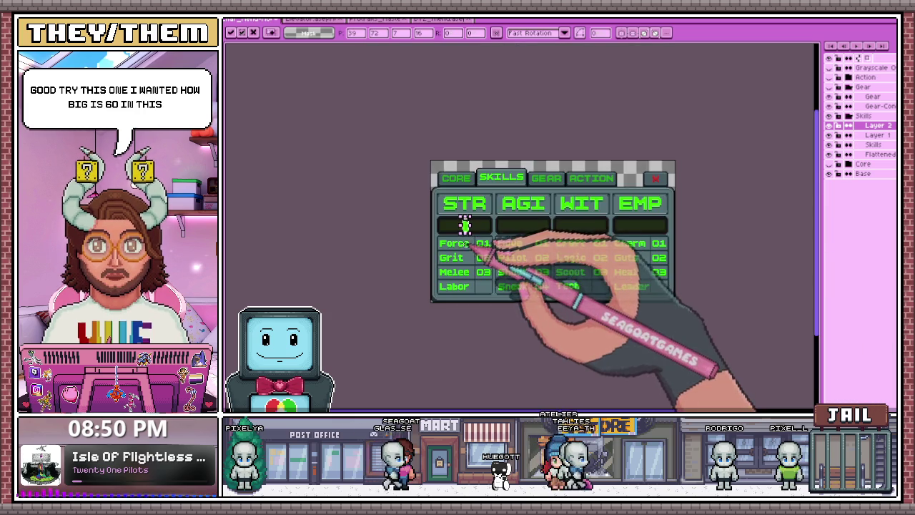
scroll(457, 208, up, 2)
scroll(443, 243, down, 2)
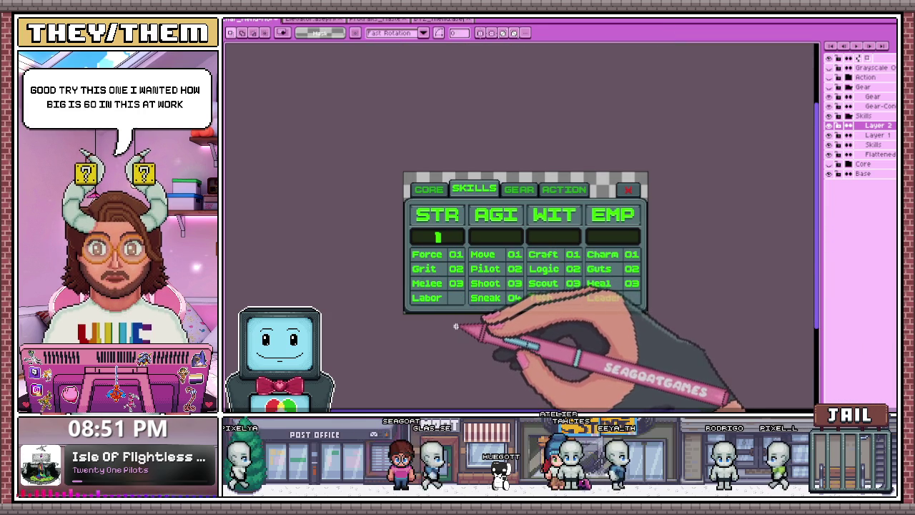
scroll(446, 272, up, 2)
drag(438, 211, 442, 262)
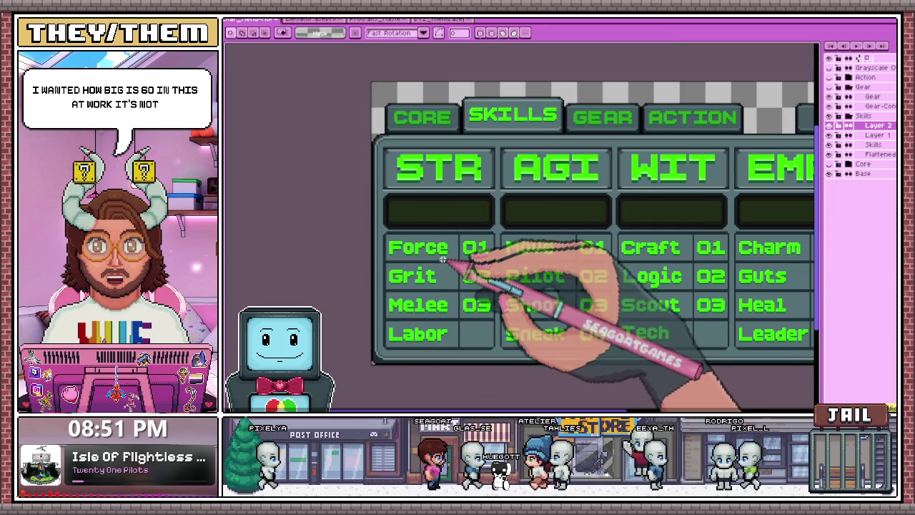
Insert a green 1 in Eight Bit Dragon font into the STR box, then undo it
click(442, 262)
click(515, 208)
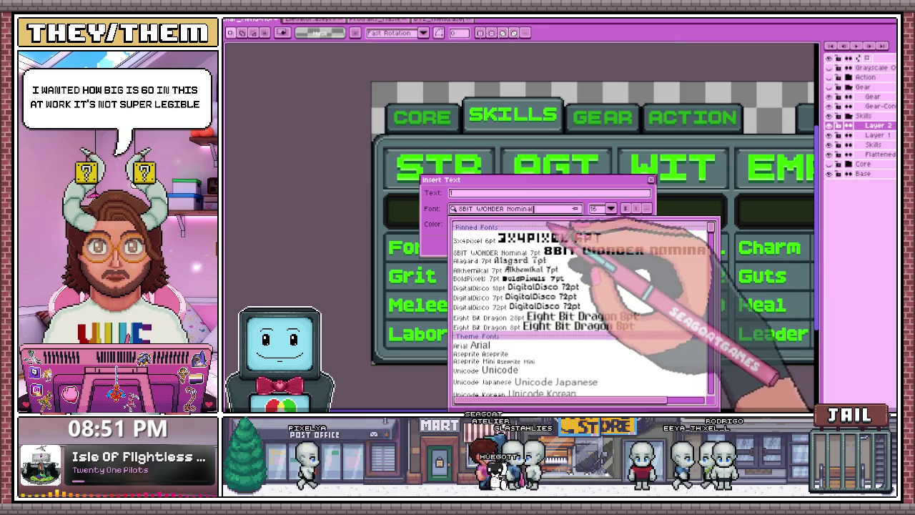
click(543, 317)
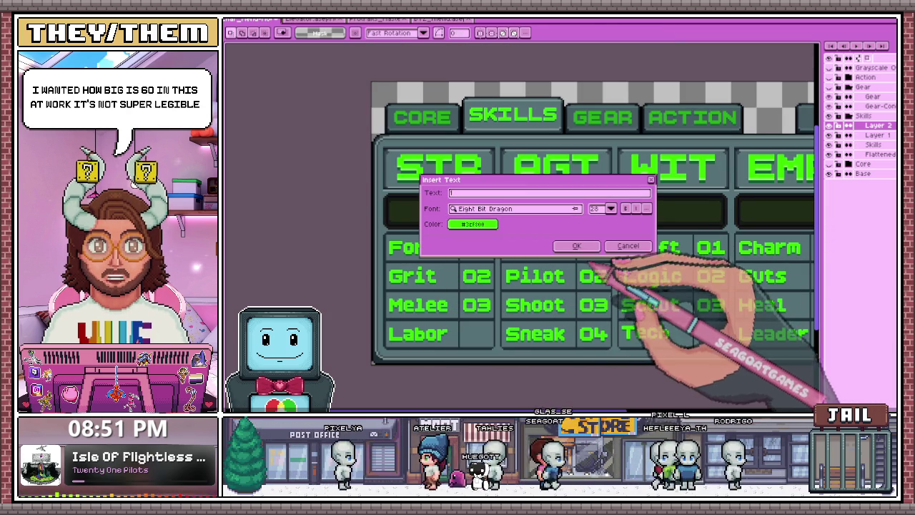
click(576, 245)
drag(613, 219, 457, 204)
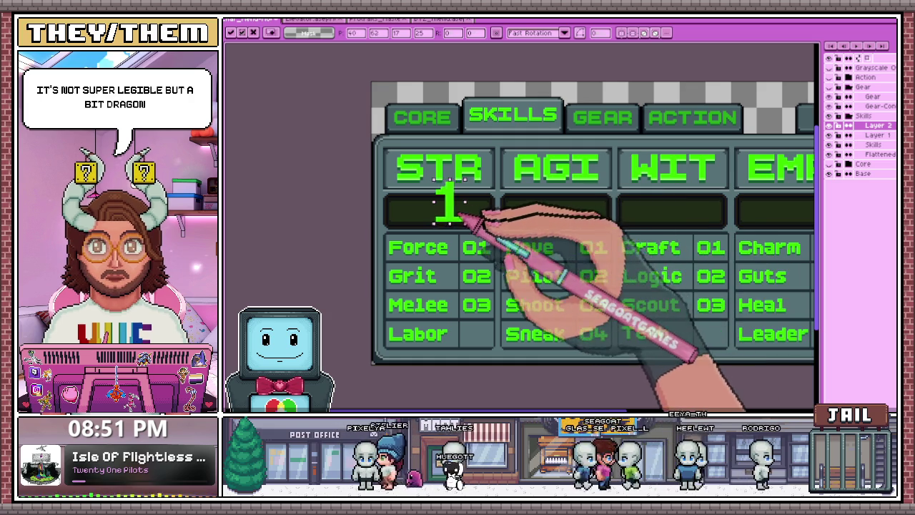
scroll(466, 214, down, 3)
scroll(466, 214, up, 3)
key(ctrl+z)
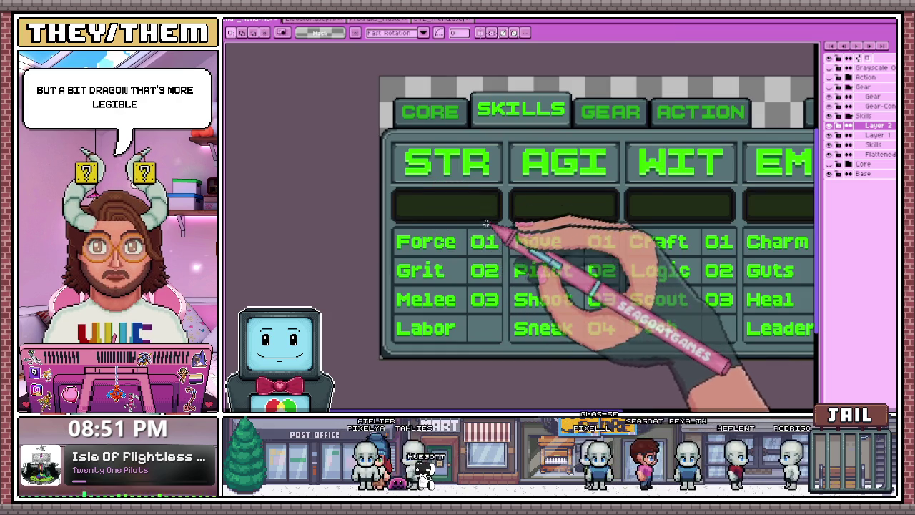
Retry the 1 at the smaller size 12 and discard it as too small
click(488, 226)
click(611, 208)
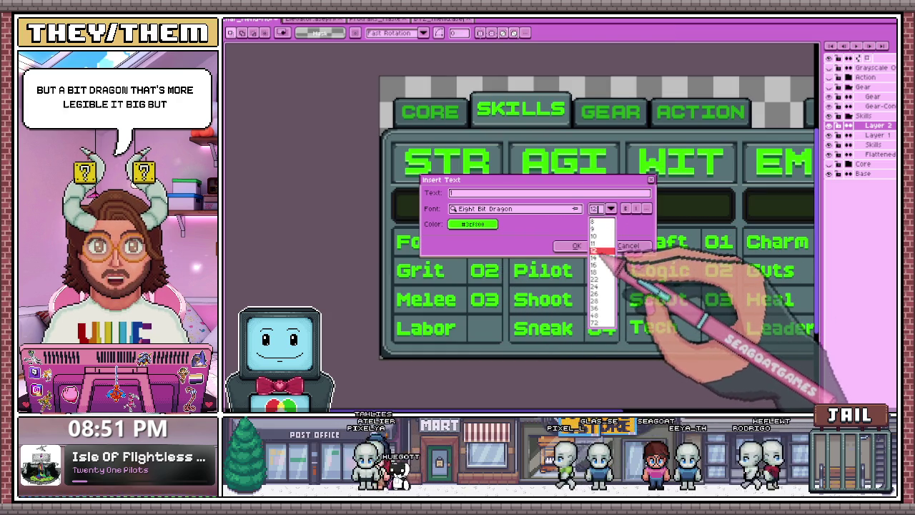
click(576, 245)
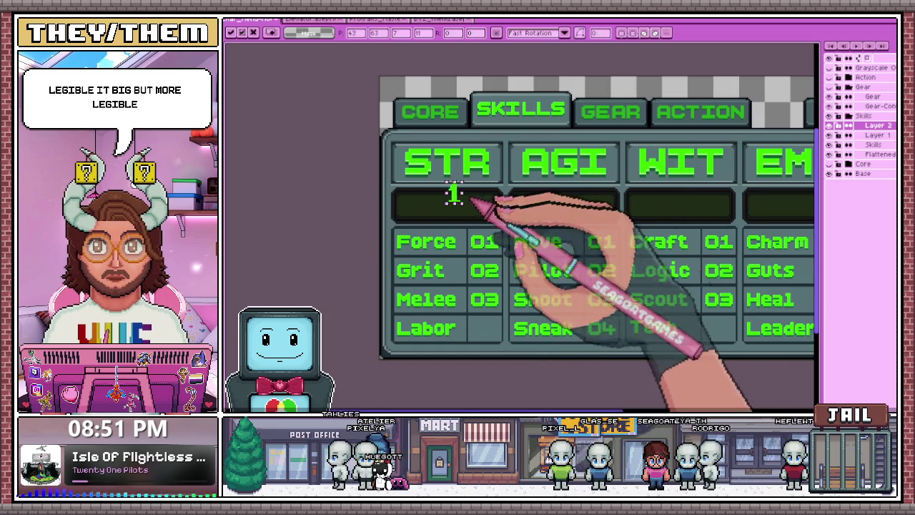
scroll(476, 190, up, 2)
key(Escape)
Reinsert the 1, drop it into the STR box and re-enter the text '1'
click(478, 238)
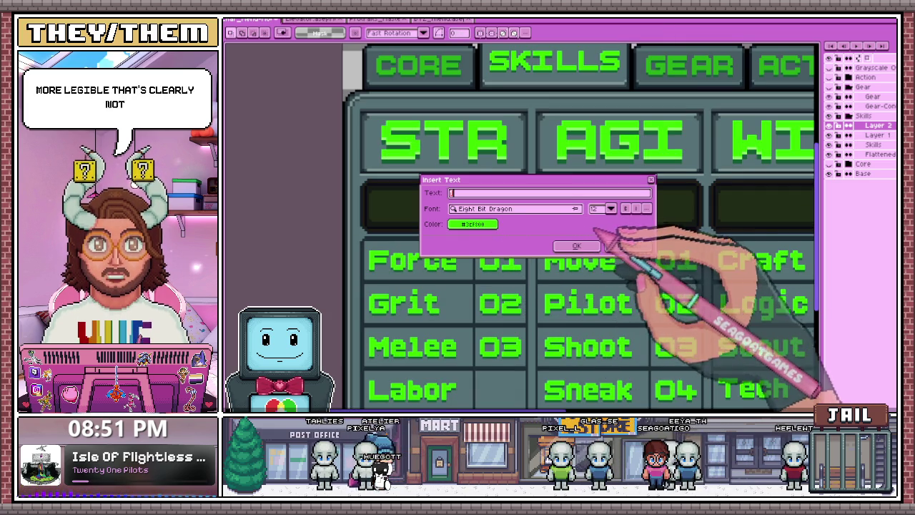
click(578, 246)
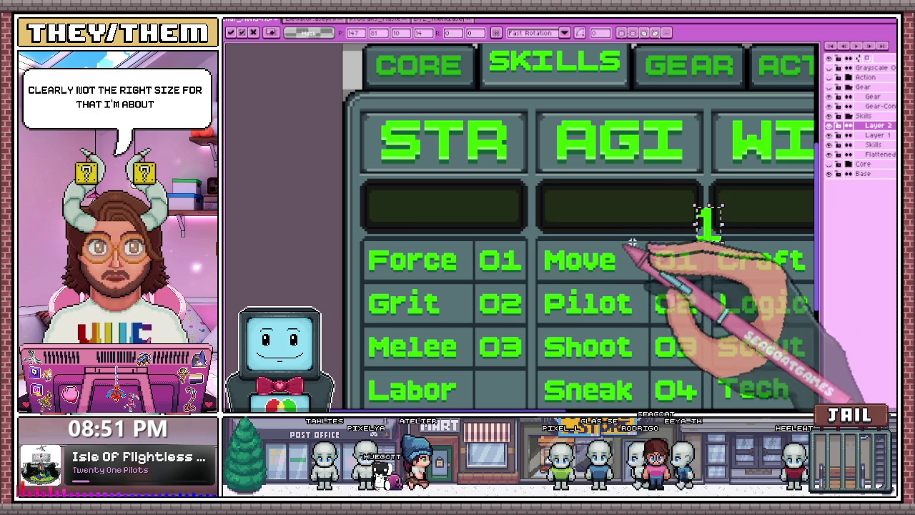
click(466, 214)
click(497, 223)
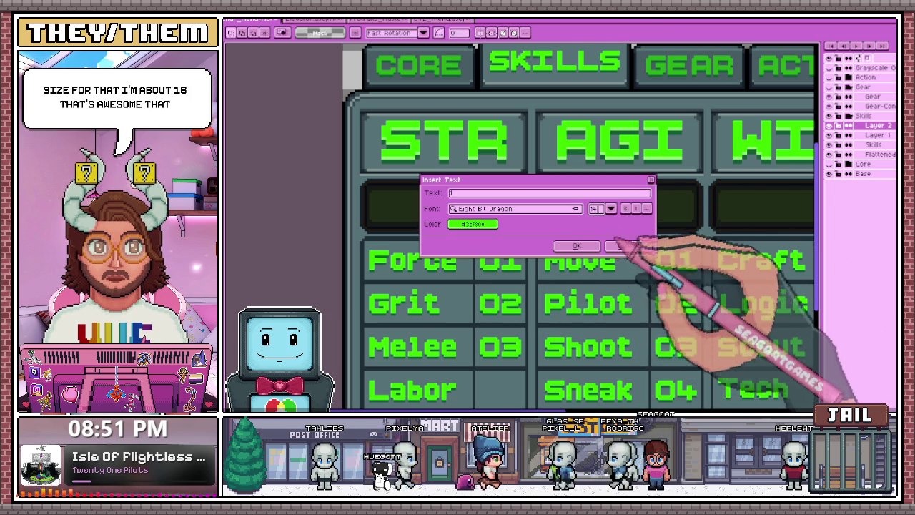
text(1)
key(Return)
scroll(484, 210, up, 2)
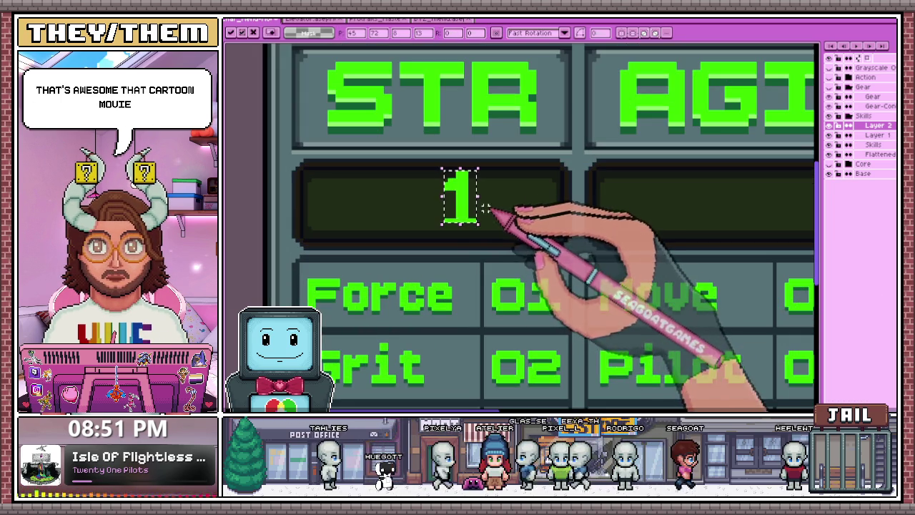
Reinsert the 1 at a larger font size (14/16) and check its fit in the STR bar
click(497, 222)
click(609, 208)
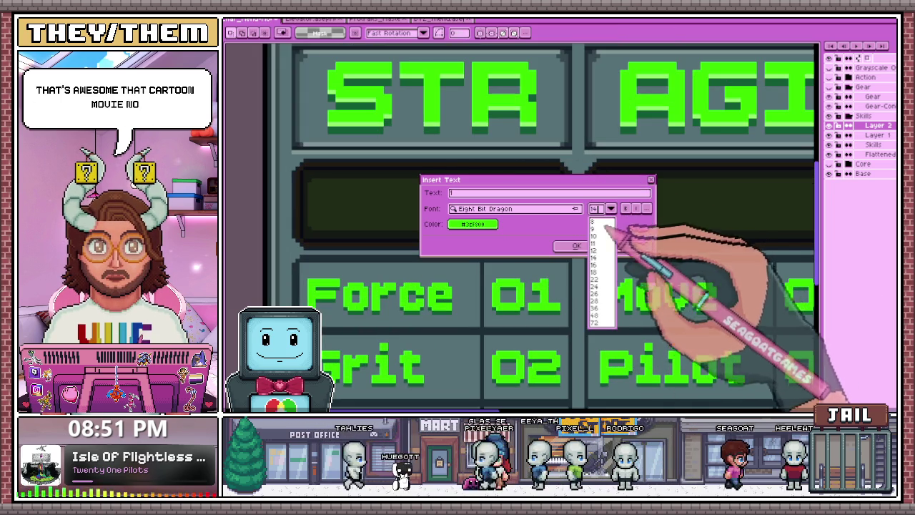
click(599, 270)
click(576, 245)
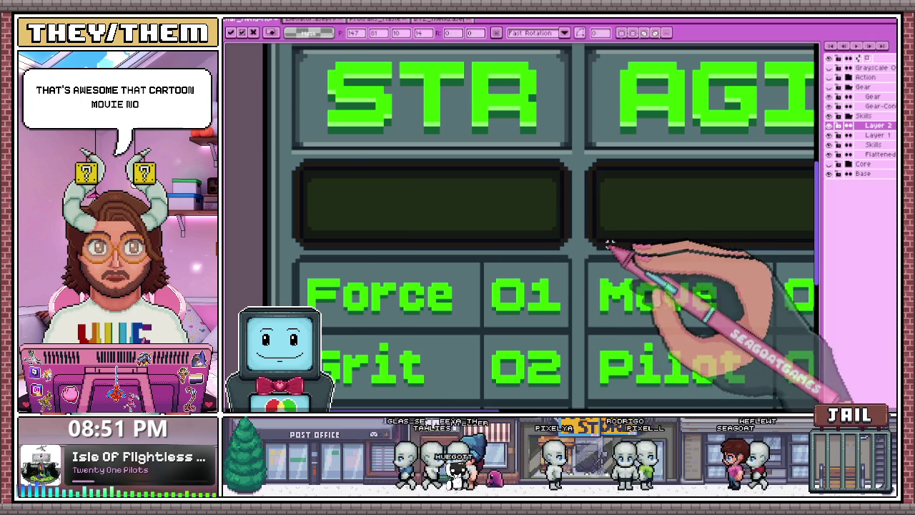
scroll(687, 238, down, 2)
scroll(562, 225, up, 1)
scroll(593, 245, up, 1)
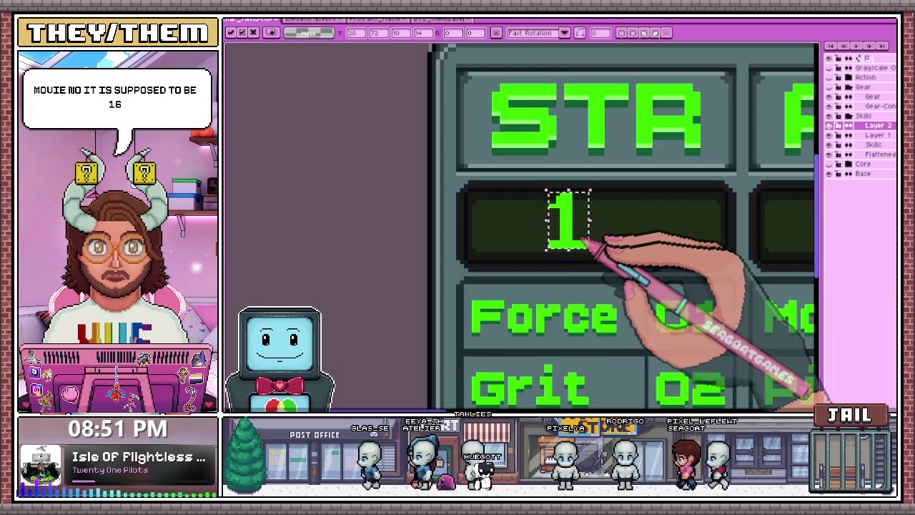
scroll(580, 240, up, 2)
scroll(581, 241, down, 2)
scroll(630, 254, down, 2)
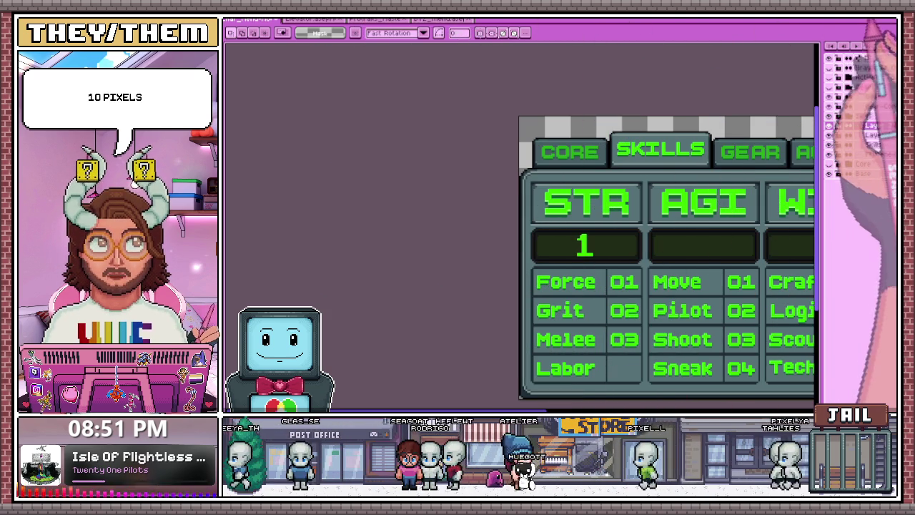
key(minus)
Insert a new '1' as text after choosing a different font size
scroll(583, 254, up, 2)
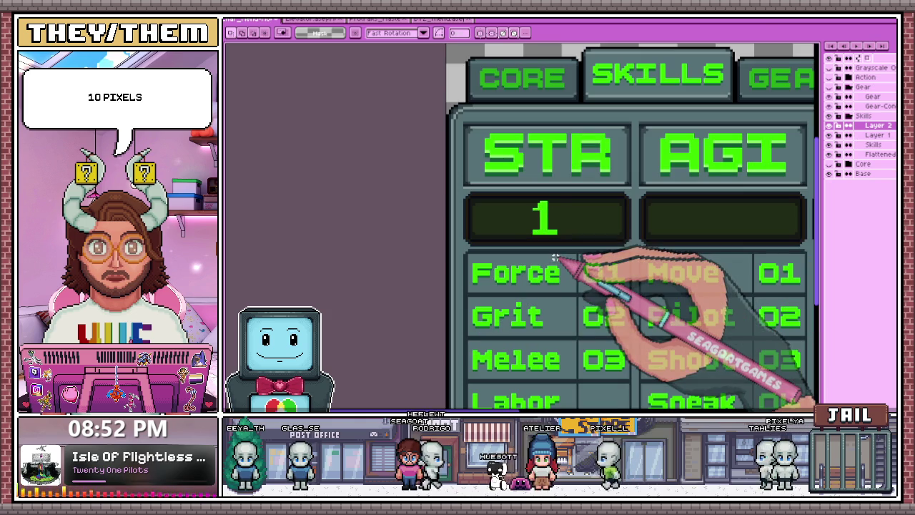
click(551, 258)
click(610, 208)
click(601, 222)
text(1)
key(Return)
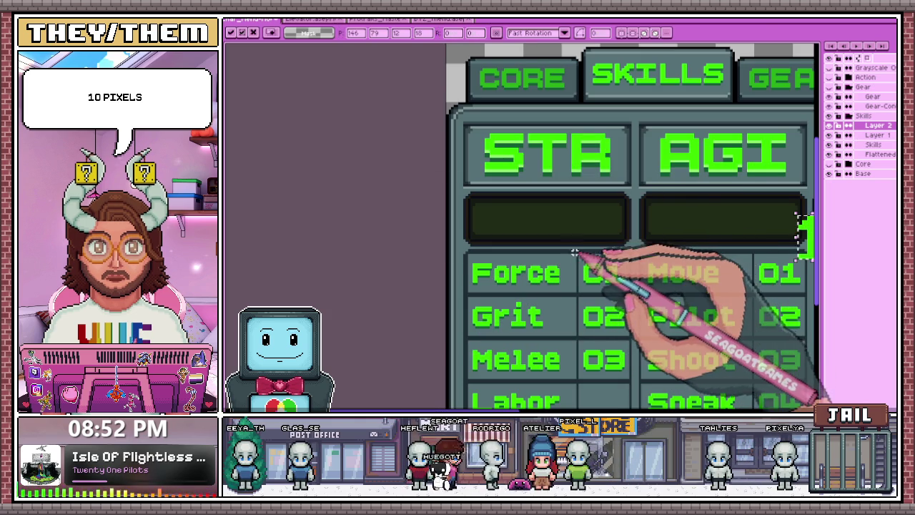
Position the '1' in the STR bar and box-select the whole STR value box
scroll(555, 232, down, 1)
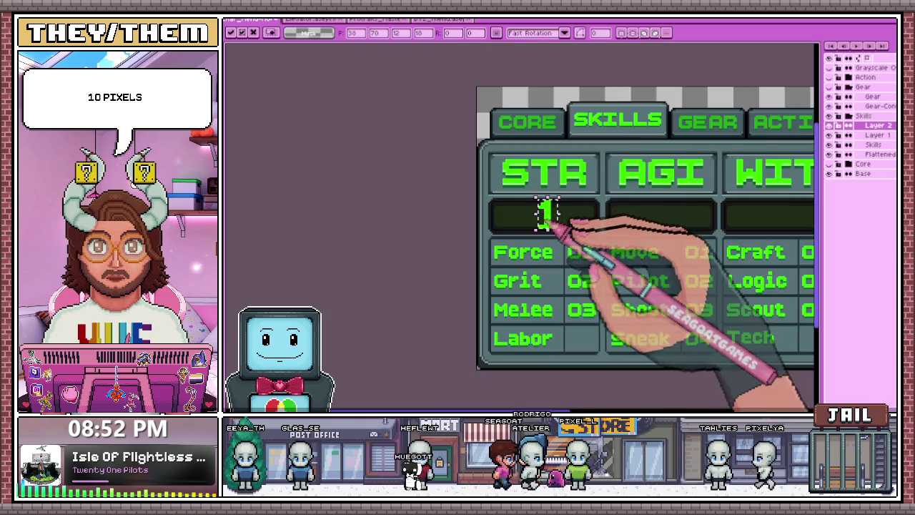
scroll(548, 207, up, 1)
scroll(540, 215, up, 1)
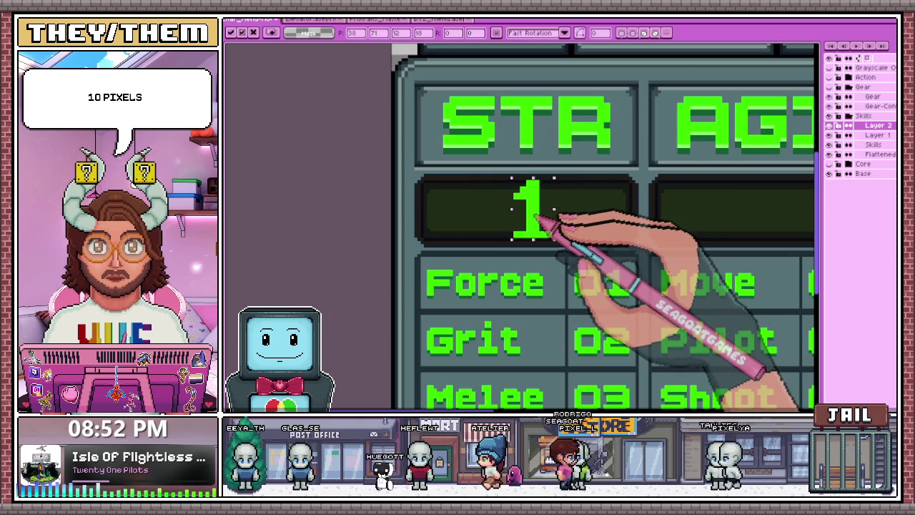
drag(547, 228, 538, 230)
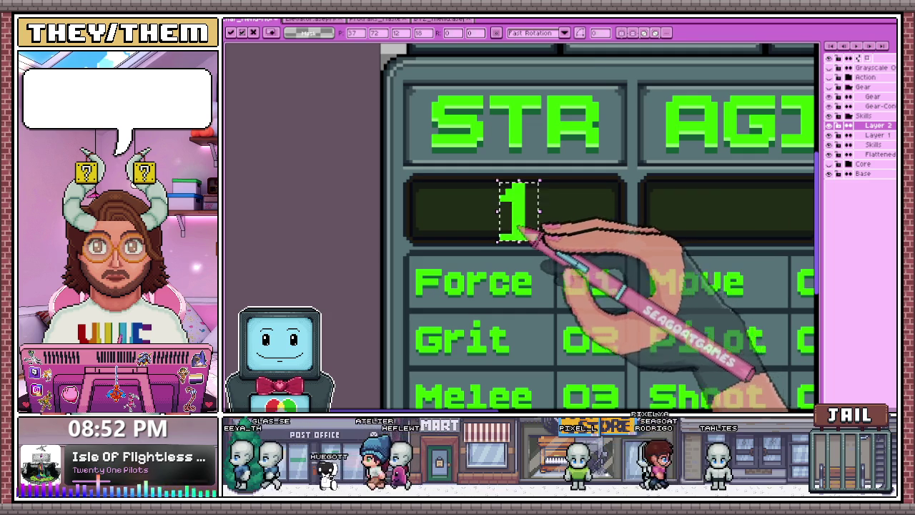
scroll(520, 230, down, 2)
scroll(511, 236, down, 2)
scroll(519, 236, up, 1)
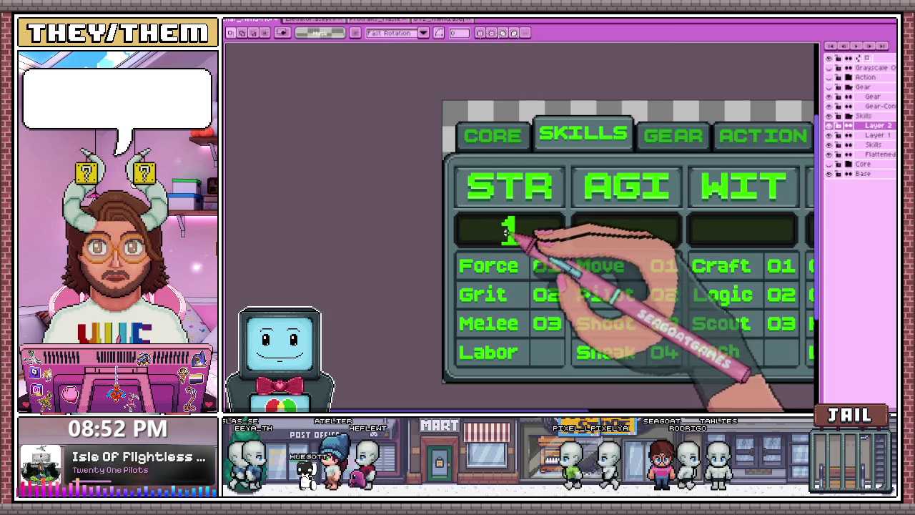
scroll(508, 229, up, 2)
scroll(500, 229, down, 3)
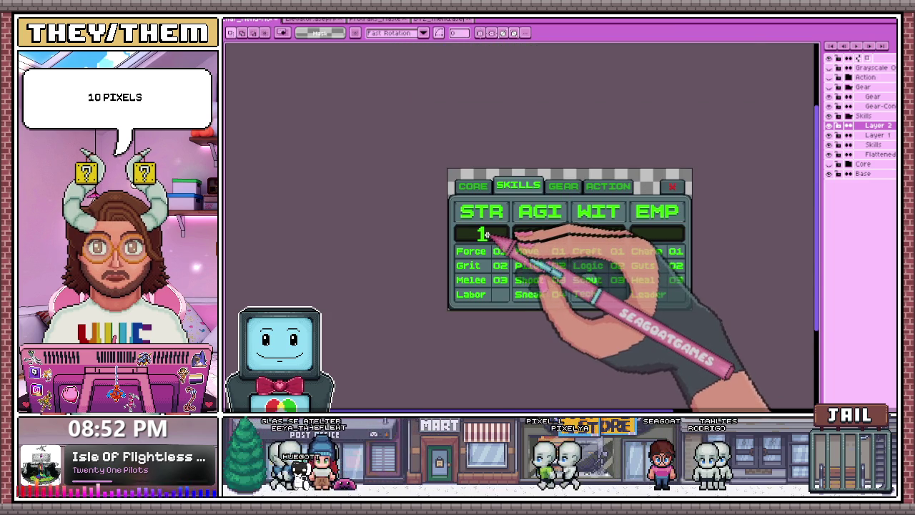
scroll(485, 234, up, 3)
scroll(412, 221, up, 1)
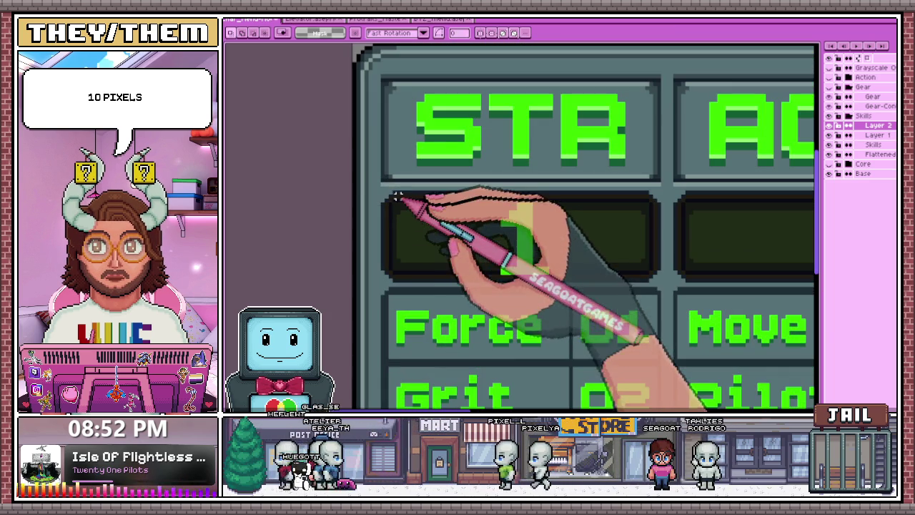
drag(384, 194, 659, 280)
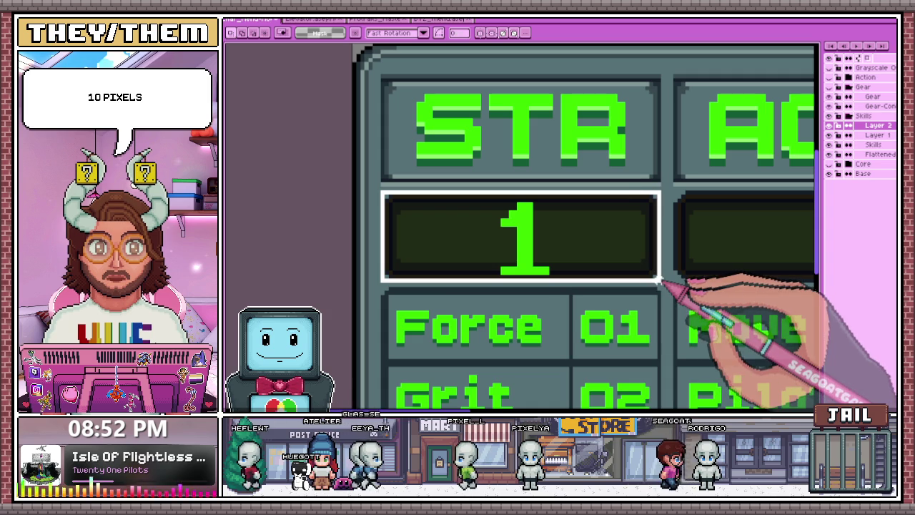
Make the Skills layer the active layer
scroll(554, 282, down, 2)
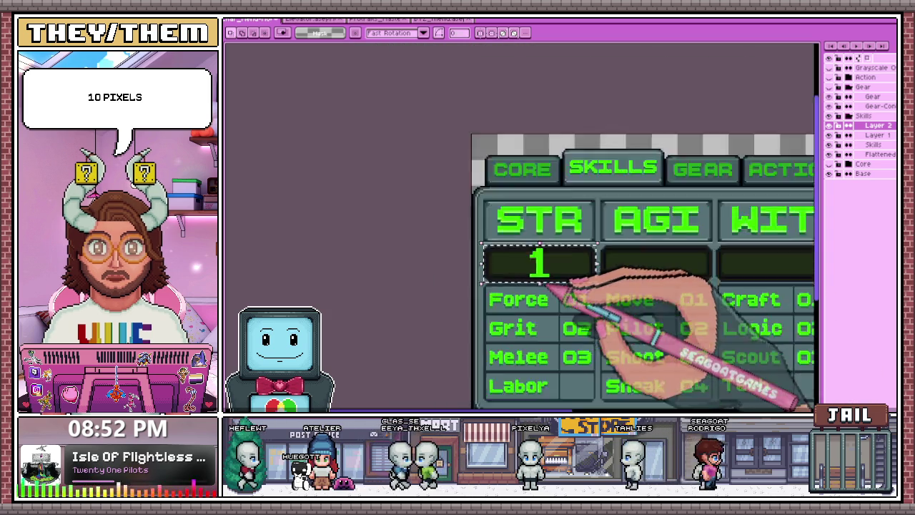
scroll(561, 284, down, 2)
scroll(515, 272, up, 2)
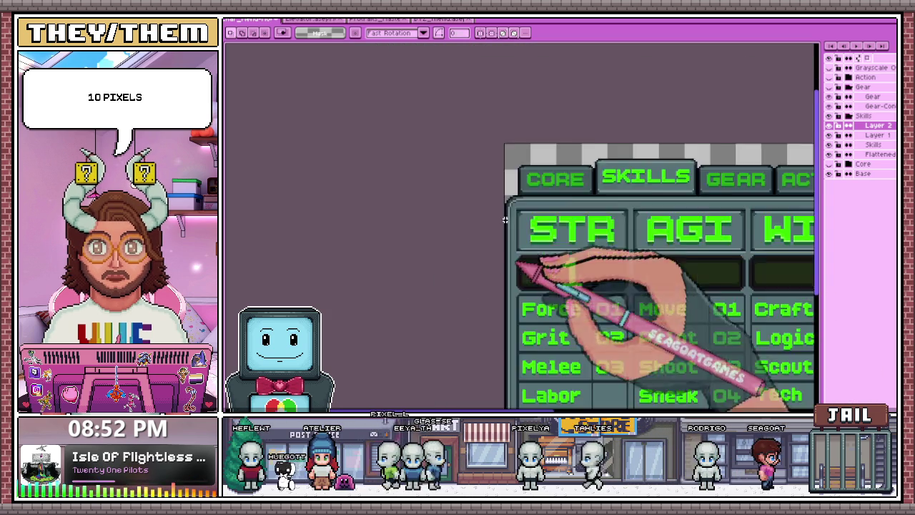
scroll(511, 204, down, 2)
scroll(555, 200, up, 3)
scroll(483, 173, down, 3)
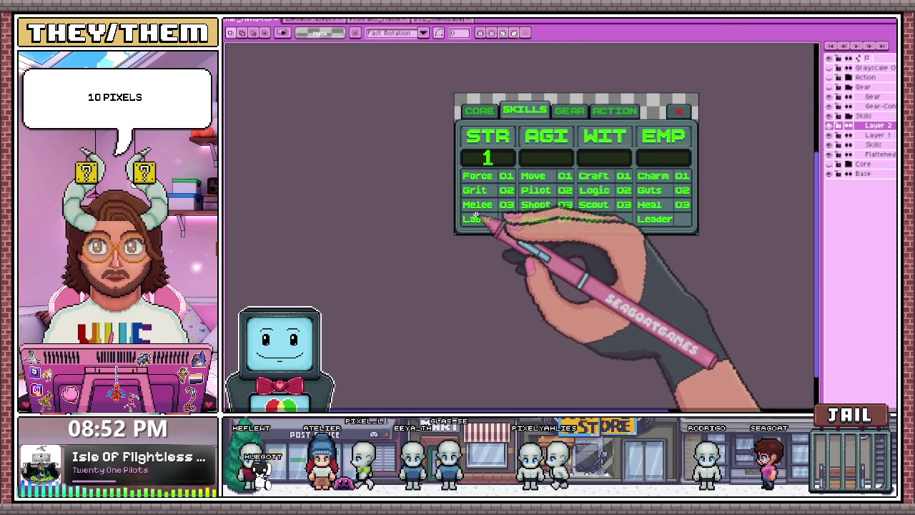
scroll(471, 210, up, 3)
scroll(479, 215, down, 3)
click(874, 144)
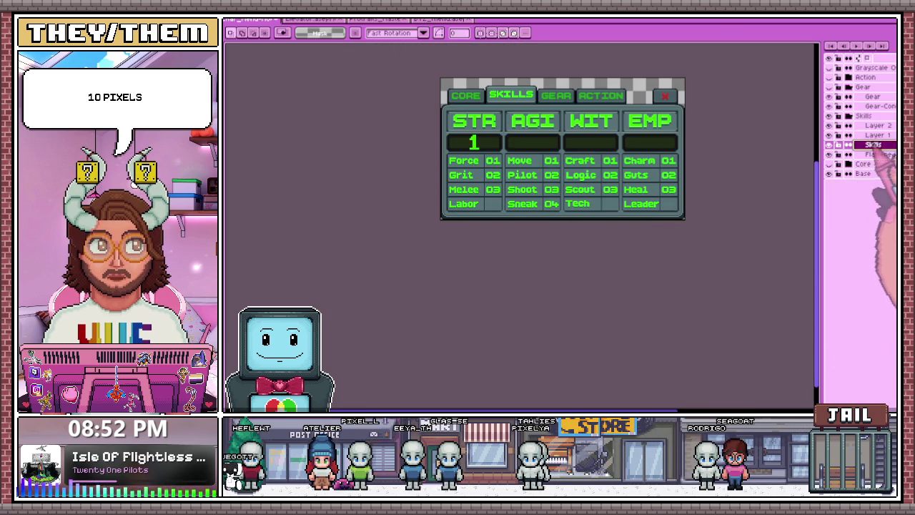
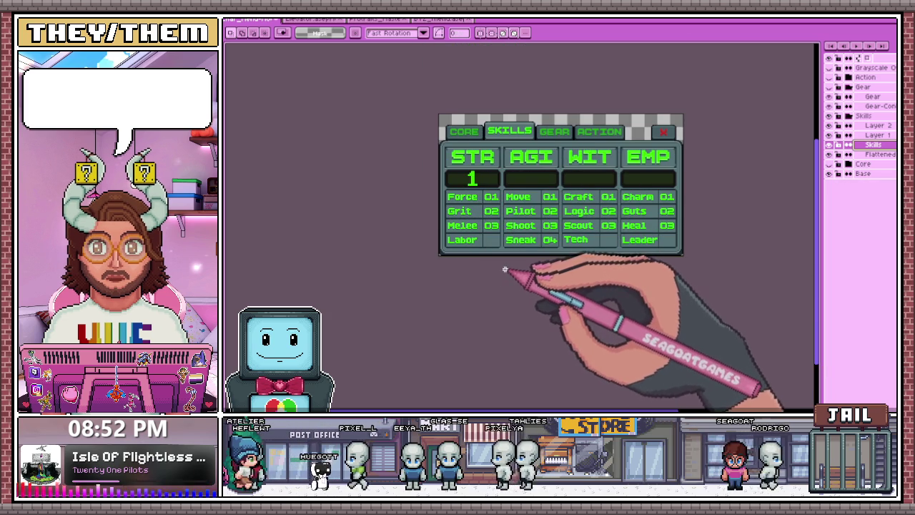
Marquee-select the Grit, Melee and Labor cells on the Skills layer
scroll(497, 246, up, 4)
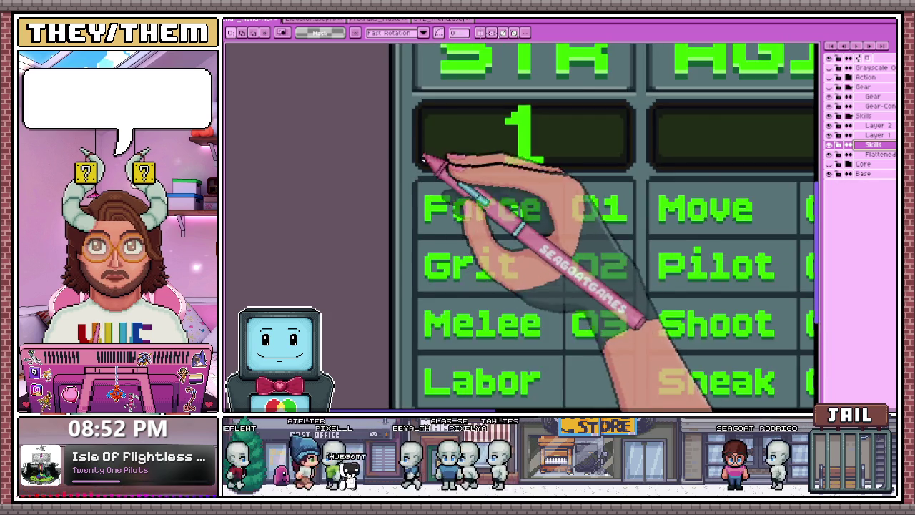
scroll(426, 189, down, 2)
scroll(427, 188, up, 1)
scroll(469, 217, up, 1)
scroll(431, 207, down, 1)
scroll(458, 208, down, 1)
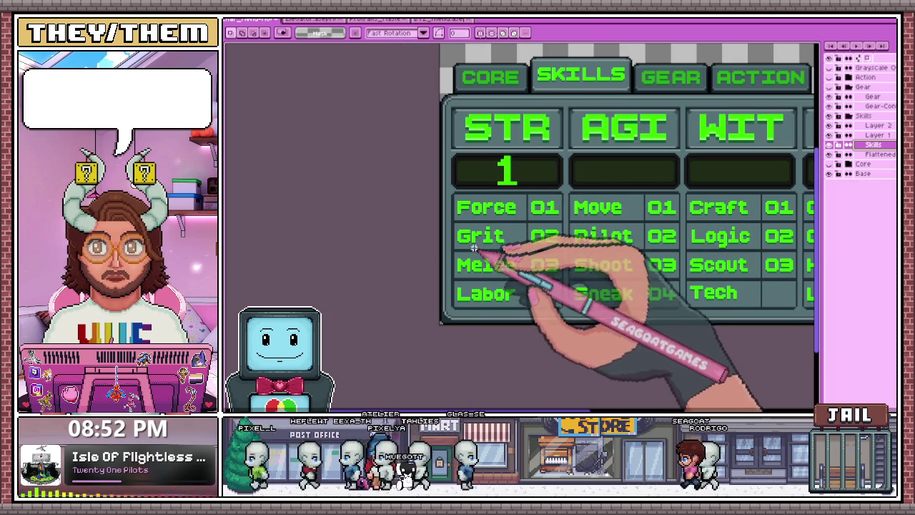
scroll(457, 248, up, 1)
scroll(458, 248, down, 1)
mouse_move(460, 233)
mouse_down()
mouse_move(549, 315)
mouse_move(593, 323)
mouse_up()
Retry the Grit–Labor selection, drop it, and make the Flattened layer active
scroll(550, 316, up, 1)
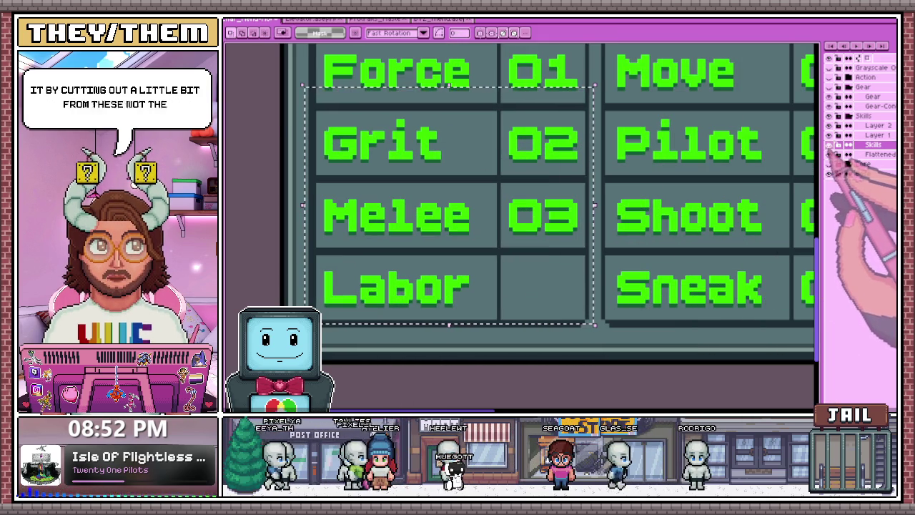
scroll(501, 307, down, 2)
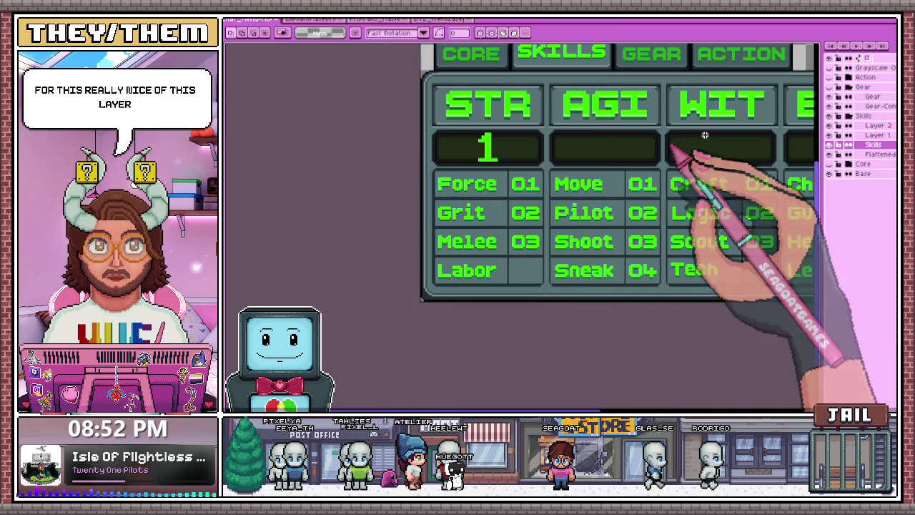
scroll(615, 186, up, 2)
click(829, 153)
scroll(443, 211, up, 2)
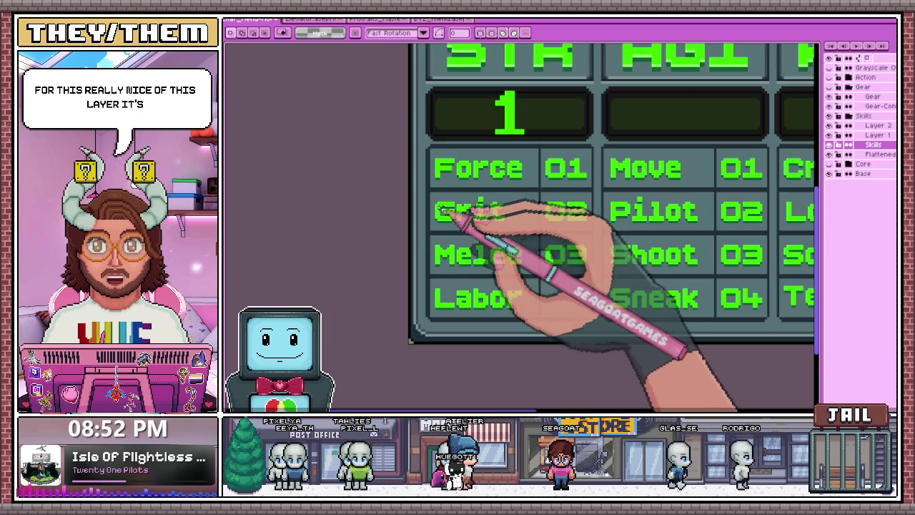
drag(424, 188, 592, 325)
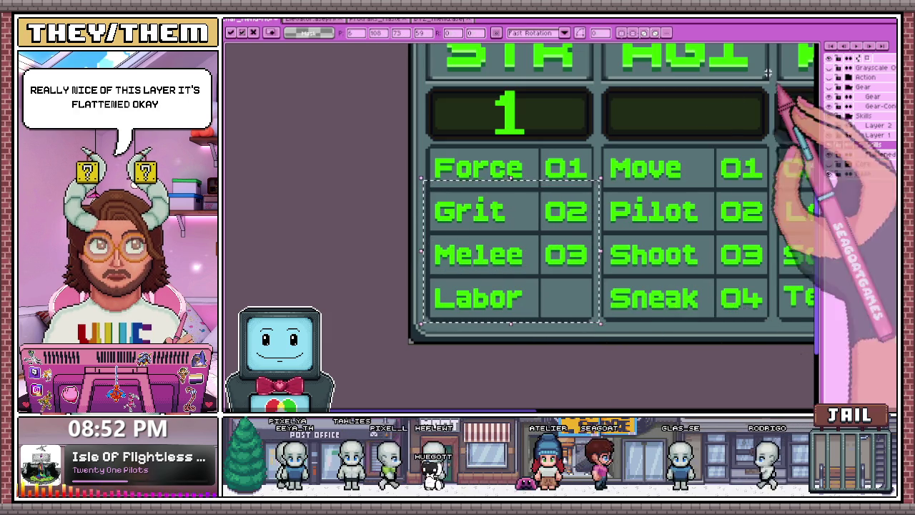
click(441, 177)
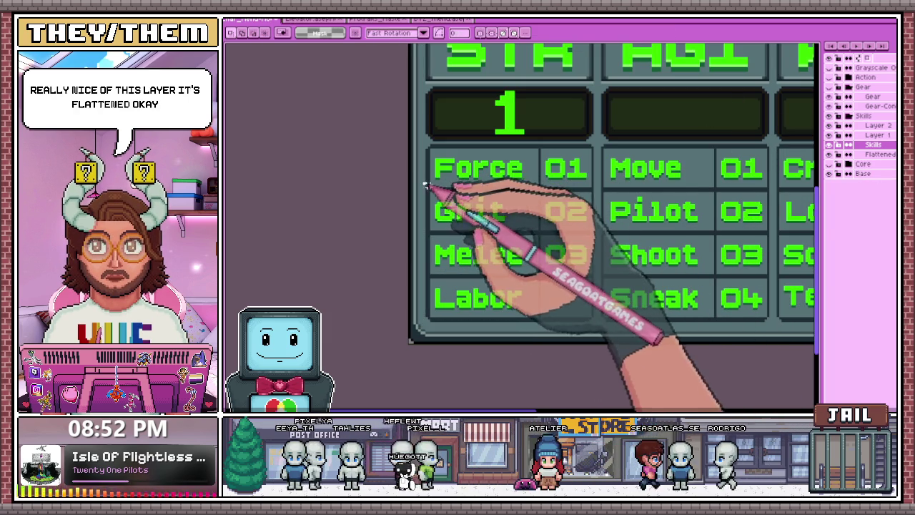
click(877, 154)
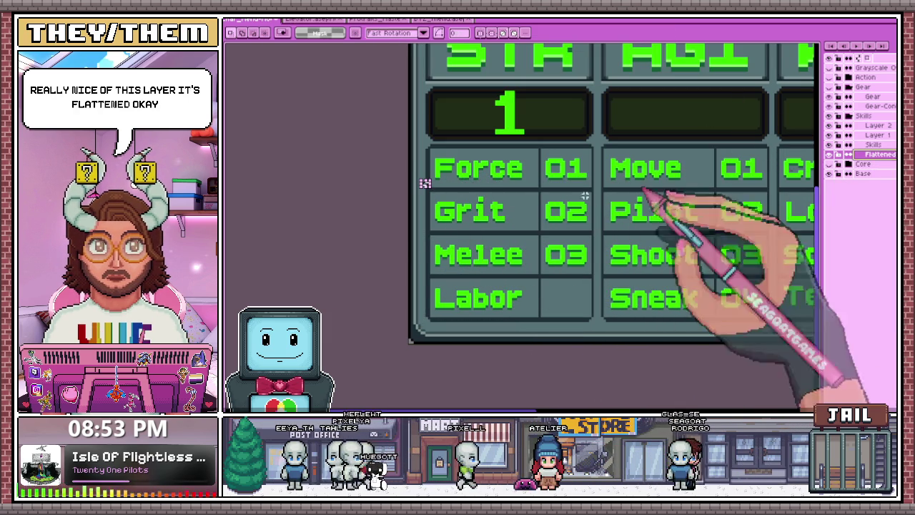
Nudge the Grit, Melee and Labor block up and commit the move
drag(423, 187, 579, 323)
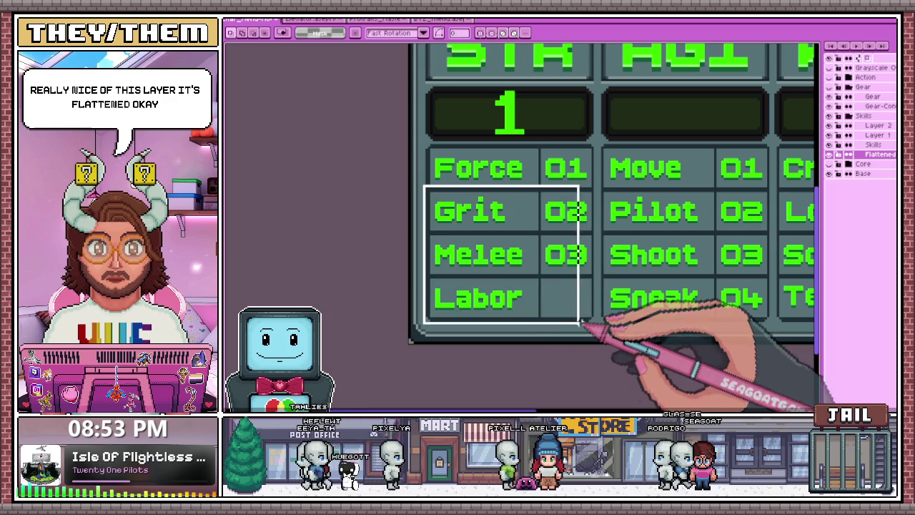
key(Up)
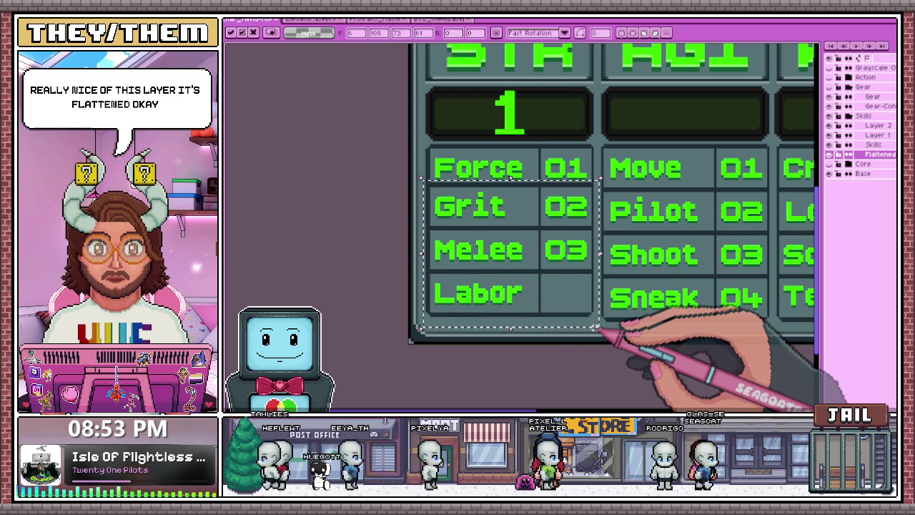
click(388, 292)
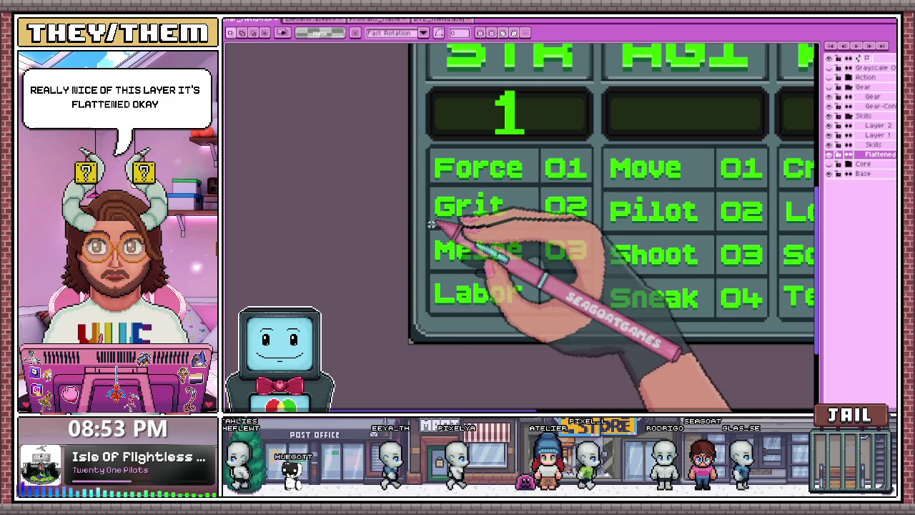
Nudge the Melee and Labor rows up to even their spacing
scroll(433, 218, up, 2)
drag(427, 227, 648, 356)
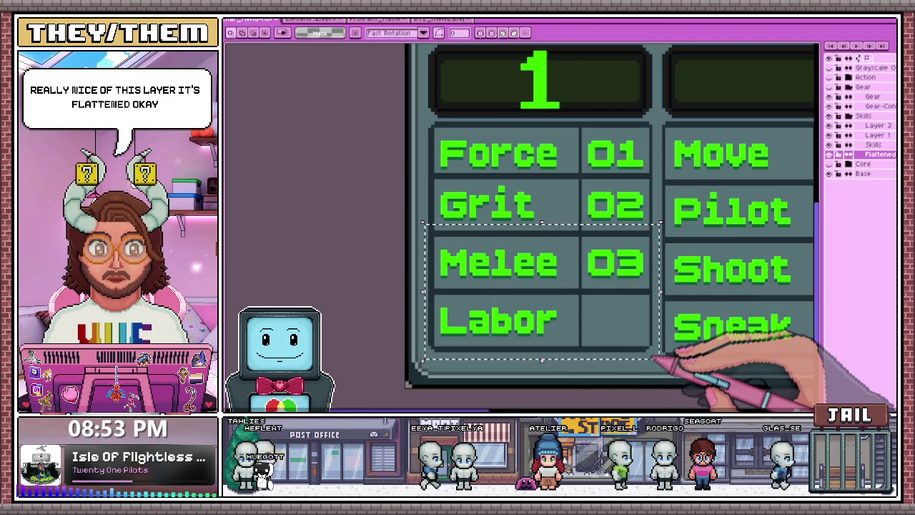
key(Up)
scroll(386, 169, down, 2)
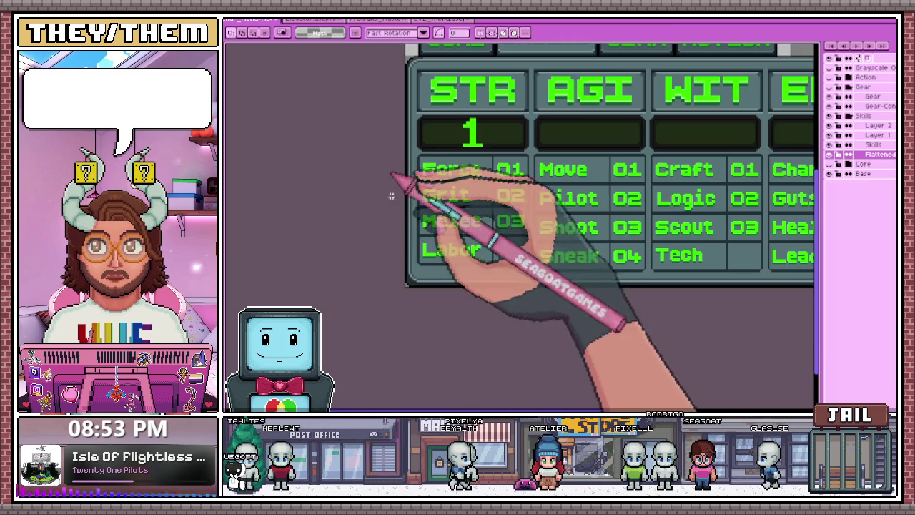
scroll(429, 250, up, 1)
scroll(405, 246, up, 1)
Select the whole Labor row
drag(479, 282, 703, 316)
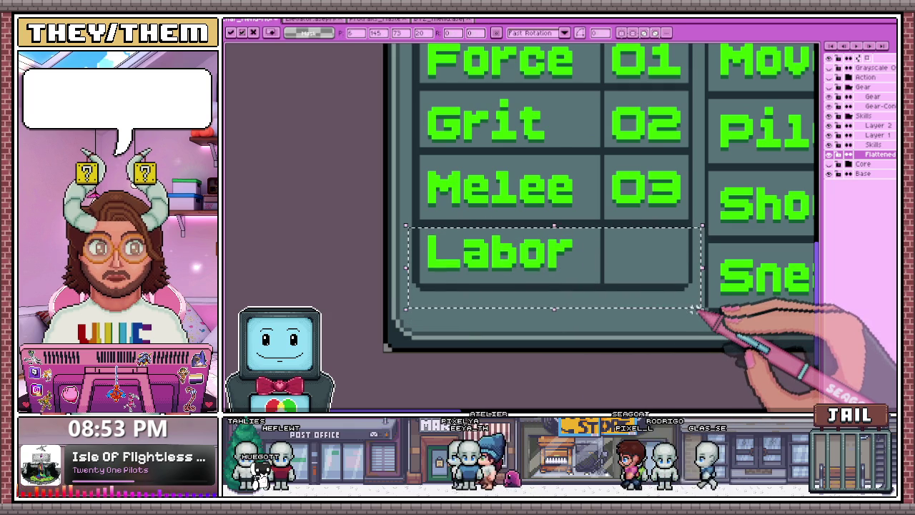
scroll(697, 309, down, 1)
scroll(465, 255, down, 1)
scroll(451, 203, up, 1)
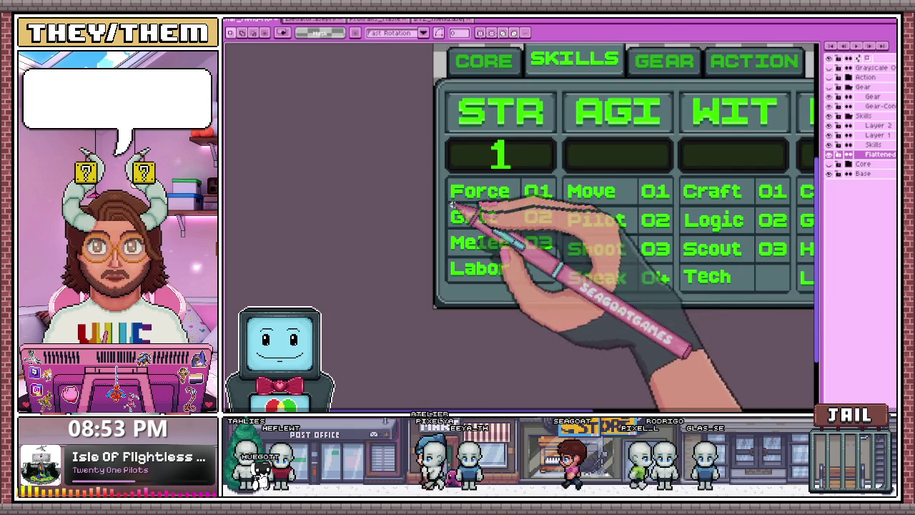
scroll(607, 208, down, 2)
scroll(632, 204, up, 1)
scroll(639, 206, up, 1)
scroll(443, 193, up, 1)
Shift the Pilot, Shoot and Sneak block up and commit the move
drag(384, 173, 608, 351)
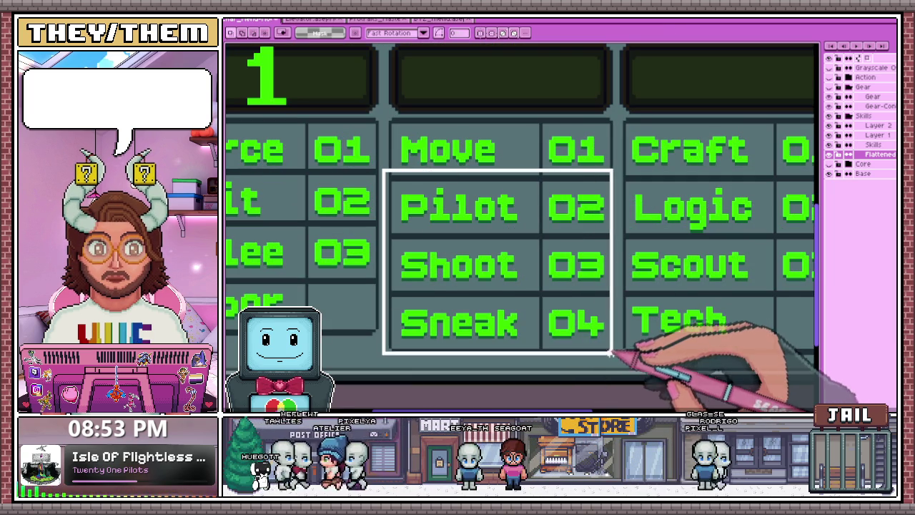
key(Up)
key(Up)
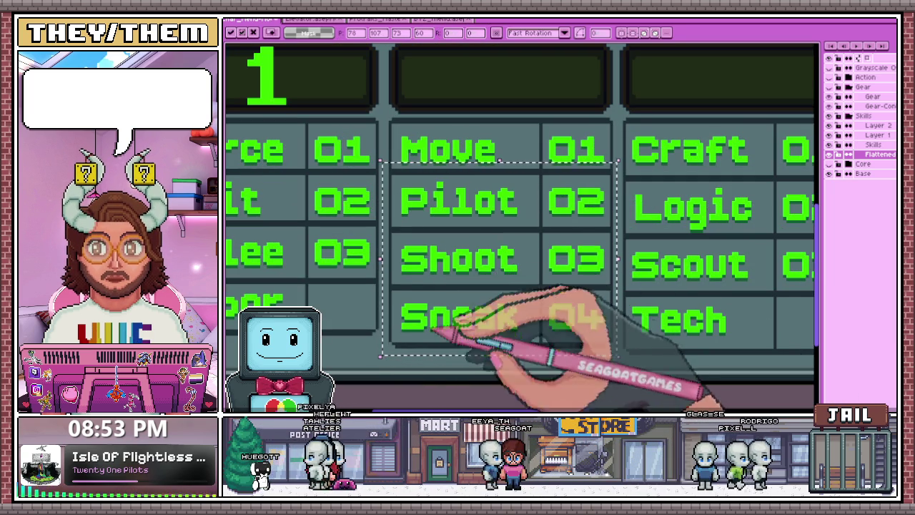
click(384, 218)
Reselect the Shoot and Sneak rows, then Sneak alone, and zoom out to check
drag(384, 218, 631, 362)
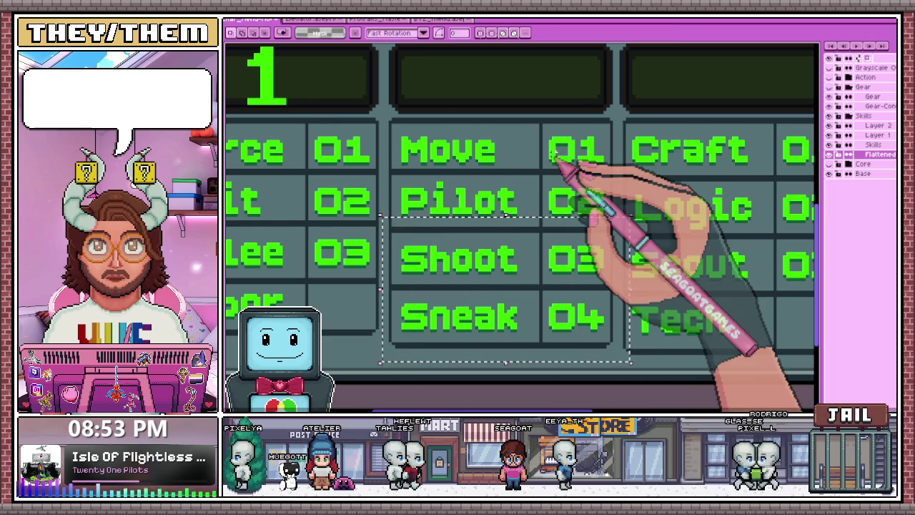
scroll(572, 178, down, 1)
drag(426, 313, 610, 173)
scroll(547, 214, up, 1)
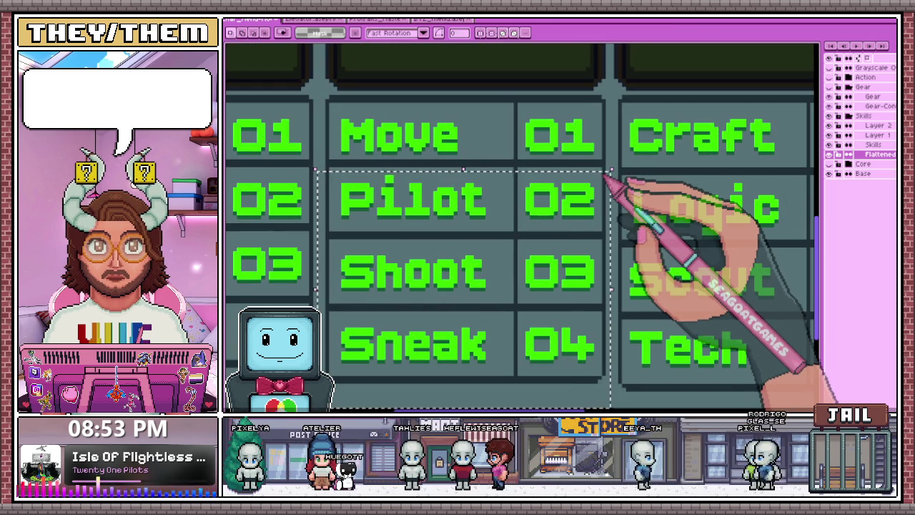
scroll(607, 178, down, 1)
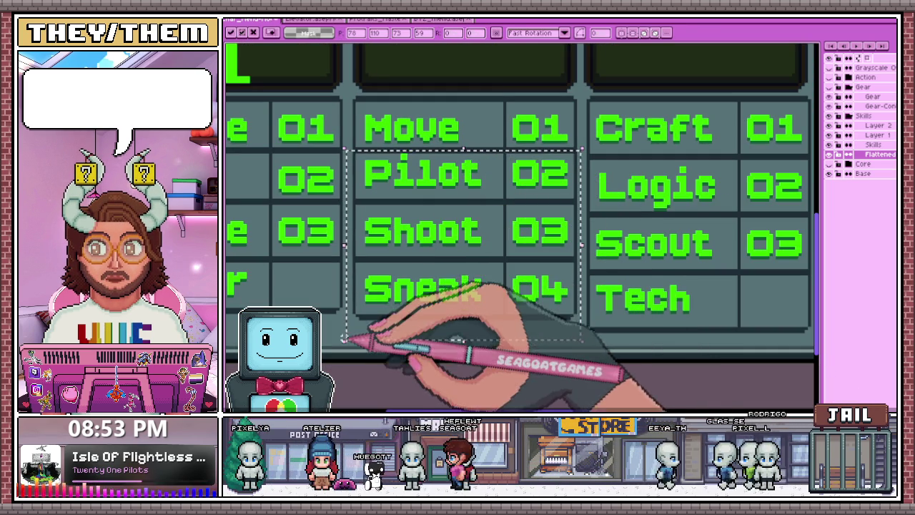
drag(350, 326, 581, 194)
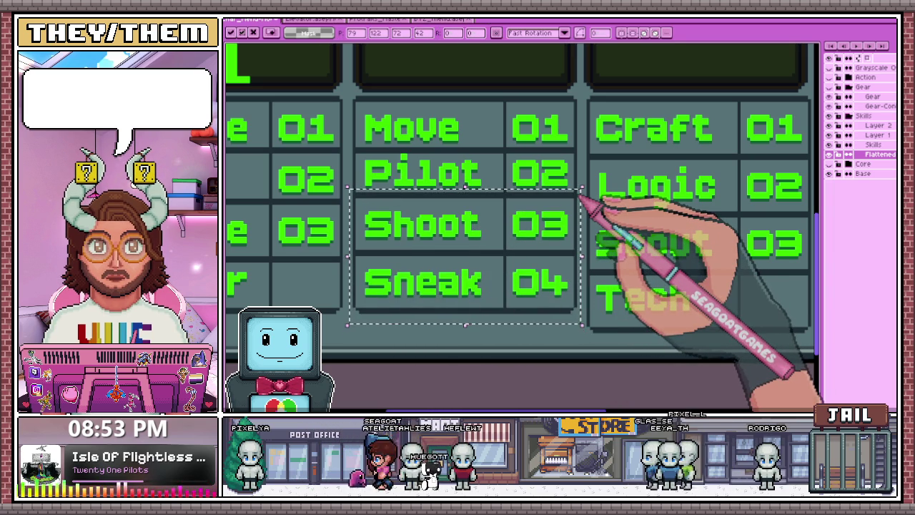
mouse_move(347, 332)
mouse_down()
mouse_move(380, 251)
mouse_move(587, 246)
mouse_up()
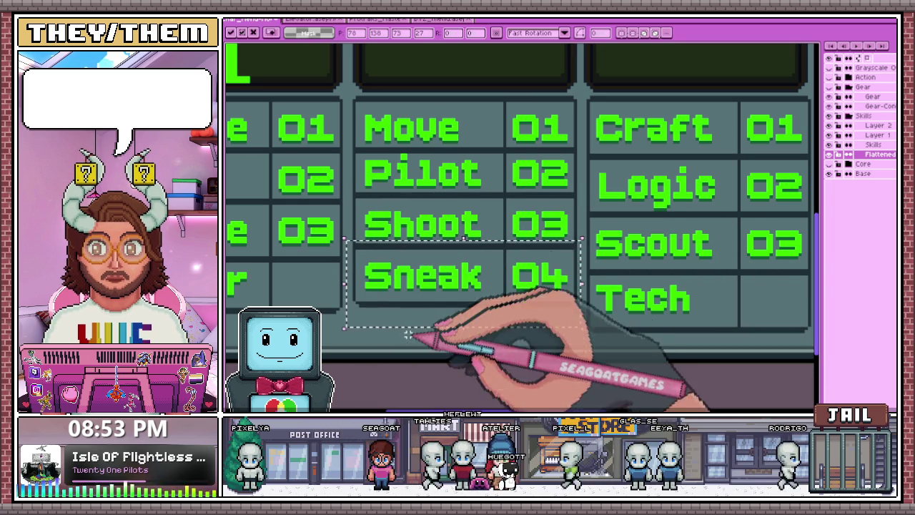
mouse_move(350, 325)
mouse_down()
mouse_move(445, 261)
mouse_move(580, 254)
mouse_up()
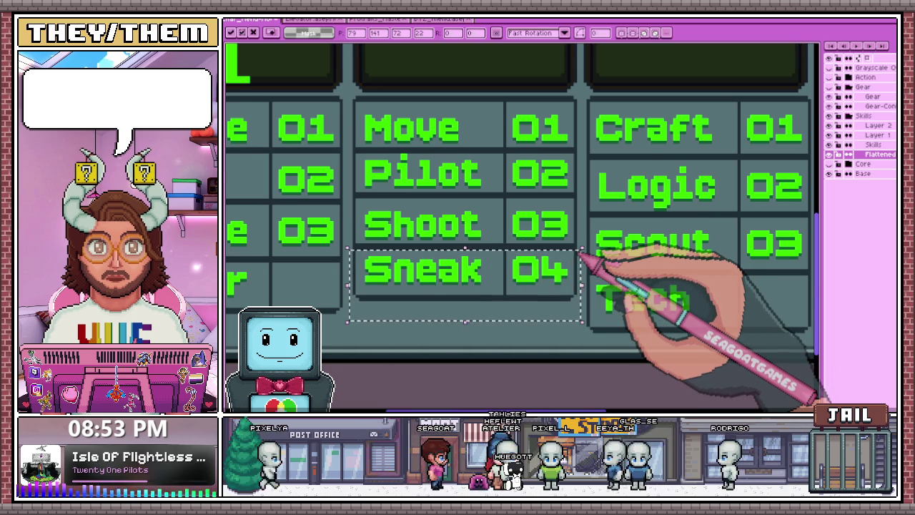
key(minus)
key(minus)
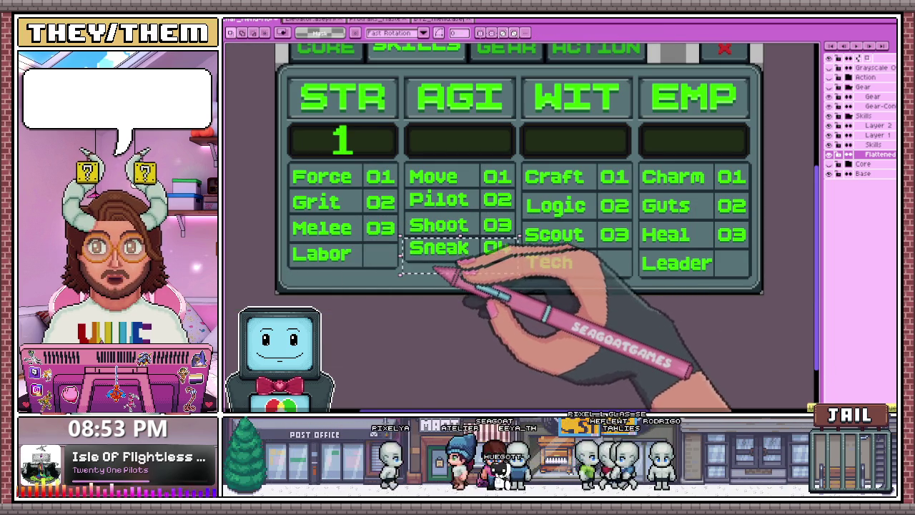
Zoom in and out to compare spacing of the STR and AGI skill rows
key(plus)
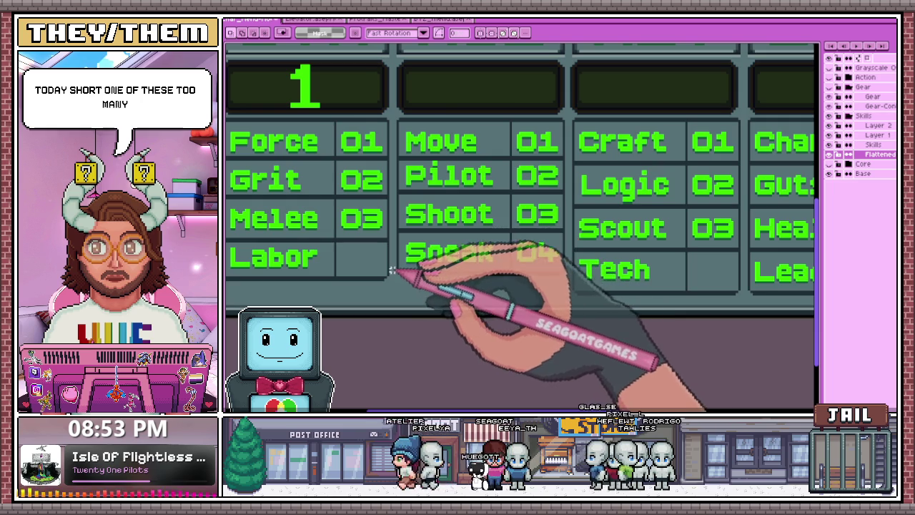
key(plus)
key(plus)
key(minus)
key(minus)
key(minus)
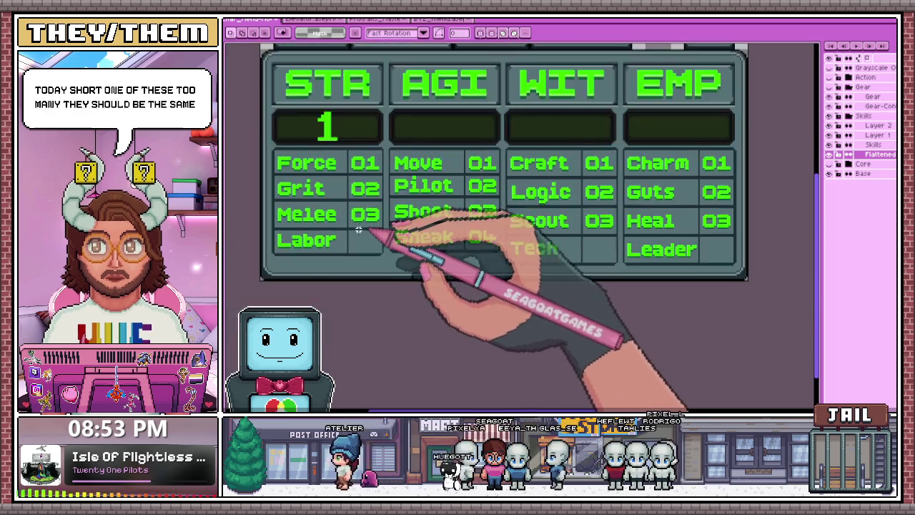
key(plus)
key(plus)
key(minus)
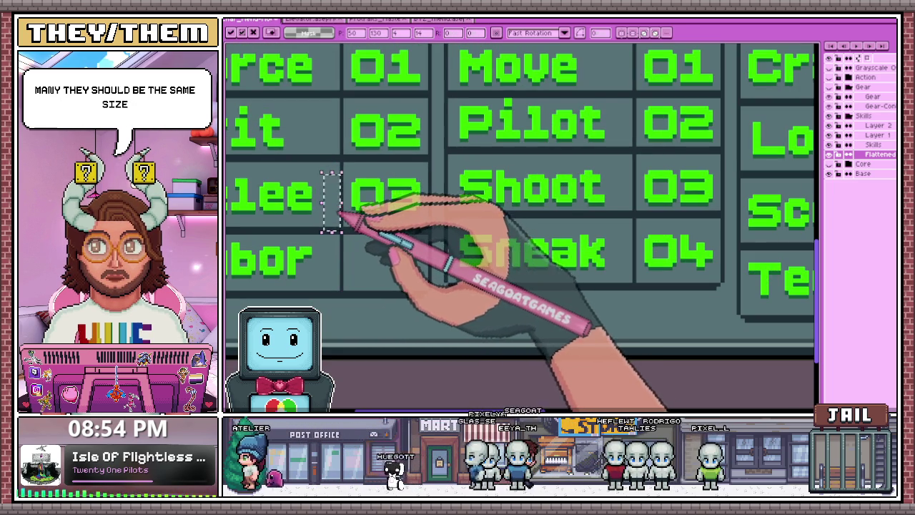
key(minus)
key(plus)
key(plus)
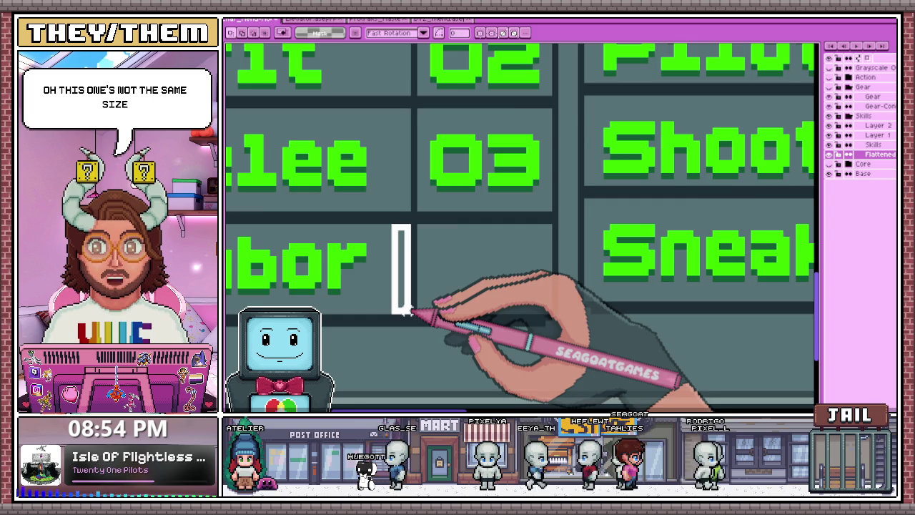
key(minus)
key(plus)
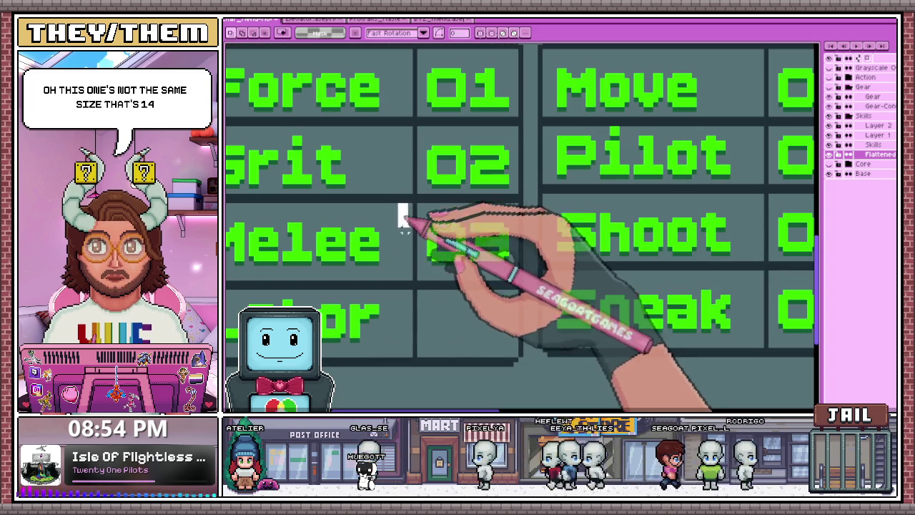
key(minus)
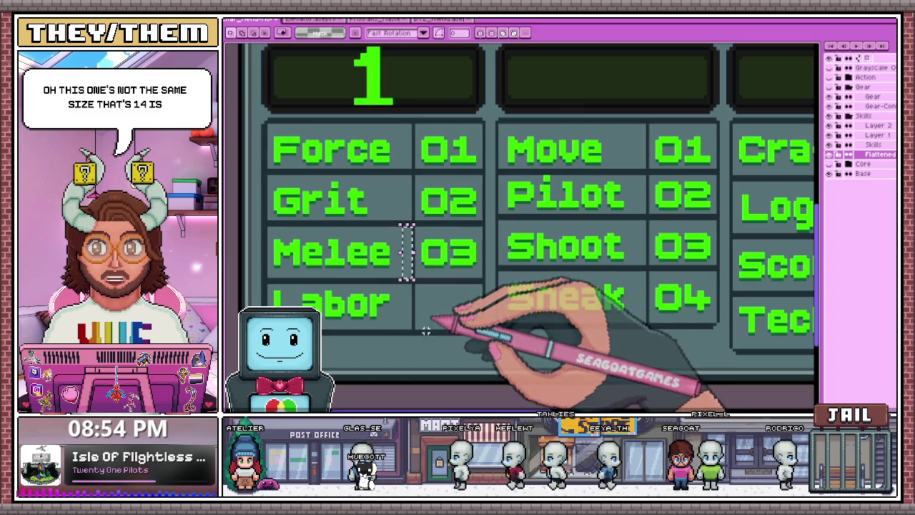
Nudge the Labor row up and apply the move
drag(256, 234, 451, 336)
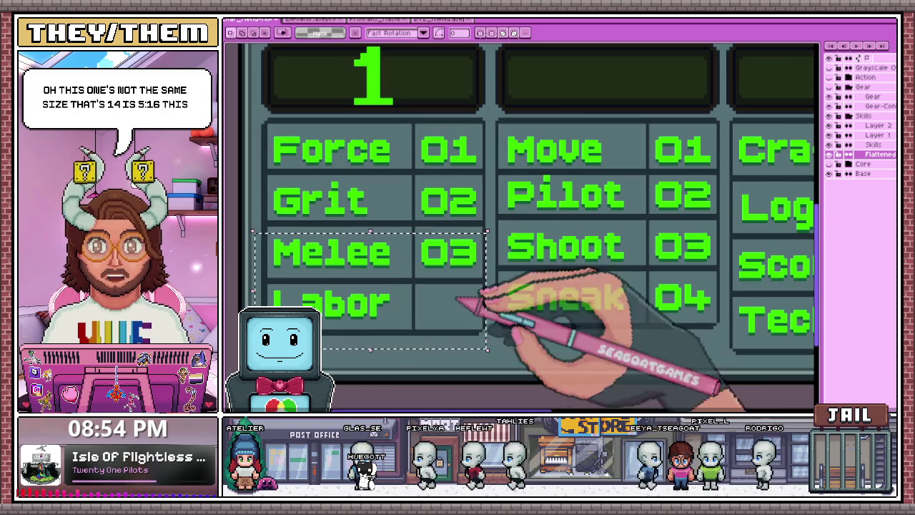
key(minus)
key(plus)
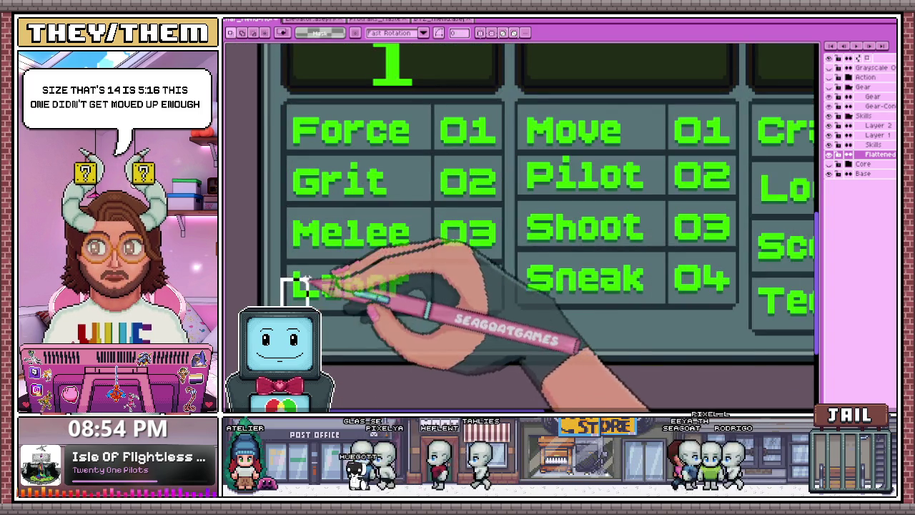
mouse_move(277, 327)
mouse_down()
mouse_move(454, 256)
mouse_move(511, 255)
mouse_up()
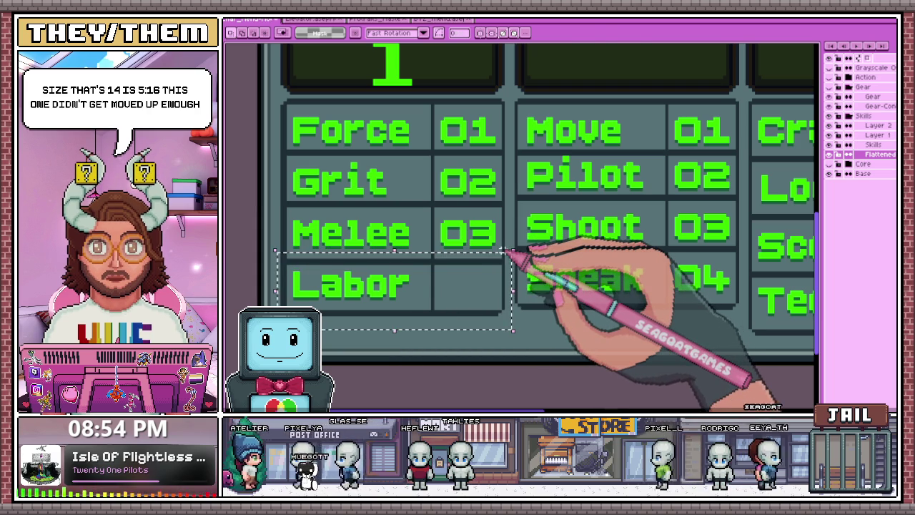
key(Up)
key(Return)
Measure the gap beside the Force label with a temporary selection, then clear it
scroll(511, 250, down, 3)
scroll(466, 241, up, 2)
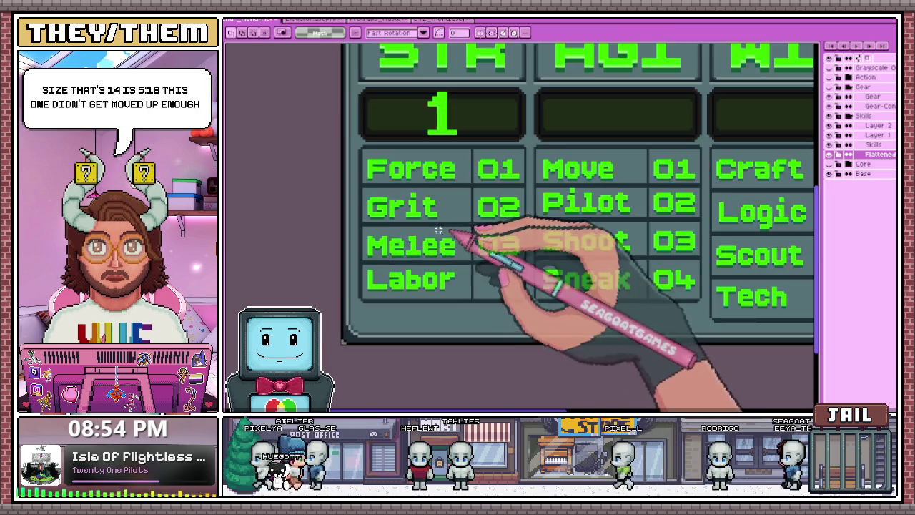
scroll(384, 198, up, 2)
scroll(386, 204, down, 1)
scroll(407, 193, up, 1)
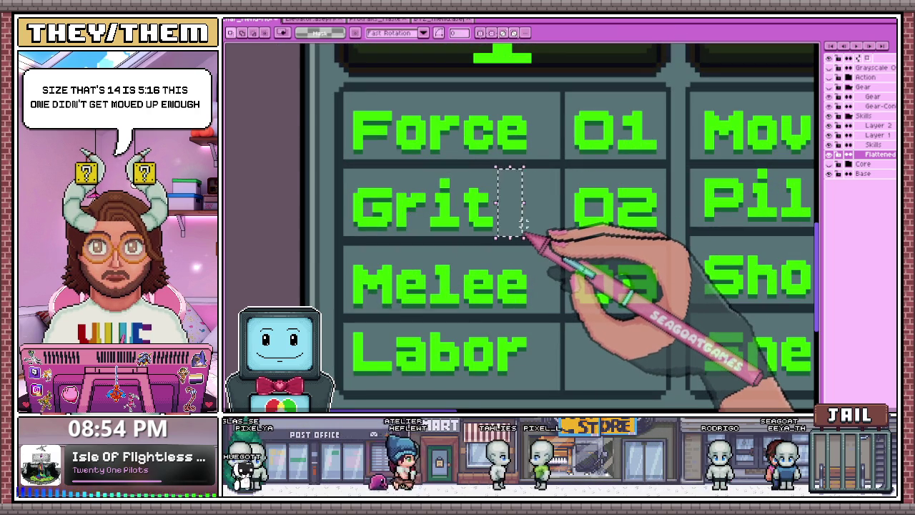
drag(542, 94, 554, 157)
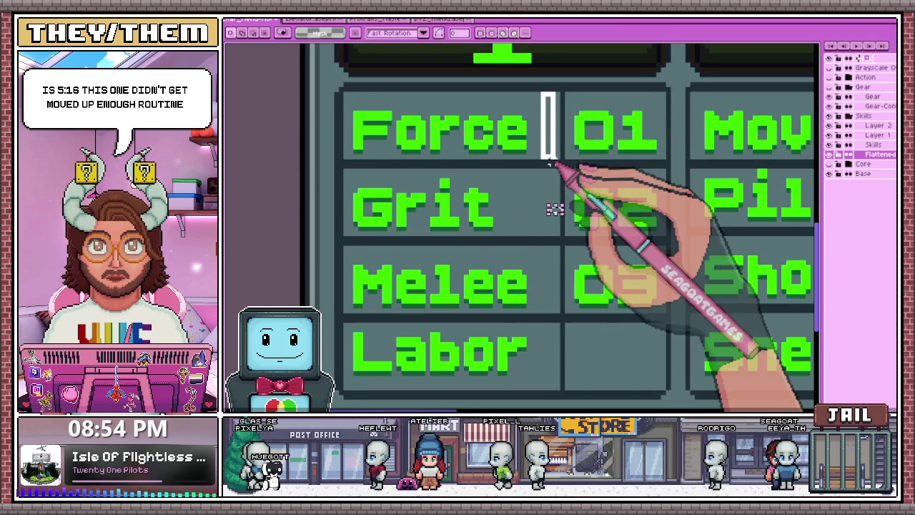
scroll(550, 209, down, 2)
scroll(458, 193, down, 1)
scroll(622, 174, up, 2)
scroll(636, 161, up, 1)
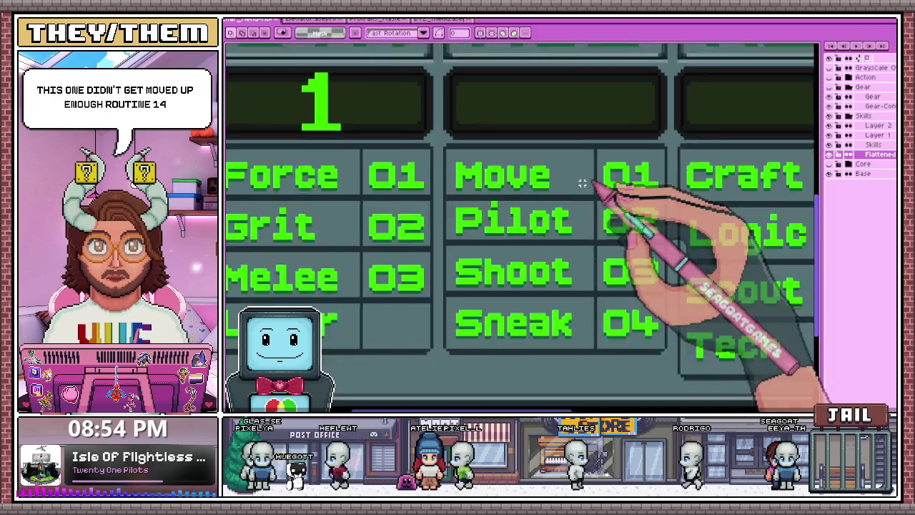
scroll(582, 184, up, 1)
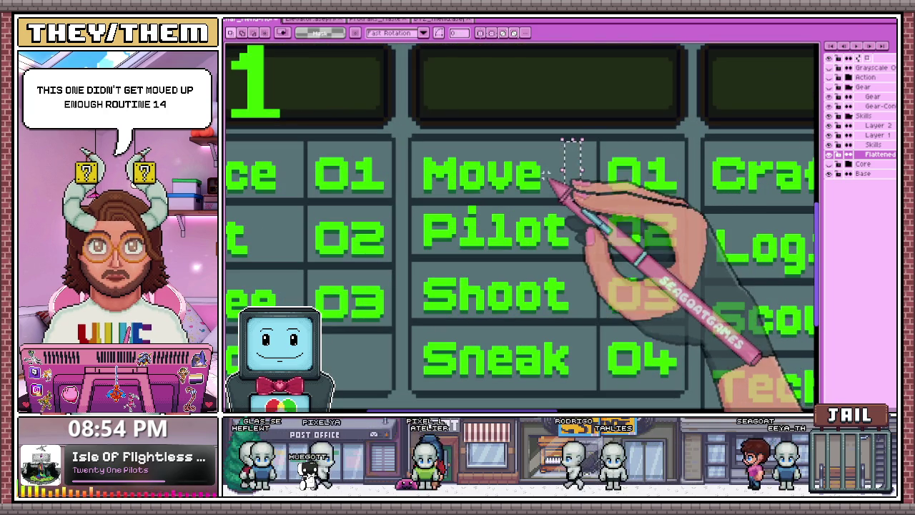
click(549, 147)
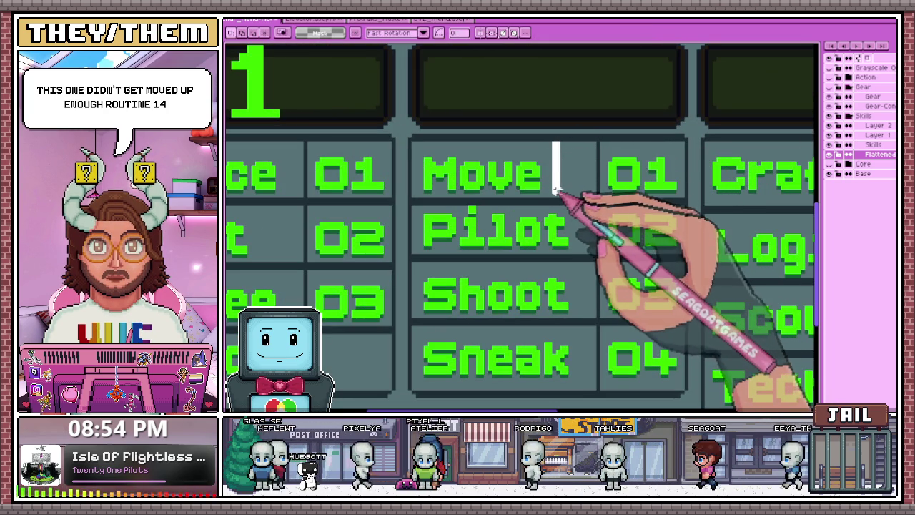
Select the Logic, Scout and Tech rows in the WIT column
scroll(558, 189, down, 3)
scroll(556, 183, up, 3)
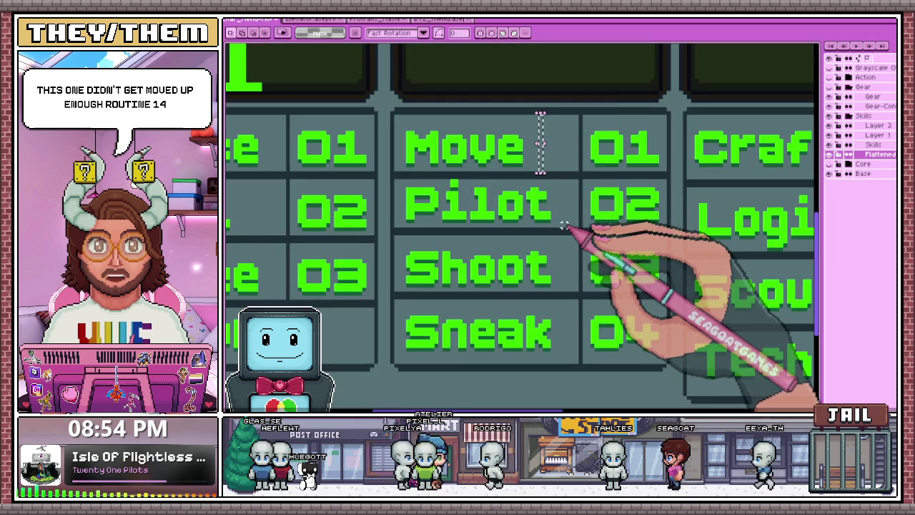
scroll(551, 157, down, 1)
scroll(543, 146, up, 1)
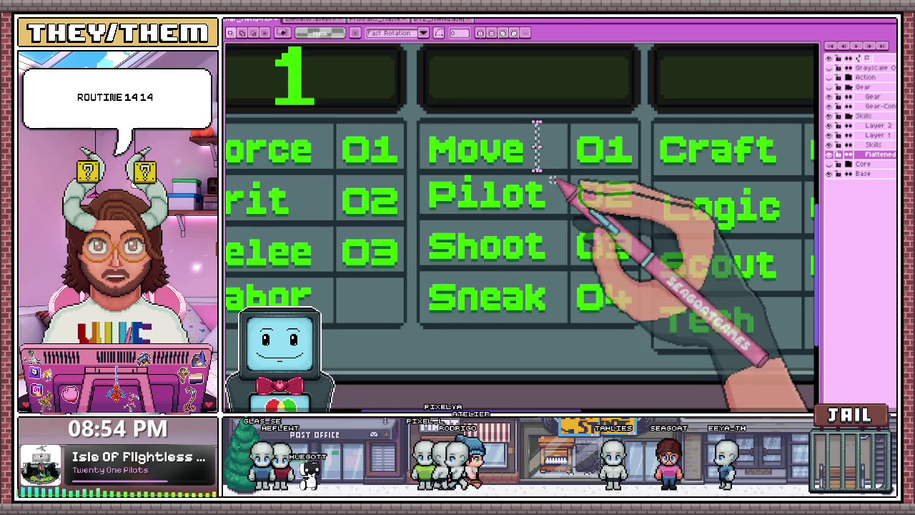
scroll(501, 208, down, 3)
scroll(542, 204, up, 4)
scroll(550, 168, up, 1)
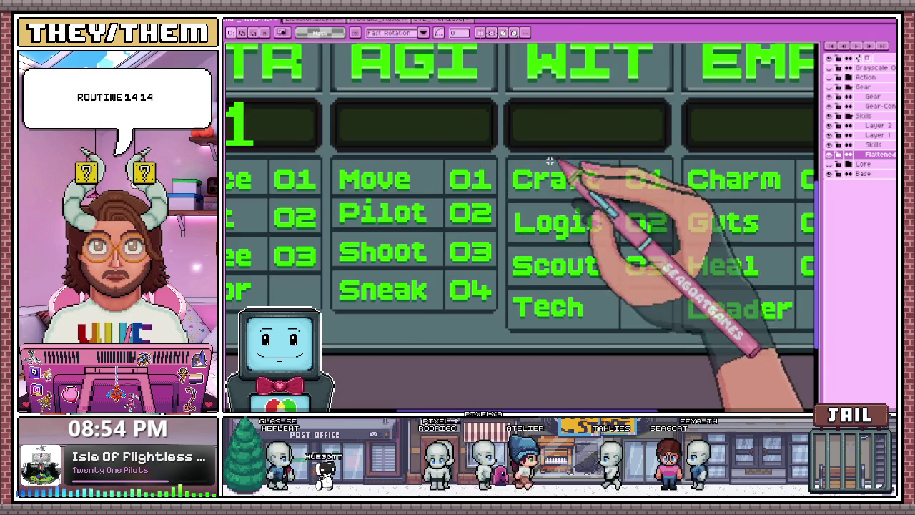
scroll(511, 193, up, 1)
scroll(501, 195, down, 2)
drag(501, 195, 619, 303)
scroll(620, 303, up, 1)
scroll(629, 296, up, 2)
Shift the Logic, Scout and Tech rows up and drop the selection
key(Up)
key(Up)
key(Up)
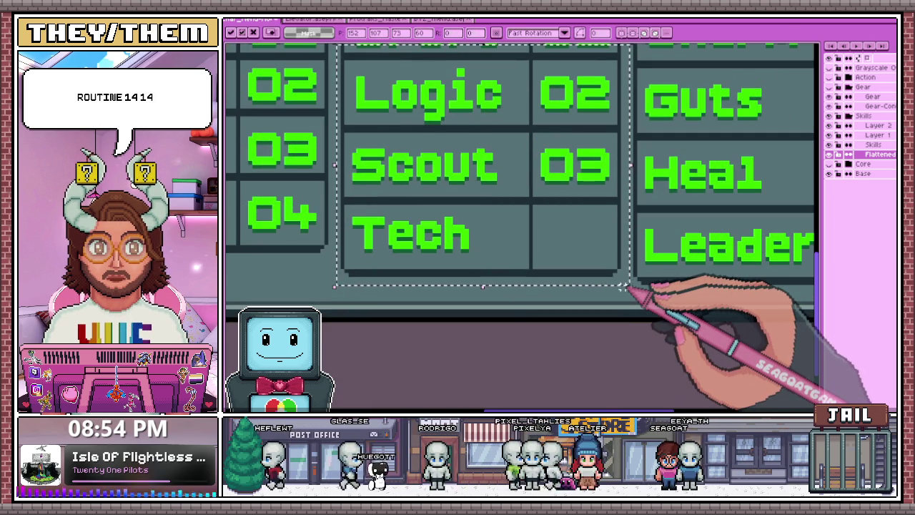
drag(345, 107, 354, 136)
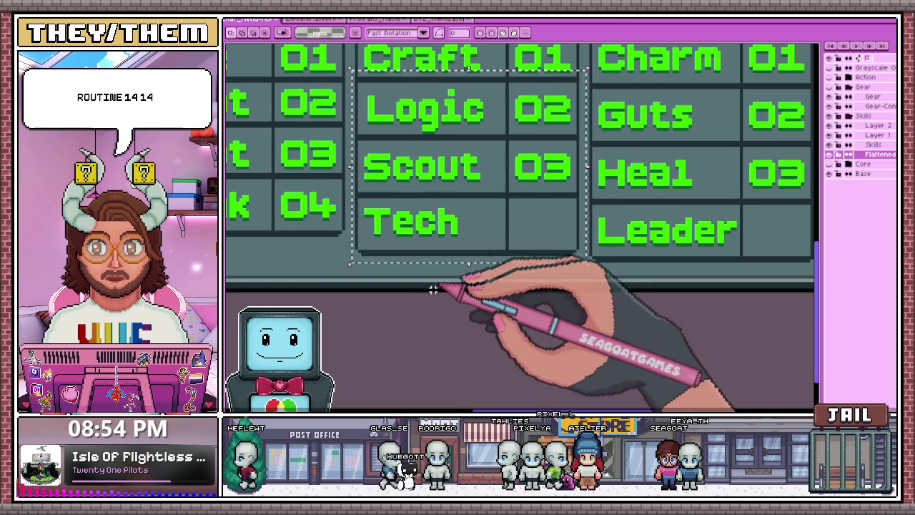
key(ctrl+d)
drag(384, 103, 400, 154)
scroll(421, 186, down, 1)
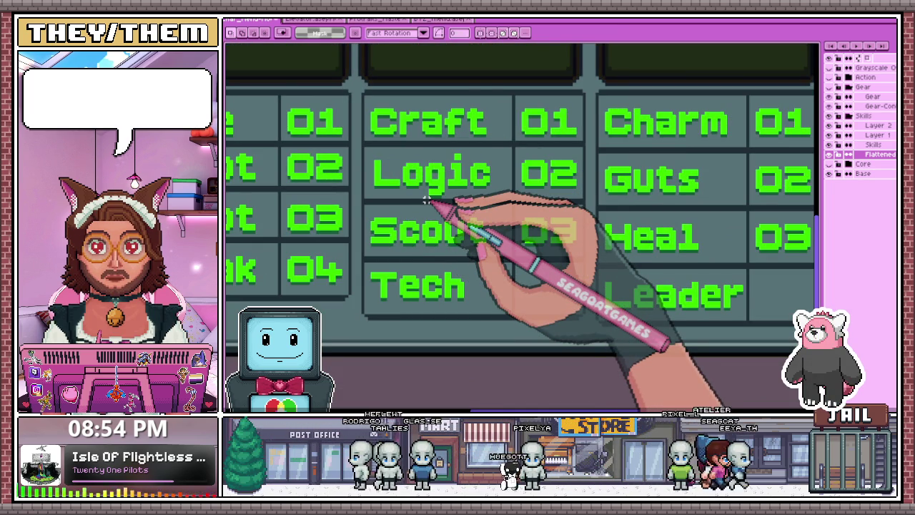
scroll(427, 196, down, 1)
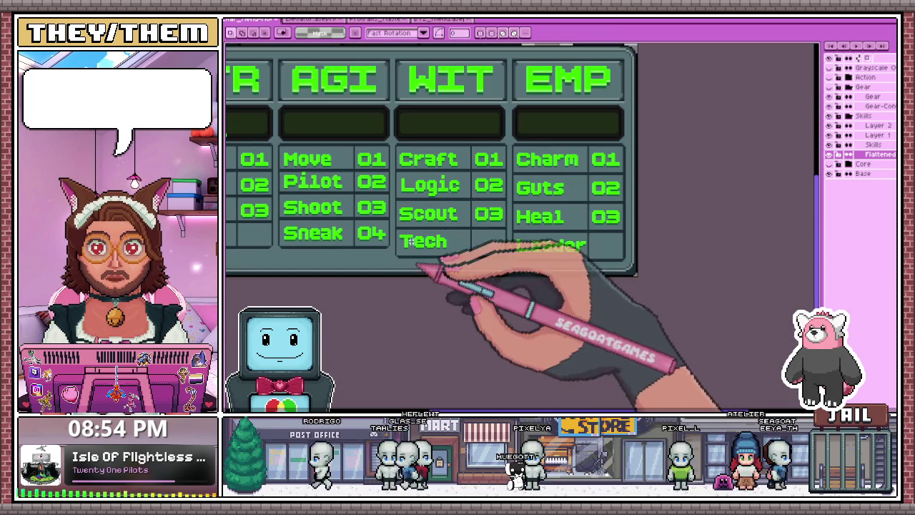
scroll(404, 197, up, 1)
scroll(396, 171, up, 1)
Move the Scout and Tech rows up closer to Logic
drag(378, 144, 669, 365)
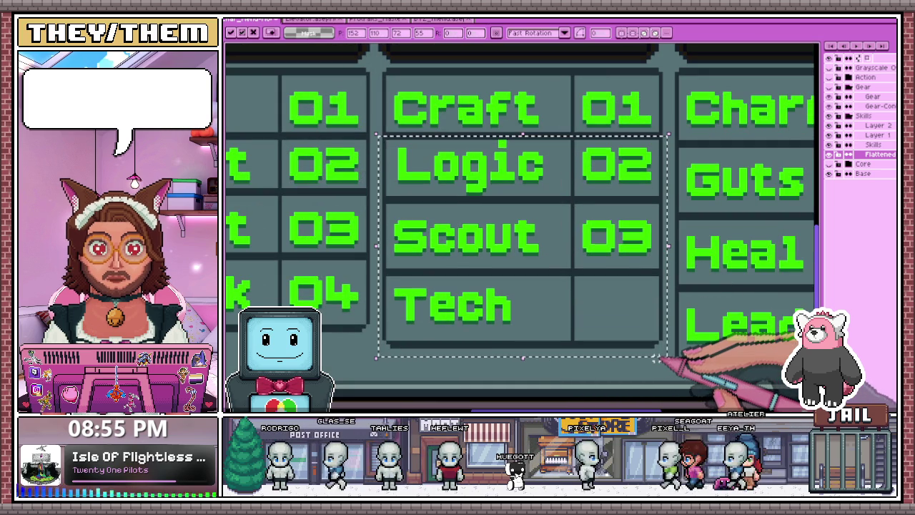
scroll(429, 186, down, 1)
scroll(424, 224, up, 1)
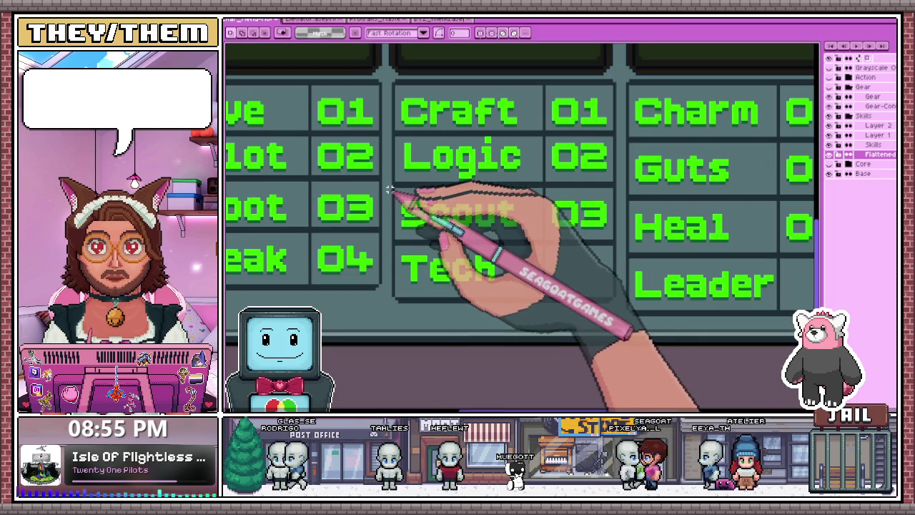
drag(390, 196, 621, 312)
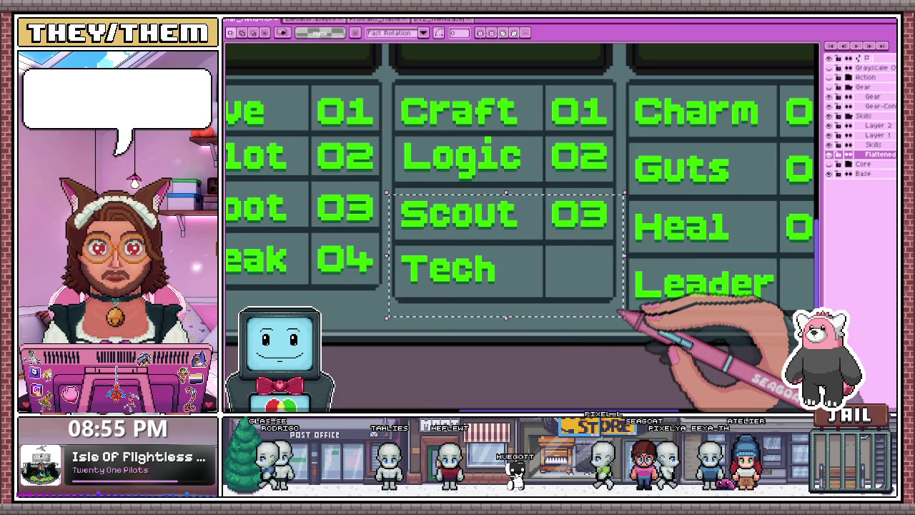
drag(439, 229, 438, 224)
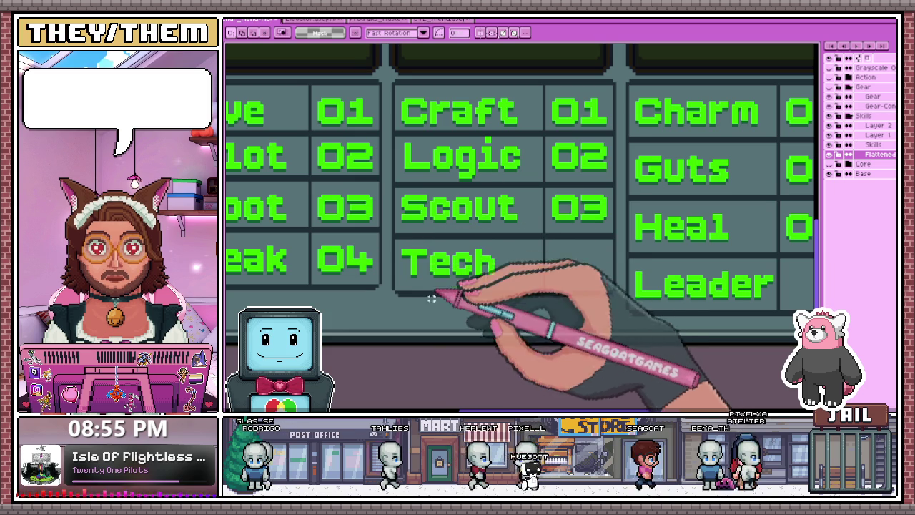
Select the Tech row
scroll(389, 244, up, 1)
drag(452, 281, 678, 334)
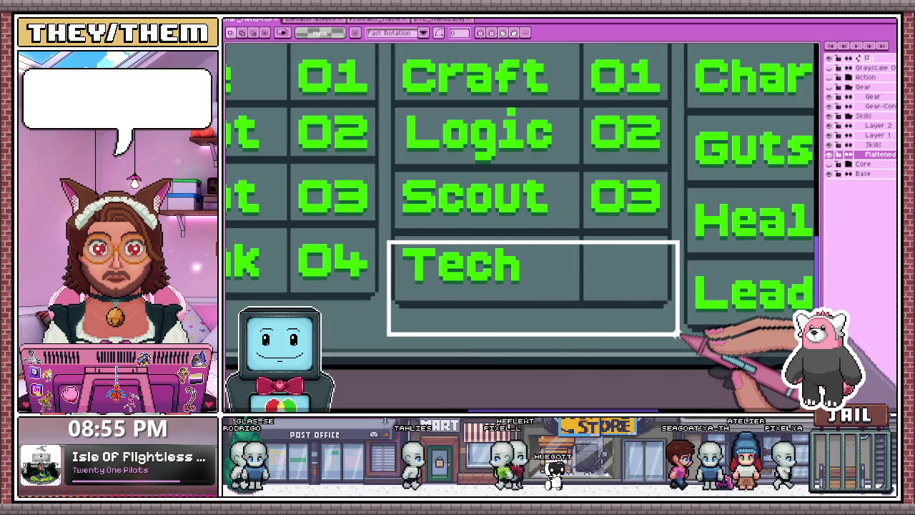
scroll(676, 335, down, 1)
scroll(643, 329, down, 5)
scroll(579, 241, up, 3)
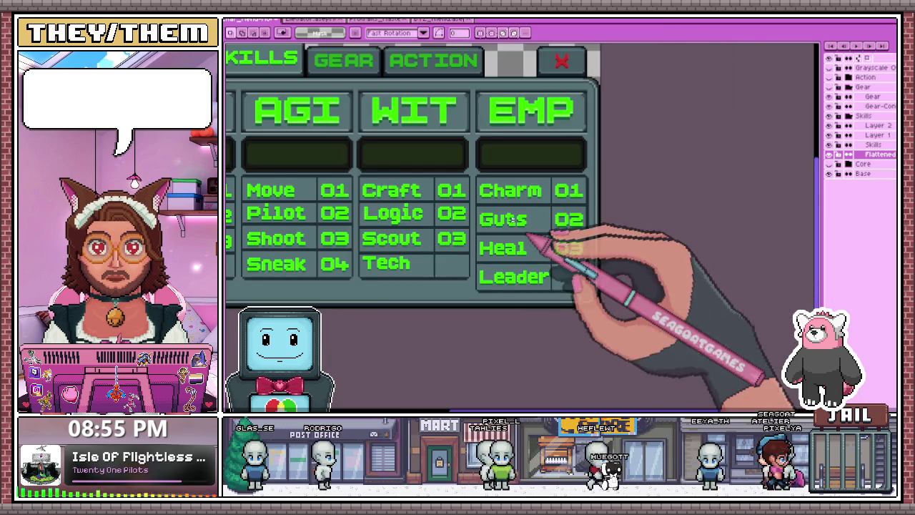
Select the Heal and Leader rows and nudge them up under Guts
scroll(470, 204, up, 3)
scroll(449, 195, up, 1)
scroll(450, 196, down, 5)
scroll(458, 211, up, 3)
mouse_move(373, 106)
mouse_down()
mouse_move(548, 311)
mouse_move(604, 288)
mouse_up()
drag(373, 158, 577, 289)
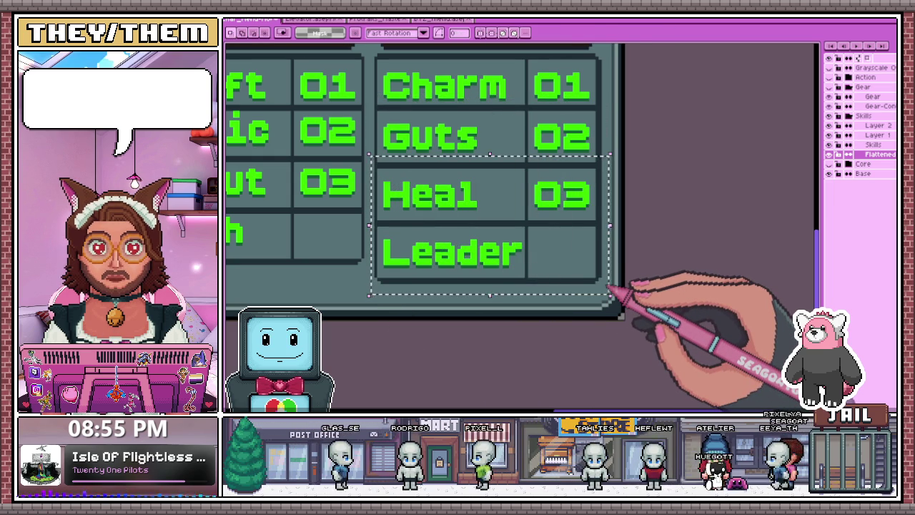
drag(609, 289, 609, 284)
click(372, 170)
mouse_move(373, 170)
mouse_down()
mouse_move(588, 285)
mouse_move(606, 281)
mouse_up()
drag(368, 283, 608, 206)
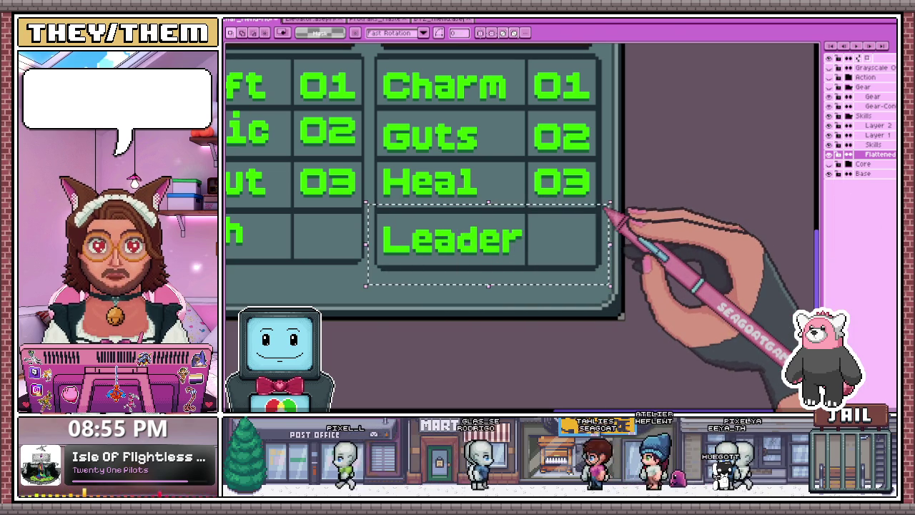
Reselect the Leader row to check it lines up with the Tech row, then deselect
drag(372, 276, 386, 232)
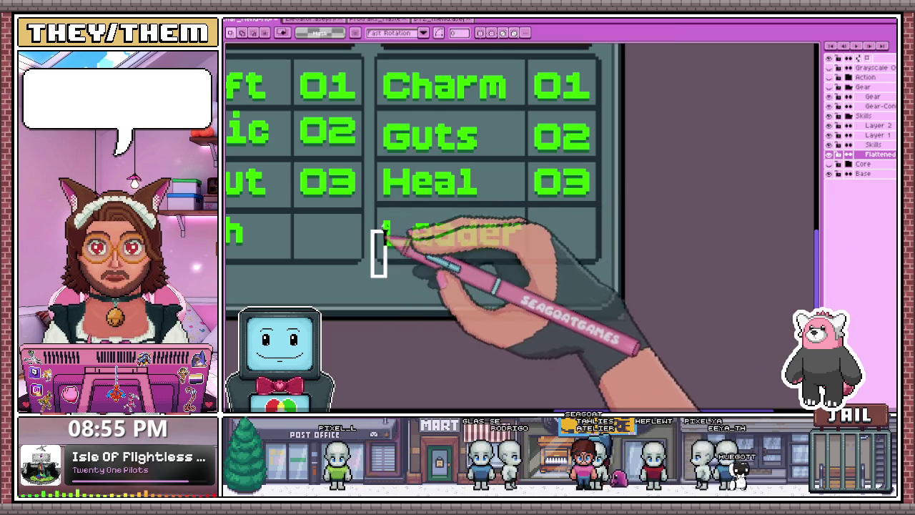
drag(549, 219, 605, 211)
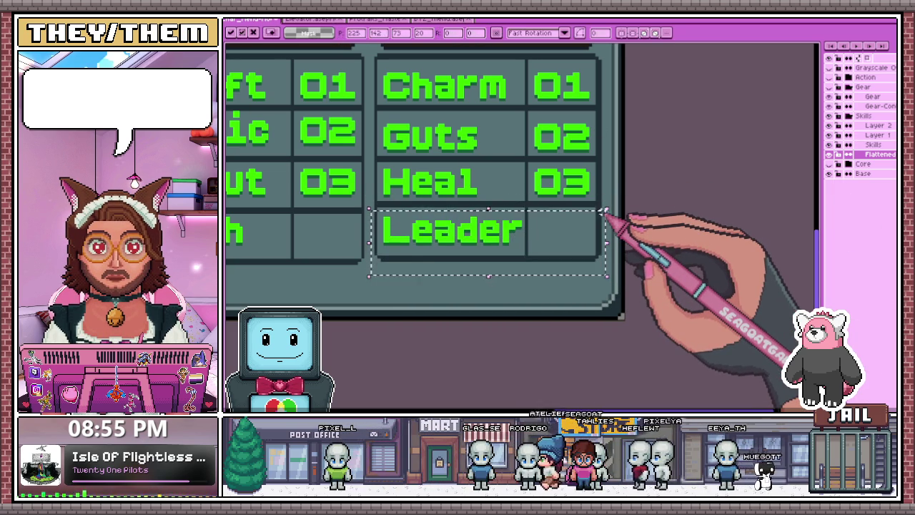
scroll(608, 215, down, 2)
scroll(515, 304, down, 2)
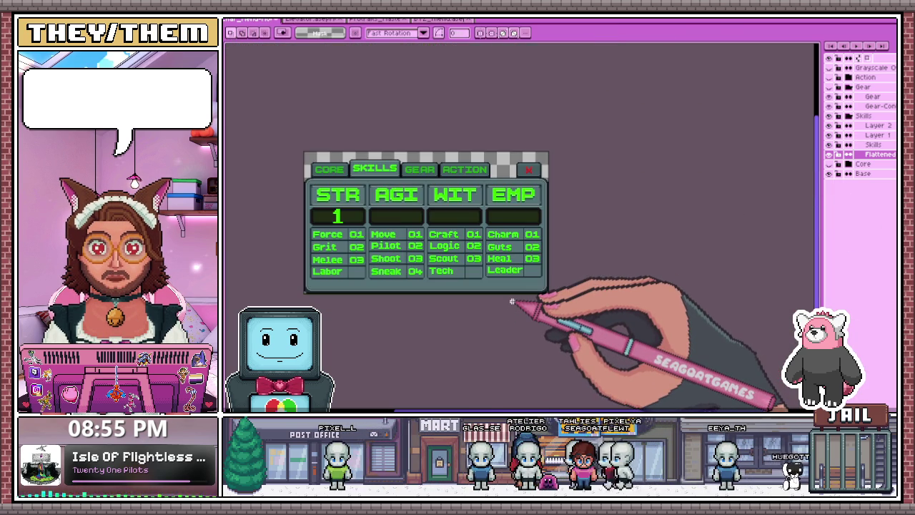
scroll(512, 302, up, 3)
scroll(493, 197, down, 1)
scroll(494, 197, up, 2)
scroll(474, 271, up, 1)
scroll(486, 236, down, 2)
scroll(510, 208, up, 1)
scroll(458, 236, down, 1)
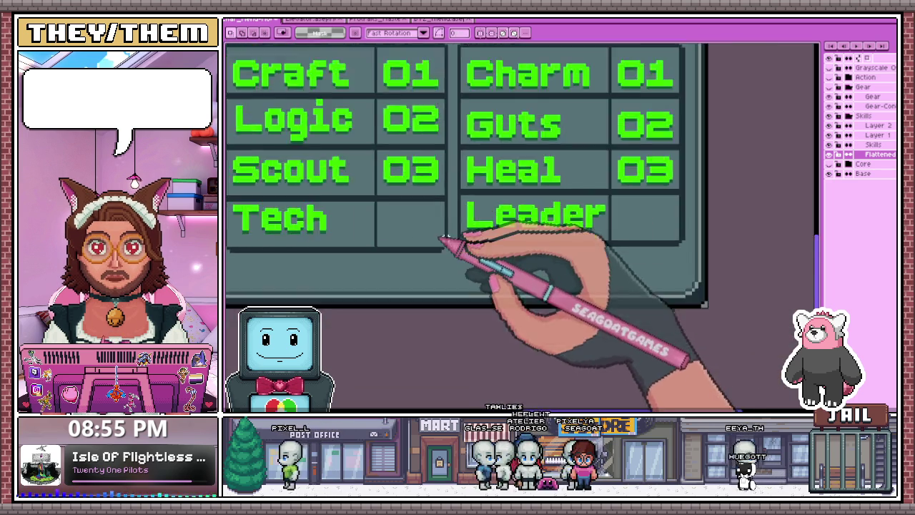
scroll(449, 256, up, 4)
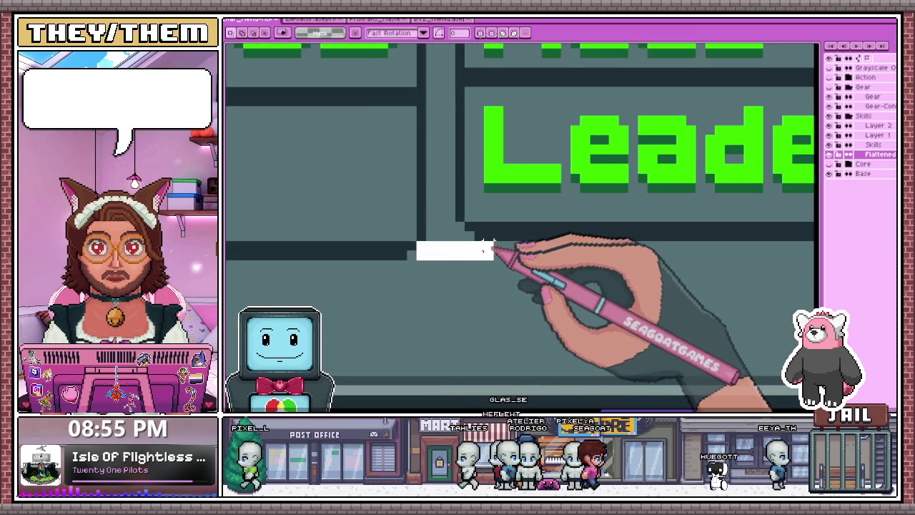
scroll(484, 247, down, 2)
scroll(472, 279, down, 1)
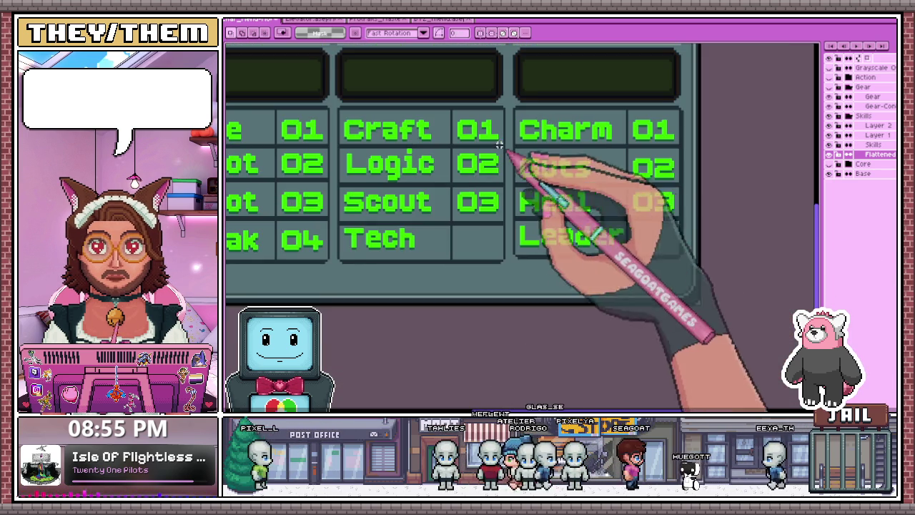
scroll(499, 146, down, 2)
scroll(494, 193, up, 2)
scroll(464, 182, up, 2)
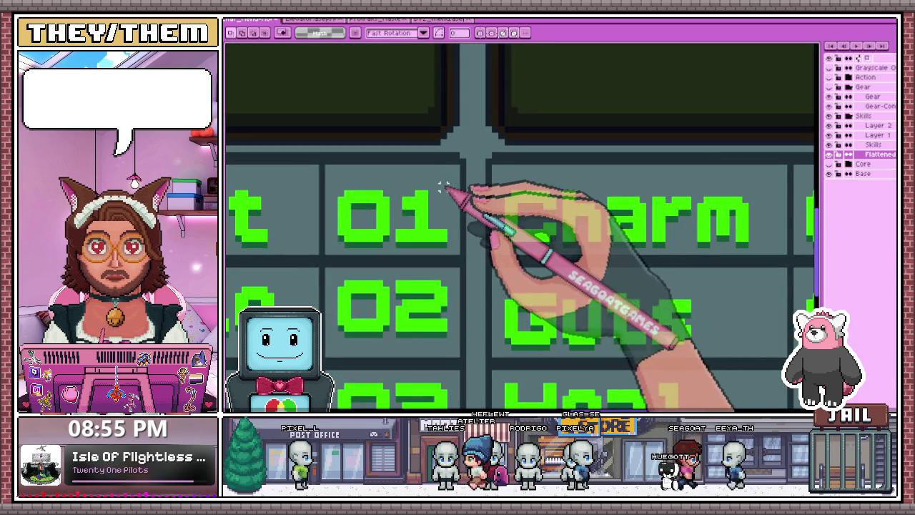
scroll(531, 171, down, 1)
scroll(490, 241, up, 1)
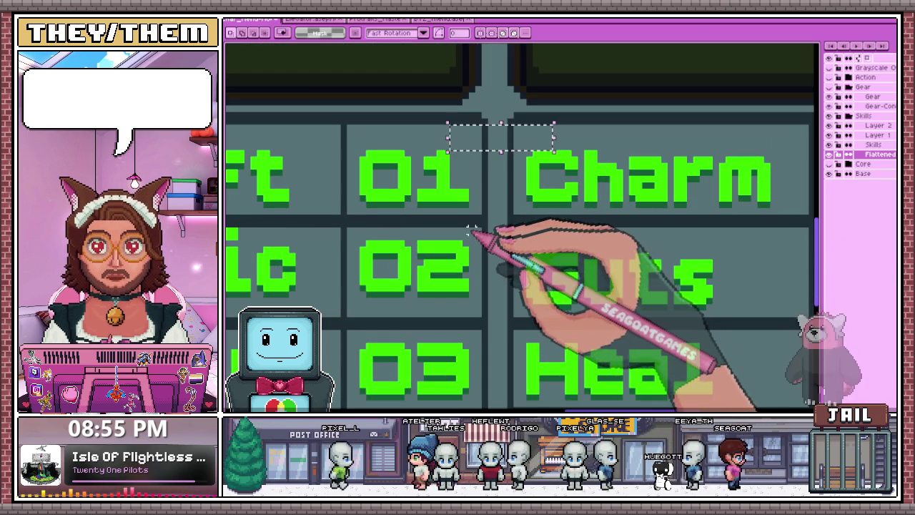
scroll(504, 166, right, 3)
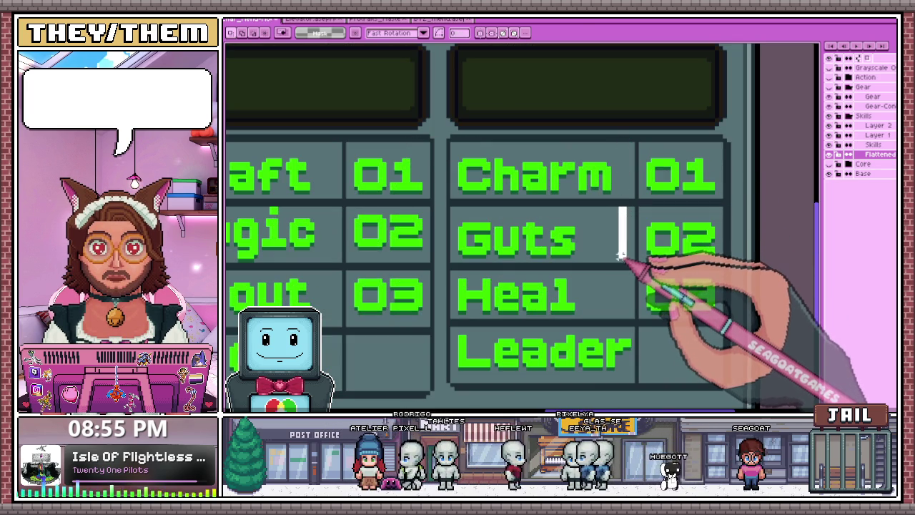
scroll(620, 261, down, 1)
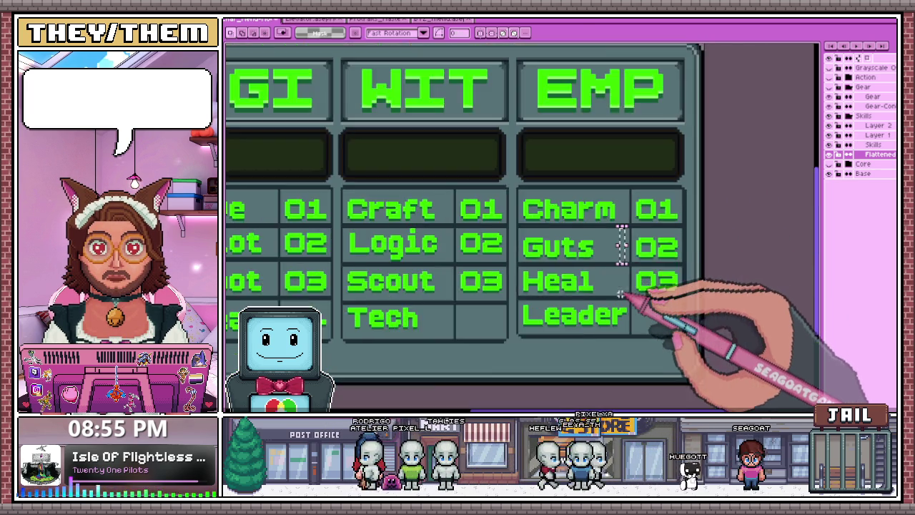
scroll(633, 302, up, 2)
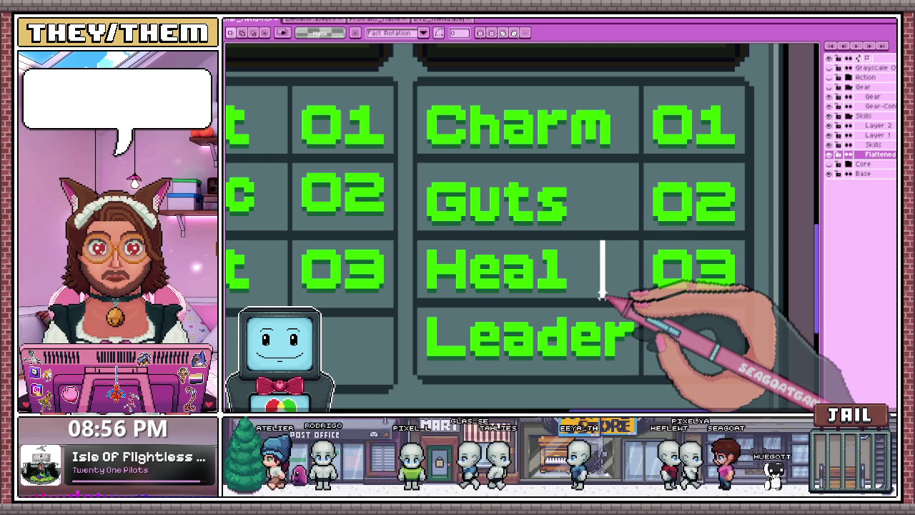
scroll(602, 294, down, 1)
scroll(593, 243, down, 1)
scroll(572, 293, up, 1)
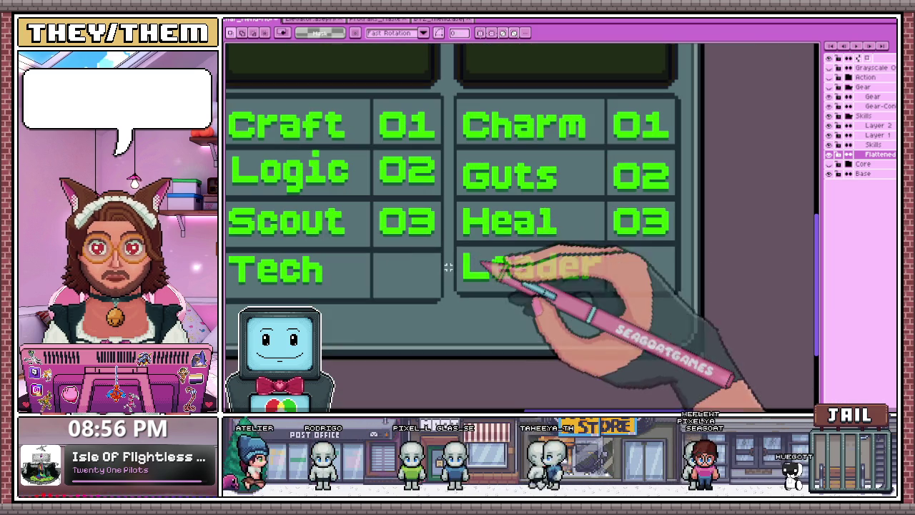
drag(453, 239, 670, 301)
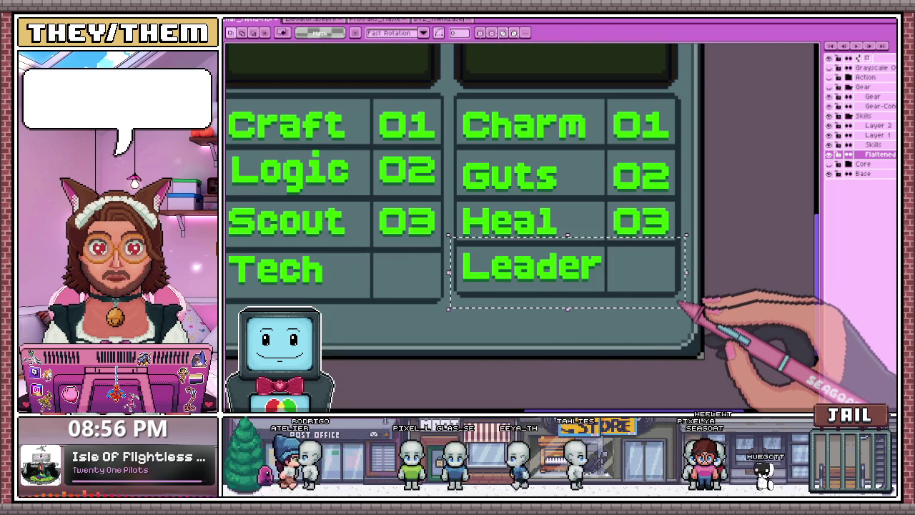
key(ctrl+d)
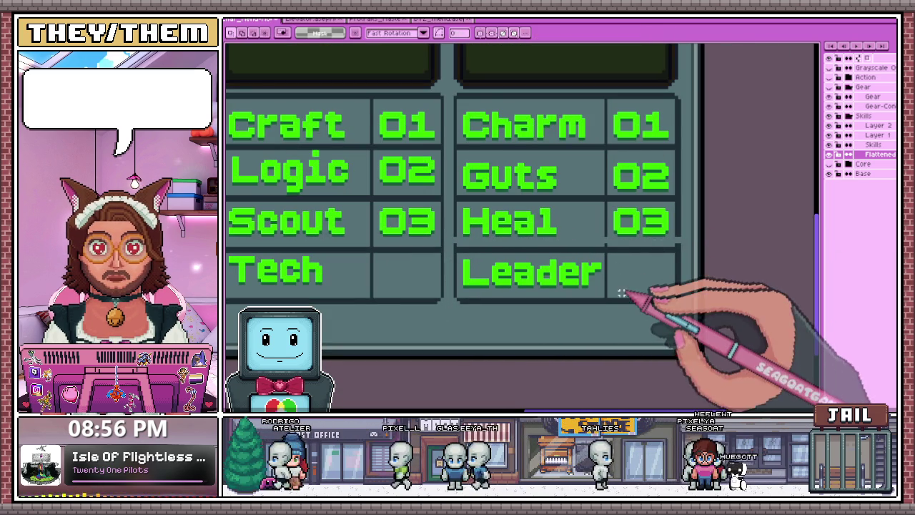
Select the whole skill-and-rank cell block and move it slightly lower in the panel
scroll(622, 288, up, 1)
scroll(741, 231, down, 1)
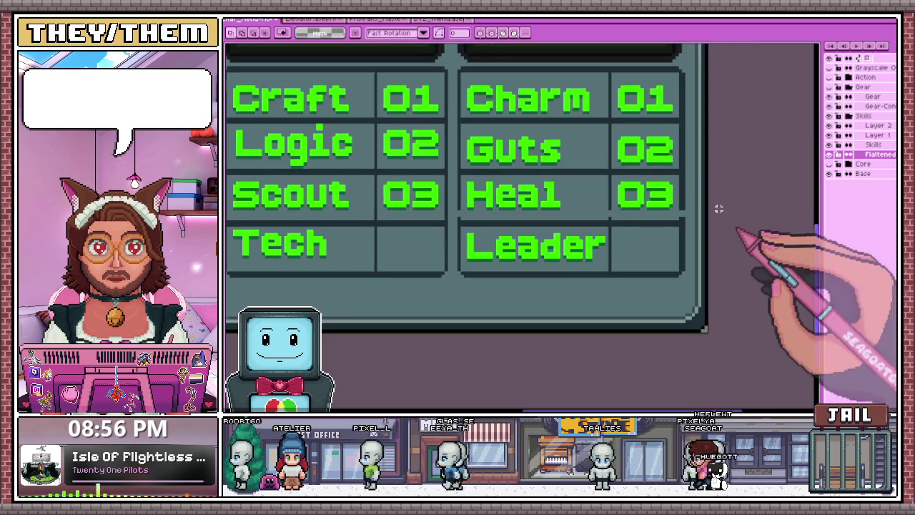
scroll(674, 241, up, 2)
key(b)
scroll(665, 218, up, 1)
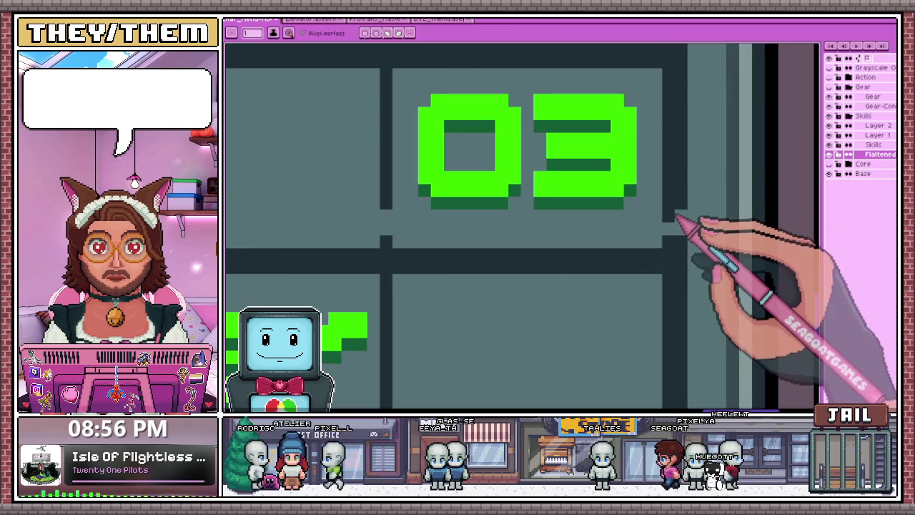
scroll(674, 241, down, 1)
scroll(533, 218, down, 1)
scroll(357, 221, up, 1)
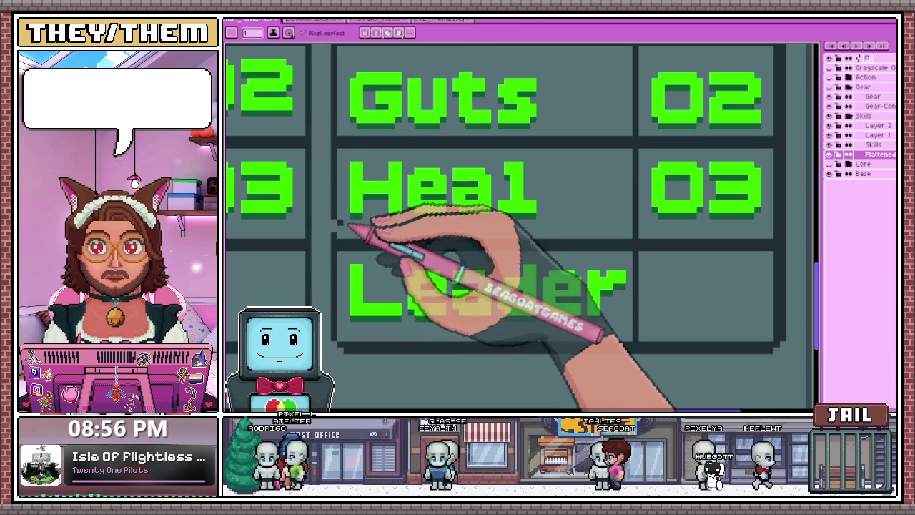
scroll(536, 188, down, 1)
scroll(512, 241, down, 2)
scroll(501, 214, up, 1)
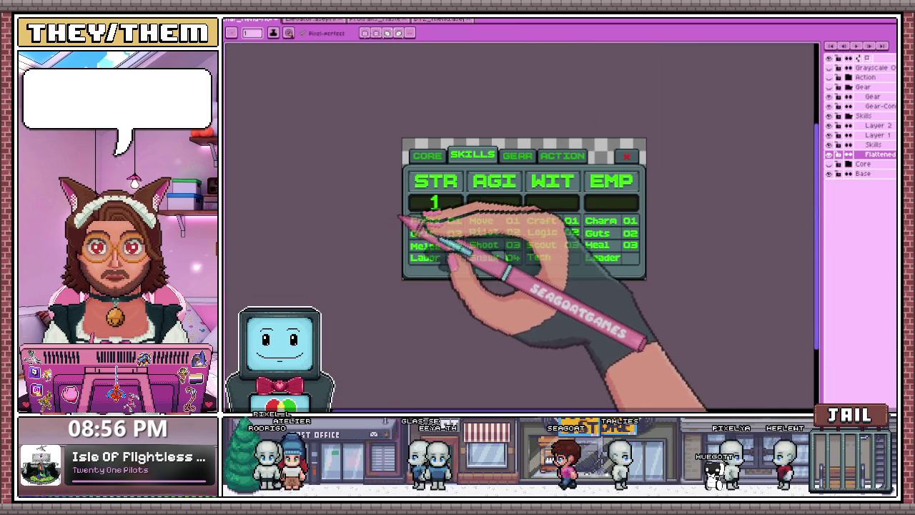
key(m)
scroll(429, 203, up, 2)
scroll(410, 211, down, 1)
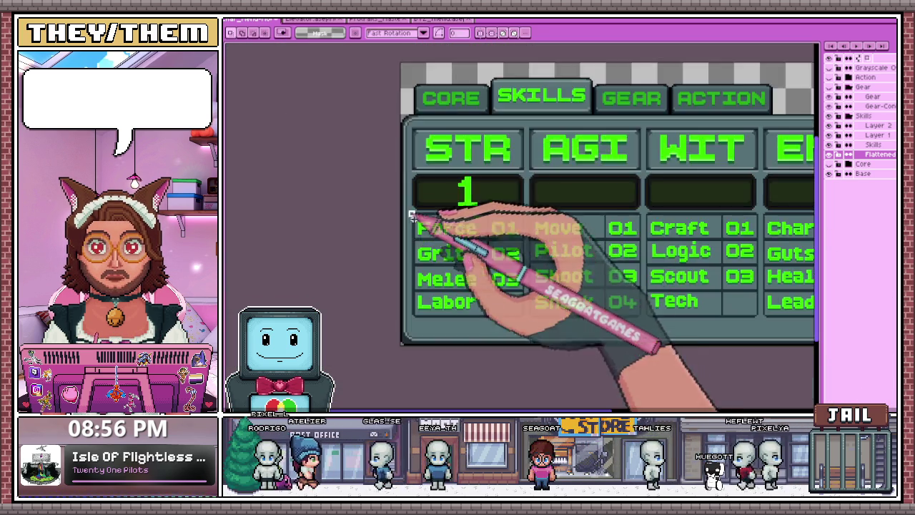
scroll(507, 302, down, 2)
drag(439, 229, 555, 286)
scroll(556, 287, up, 3)
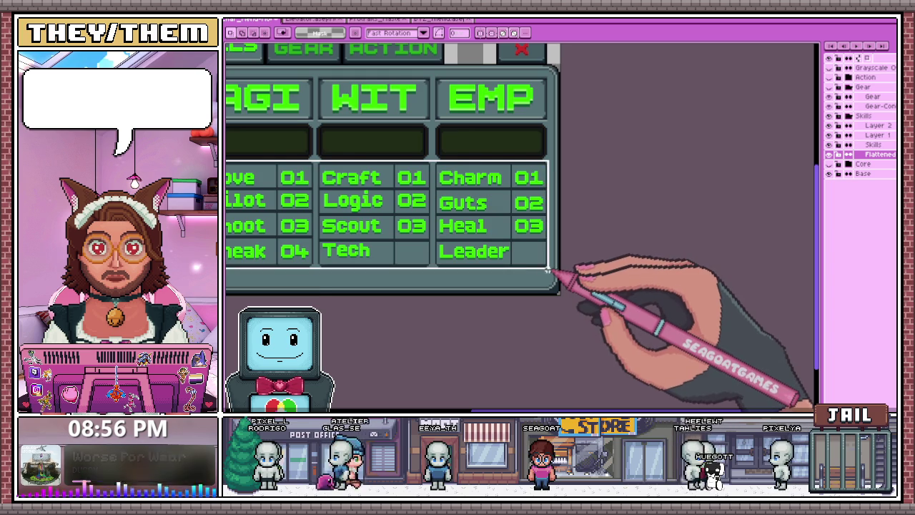
scroll(532, 214, up, 1)
scroll(552, 204, down, 3)
scroll(465, 179, left, 2)
scroll(429, 150, up, 3)
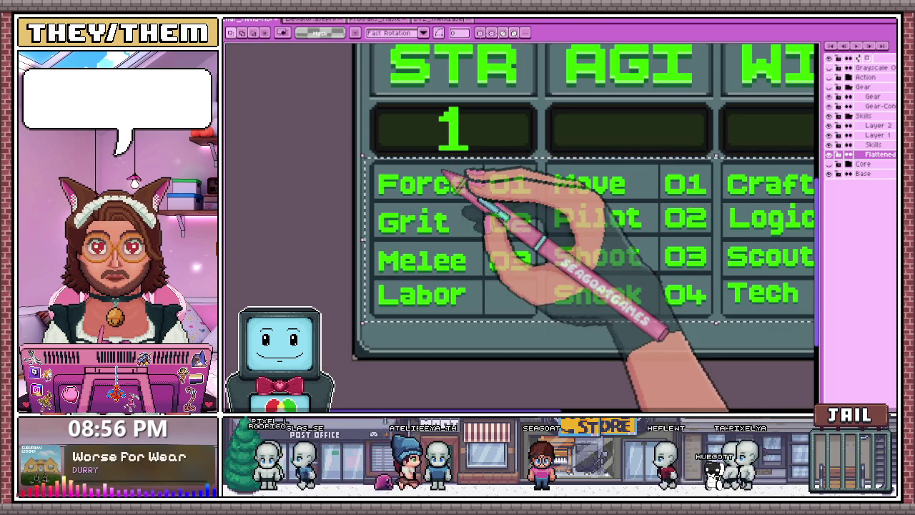
drag(422, 191, 424, 212)
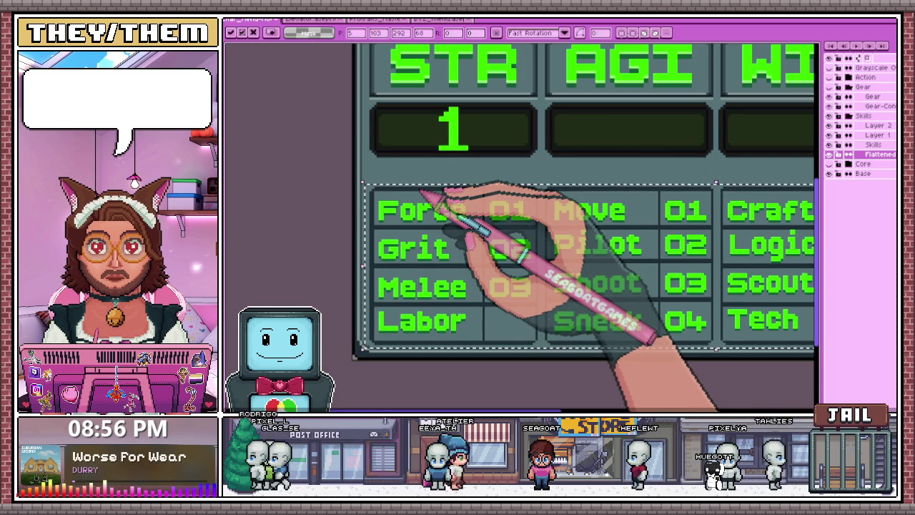
key(ctrl+d)
scroll(429, 215, down, 1)
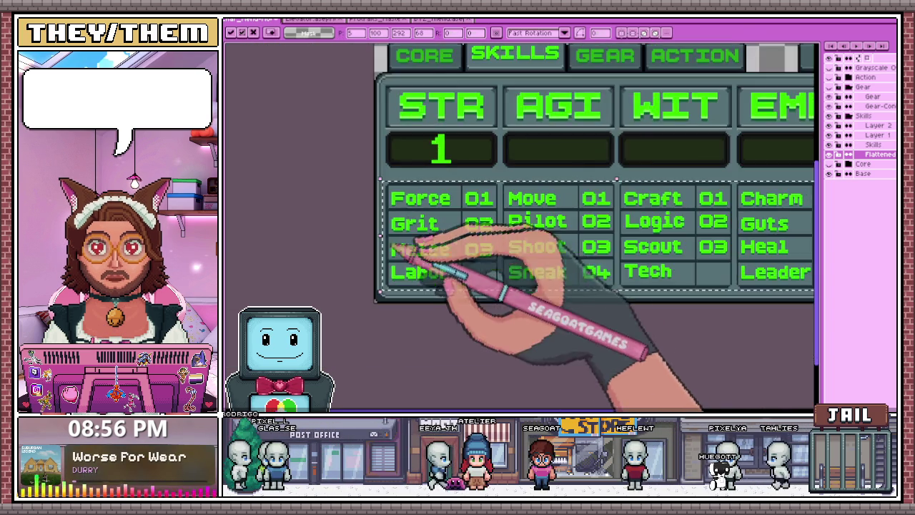
scroll(443, 286, down, 2)
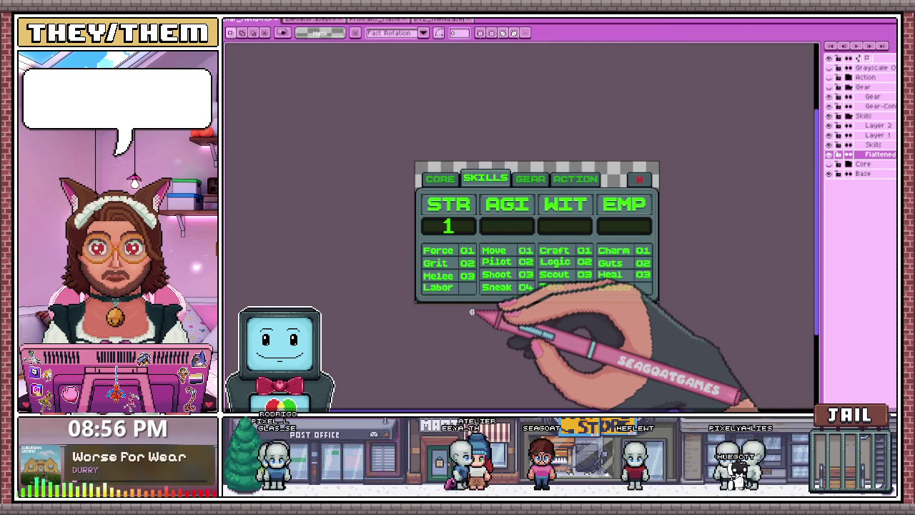
Switch from the Skills layer to Layer 1
click(873, 144)
click(876, 135)
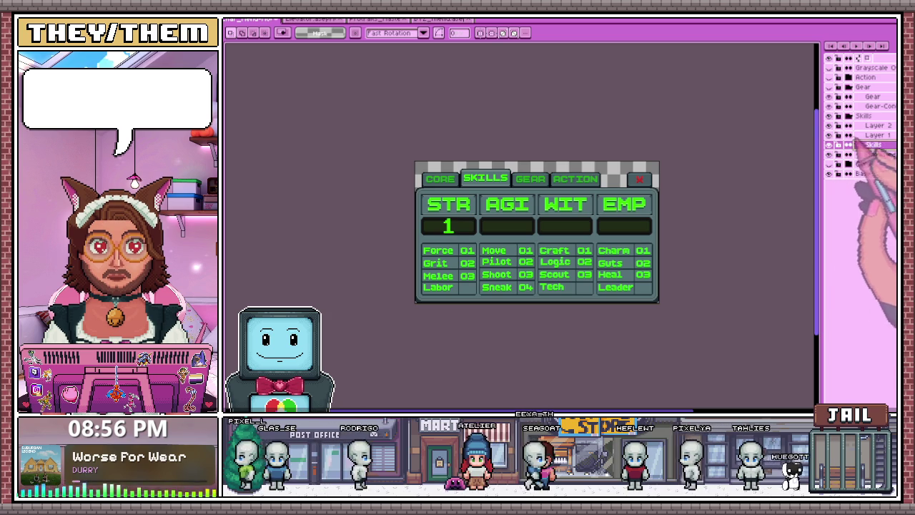
scroll(429, 227, up, 2)
scroll(429, 218, down, 4)
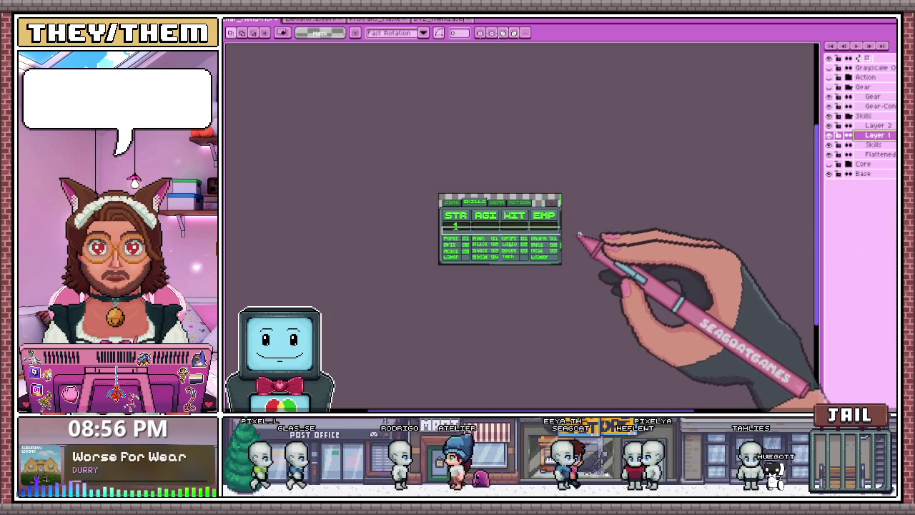
scroll(572, 236, up, 2)
drag(563, 226, 322, 213)
scroll(342, 214, up, 3)
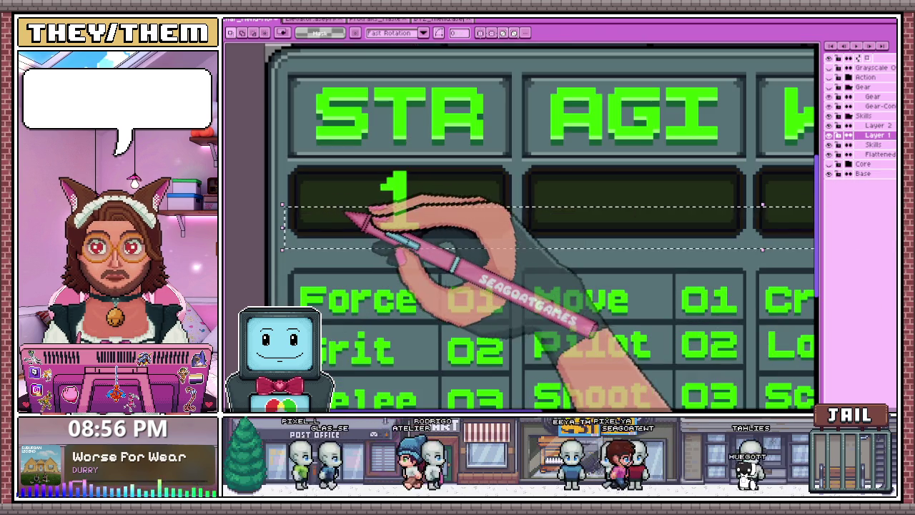
scroll(343, 225, up, 1)
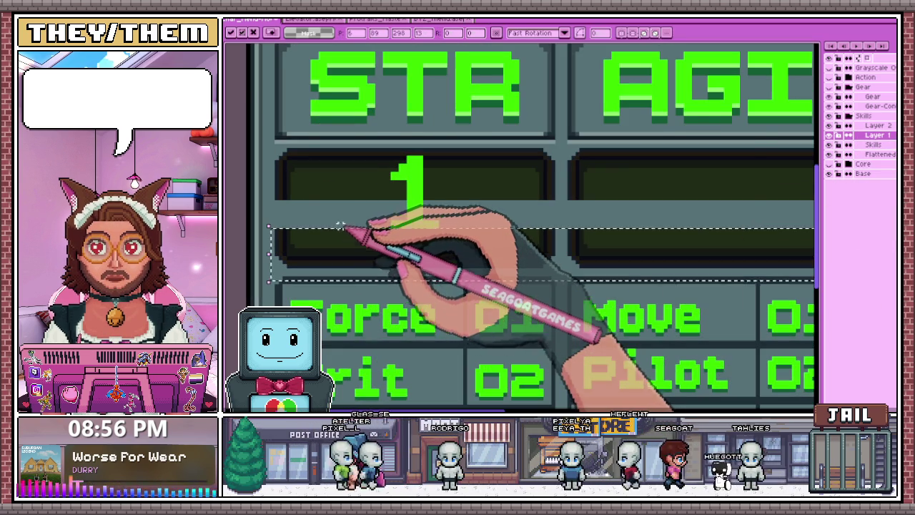
scroll(347, 238, down, 2)
scroll(400, 286, down, 2)
scroll(363, 272, up, 2)
scroll(363, 294, up, 1)
scroll(362, 295, up, 1)
key(b)
scroll(359, 253, up, 1)
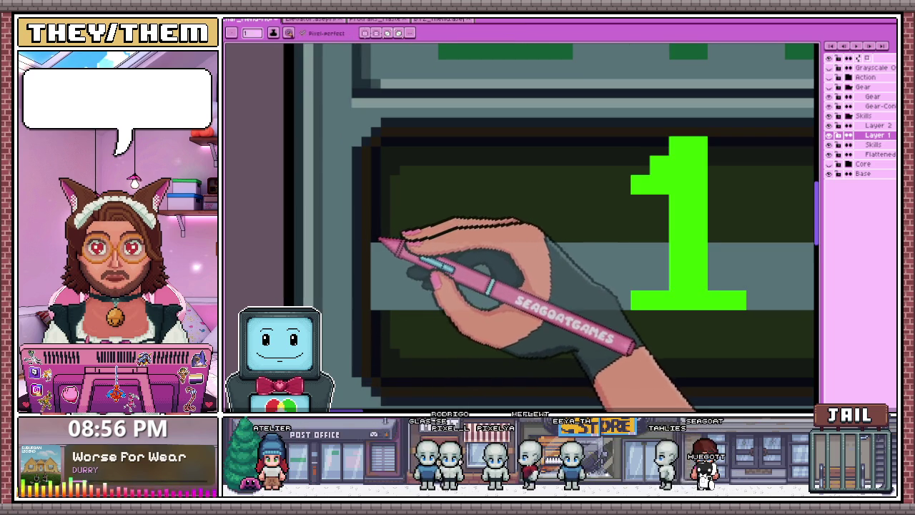
scroll(406, 243, down, 2)
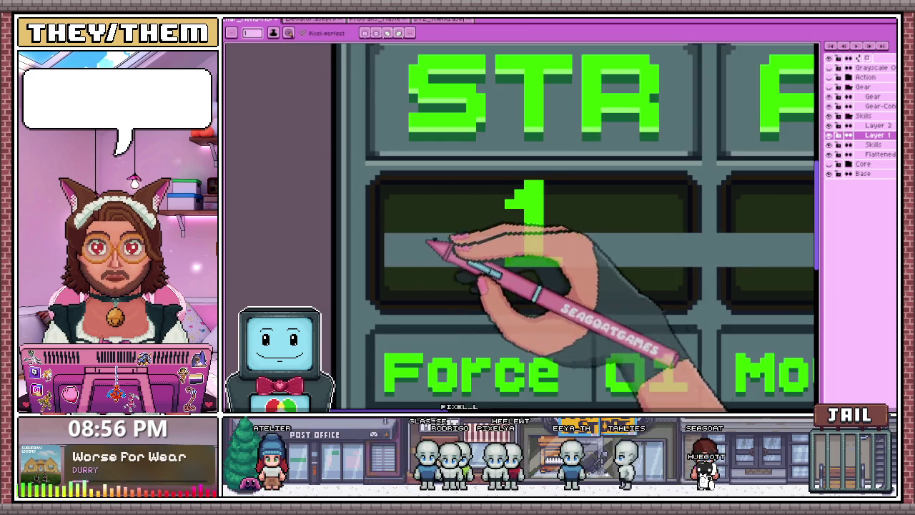
scroll(705, 265, up, 2)
scroll(685, 265, up, 2)
scroll(666, 184, down, 3)
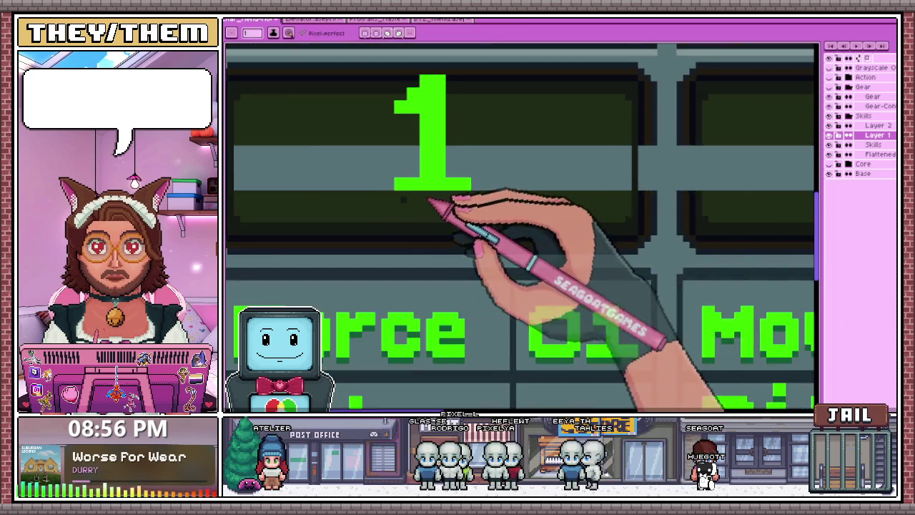
scroll(477, 199, up, 1)
scroll(562, 180, up, 2)
key(i)
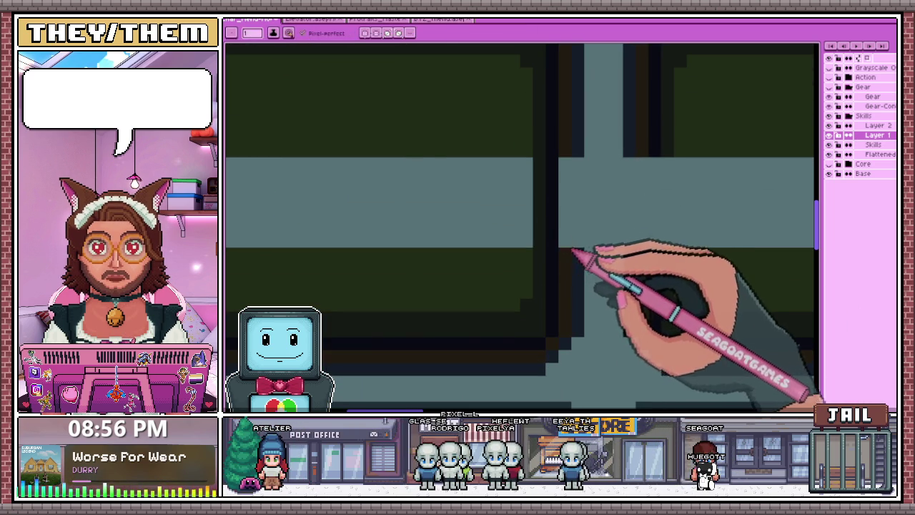
scroll(582, 215, down, 2)
scroll(537, 258, down, 1)
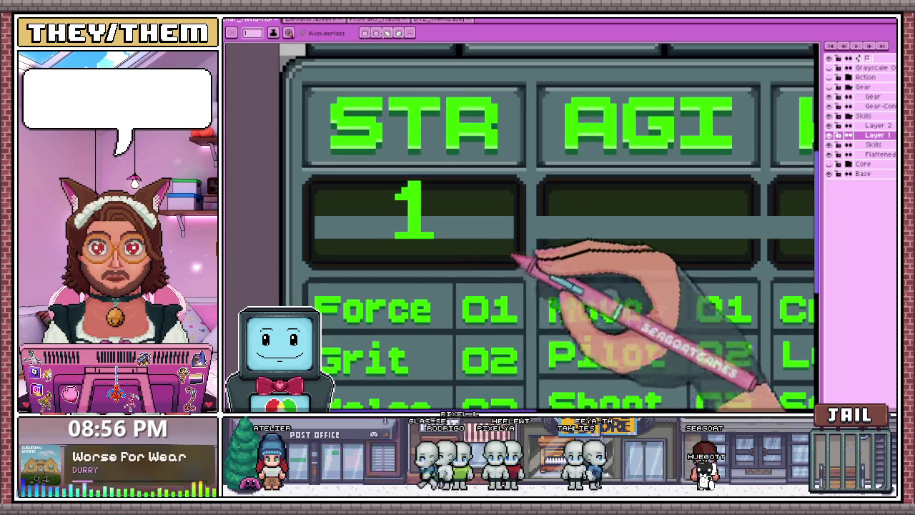
scroll(557, 246, up, 1)
scroll(529, 229, up, 1)
scroll(518, 221, up, 2)
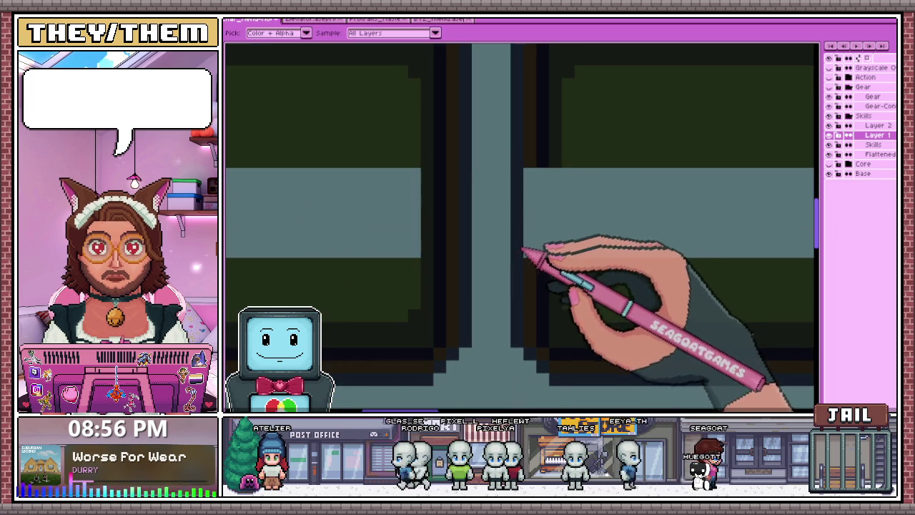
scroll(547, 234, down, 2)
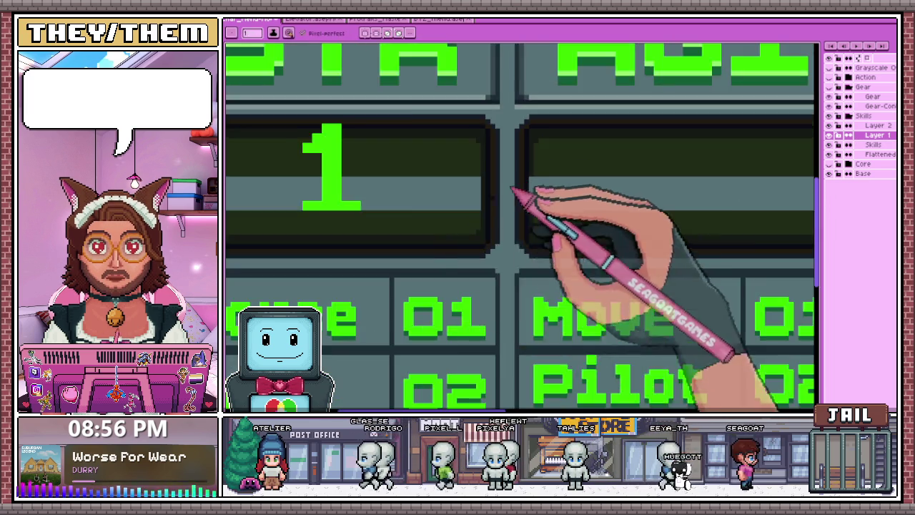
scroll(515, 193, up, 2)
key(i)
scroll(457, 243, down, 1)
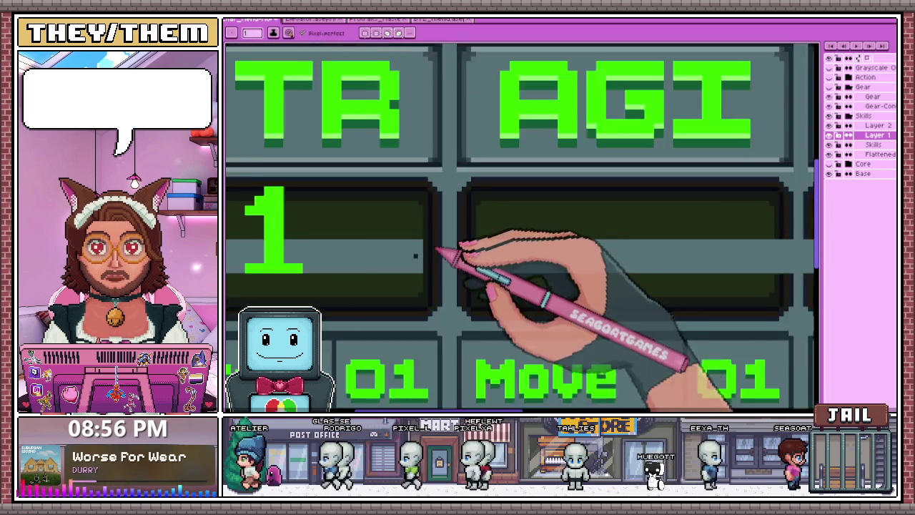
scroll(582, 272, down, 1)
scroll(543, 265, up, 2)
scroll(517, 270, up, 1)
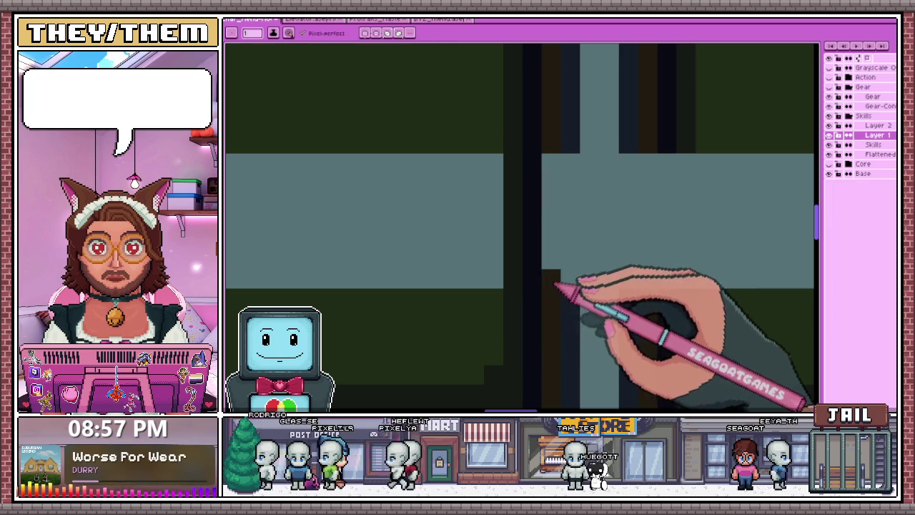
scroll(574, 156, down, 2)
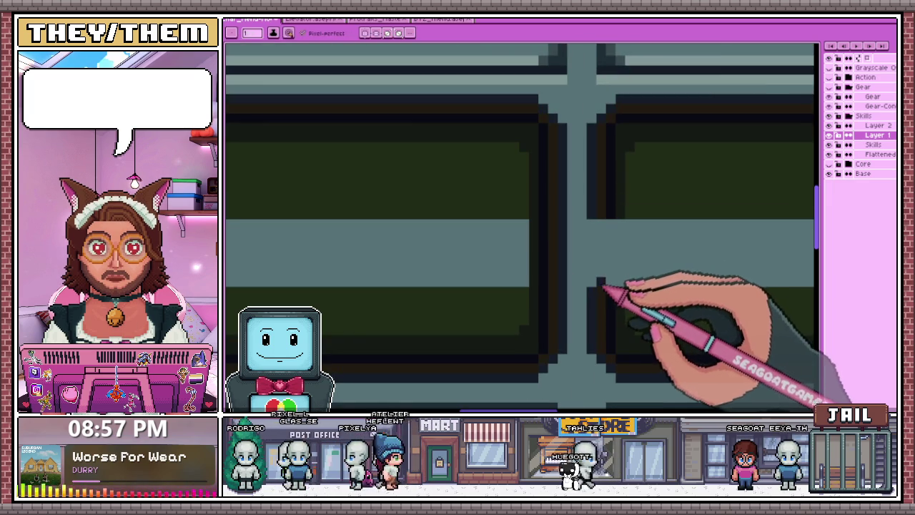
scroll(586, 236, down, 2)
scroll(535, 225, up, 2)
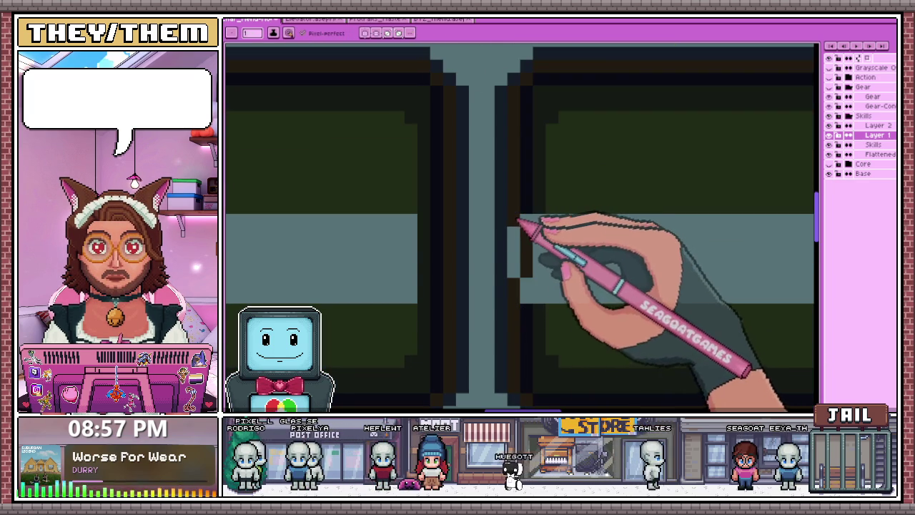
scroll(527, 269, down, 2)
scroll(480, 229, up, 2)
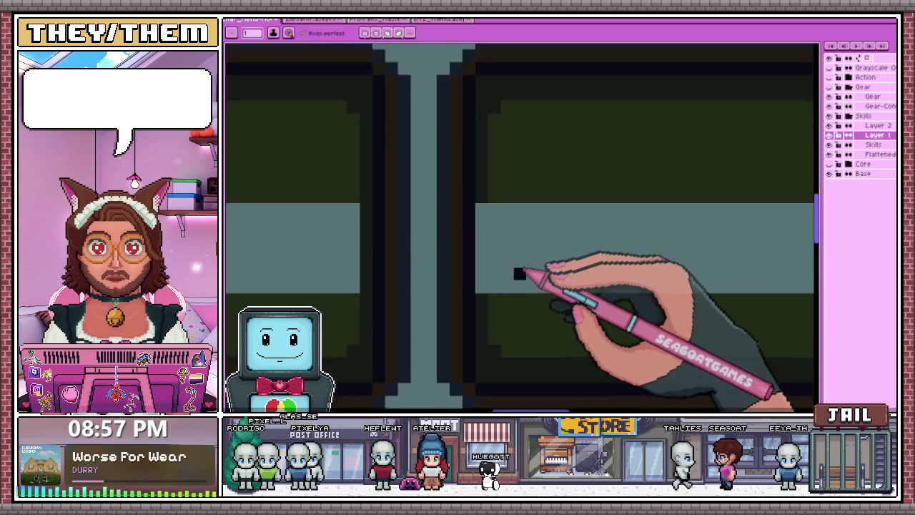
scroll(527, 271, up, 1)
scroll(465, 319, down, 1)
scroll(454, 245, down, 1)
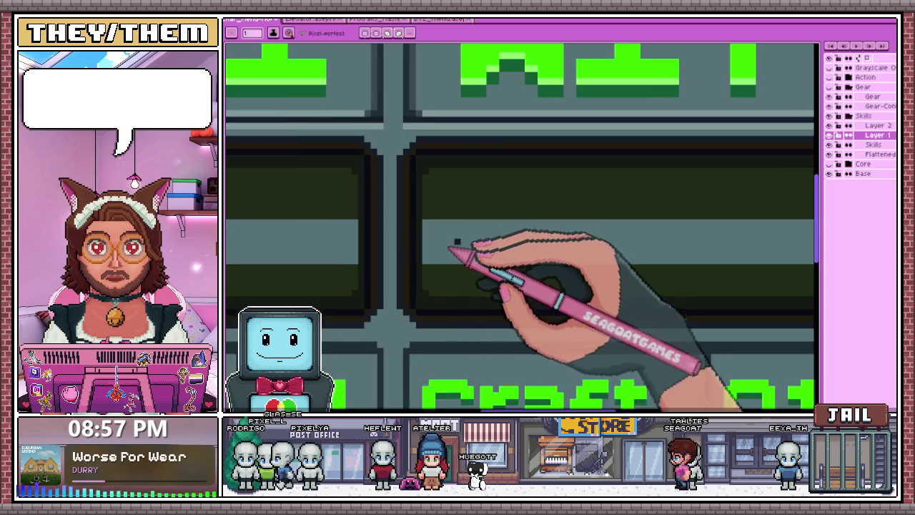
scroll(589, 260, down, 1)
scroll(682, 265, up, 1)
scroll(715, 259, down, 1)
scroll(592, 188, up, 1)
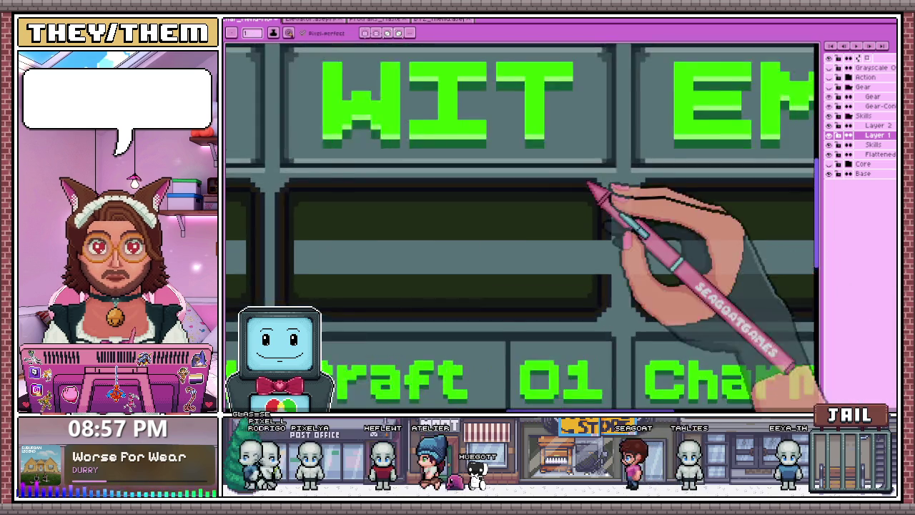
scroll(562, 194, down, 1)
scroll(604, 213, down, 1)
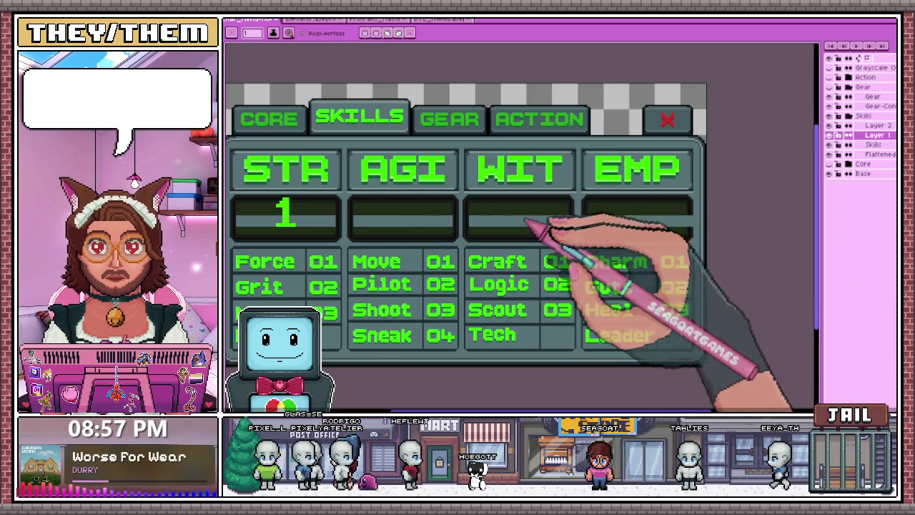
scroll(576, 277, up, 1)
scroll(581, 259, down, 1)
scroll(580, 277, up, 1)
scroll(551, 210, down, 1)
scroll(623, 241, up, 1)
scroll(555, 181, up, 1)
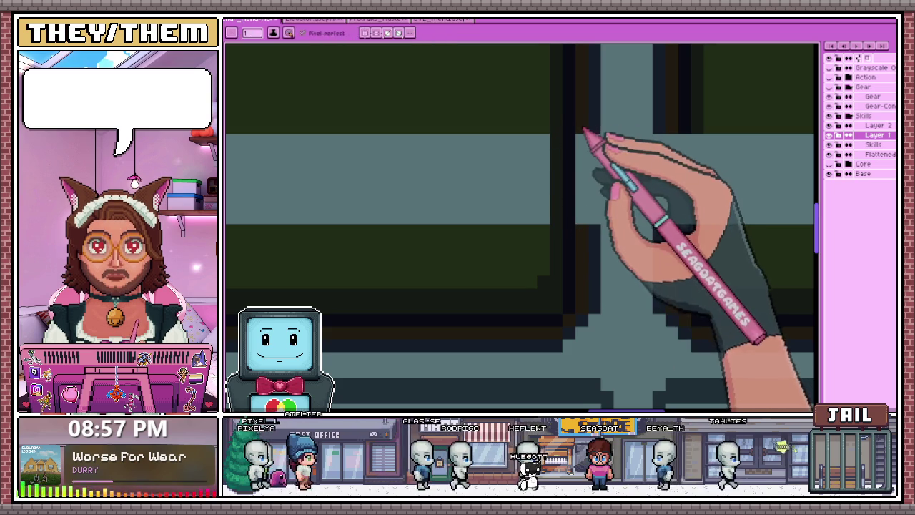
scroll(592, 235, down, 1)
scroll(609, 229, down, 1)
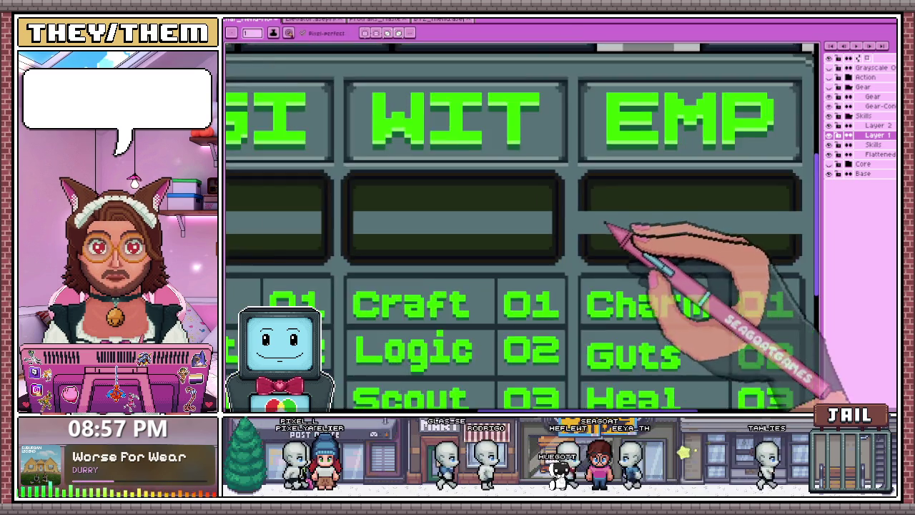
scroll(572, 238, up, 1)
scroll(572, 238, up, 1)
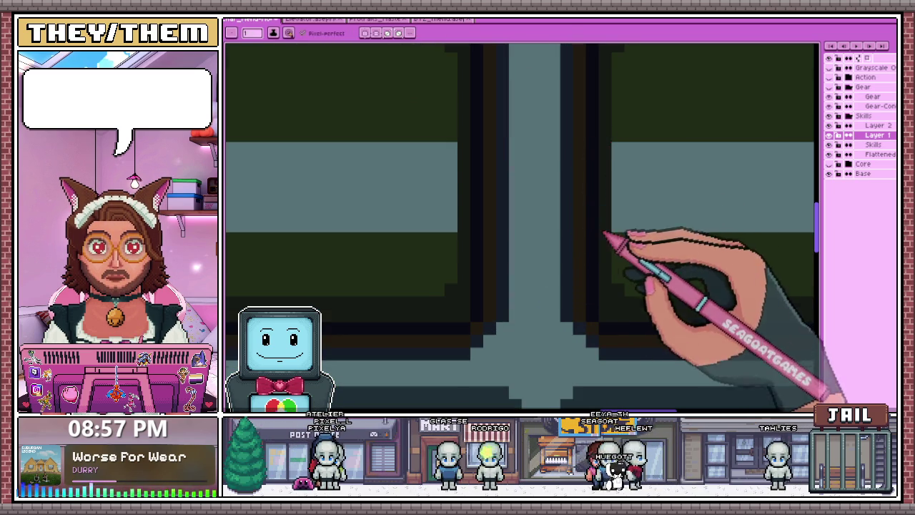
scroll(612, 235, down, 1)
scroll(422, 261, down, 1)
scroll(608, 236, up, 2)
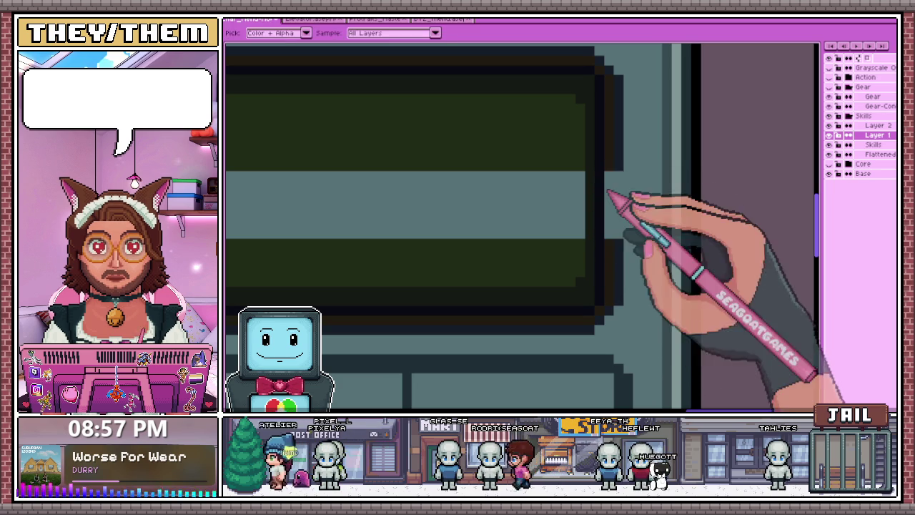
scroll(618, 186, down, 1)
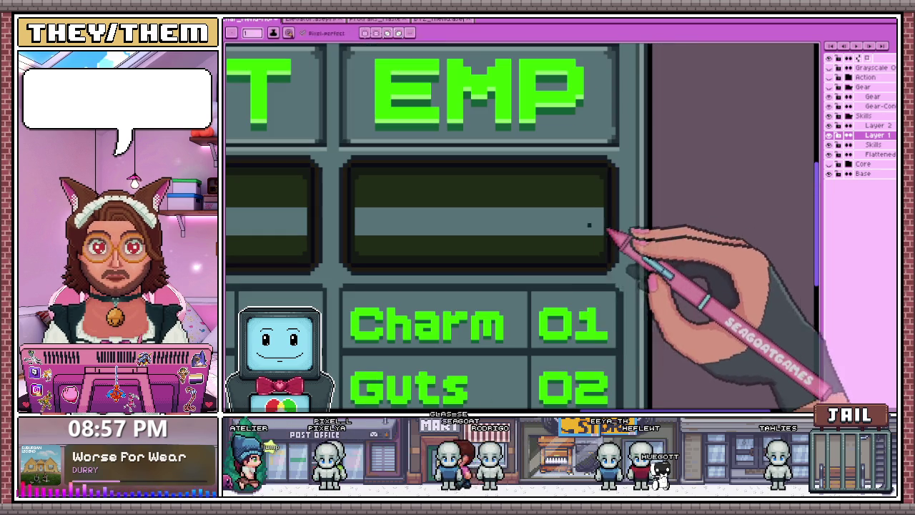
scroll(497, 218, down, 2)
scroll(450, 224, down, 1)
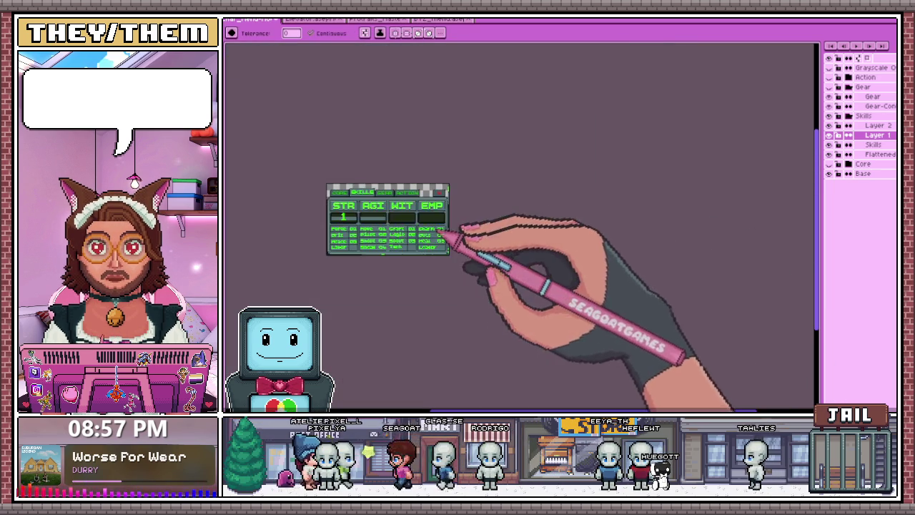
scroll(453, 231, up, 2)
scroll(445, 207, down, 1)
scroll(439, 210, up, 1)
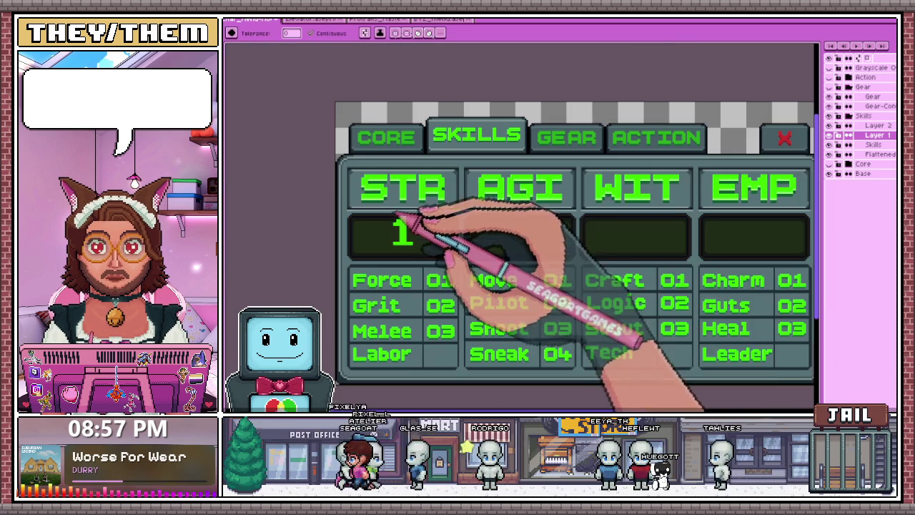
On Layer 2, select the digit 1 in the STR box as a reference
click(875, 125)
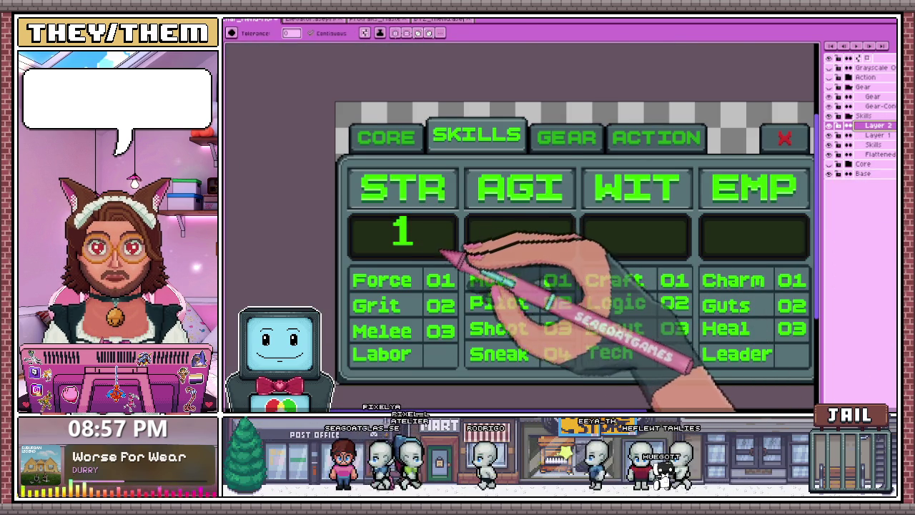
scroll(394, 229, up, 2)
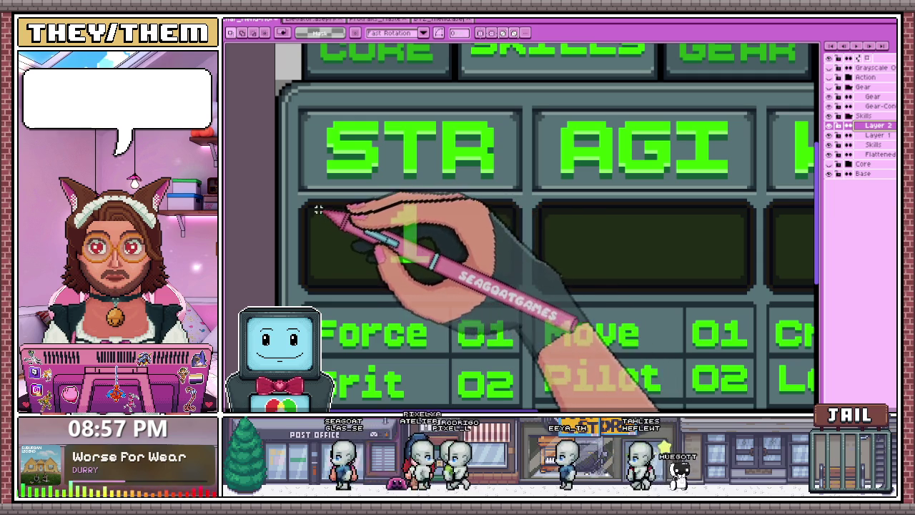
drag(372, 209, 441, 289)
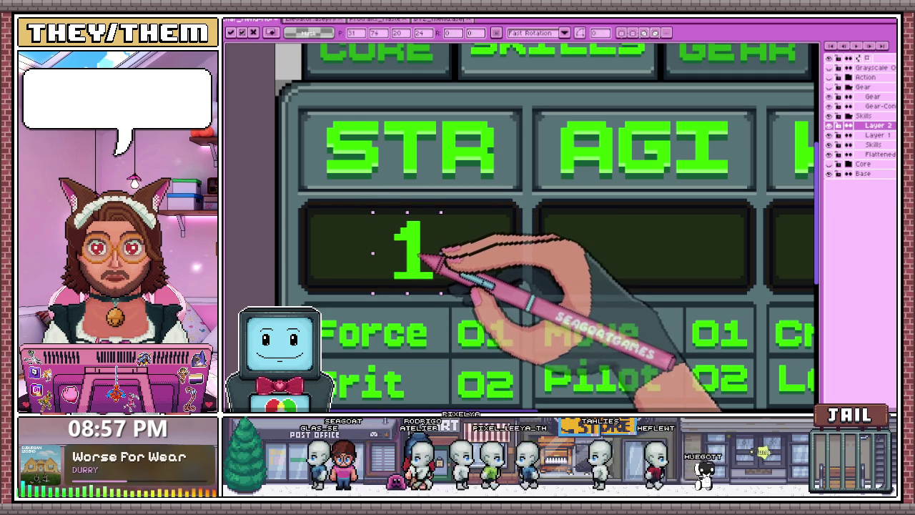
scroll(429, 250, down, 4)
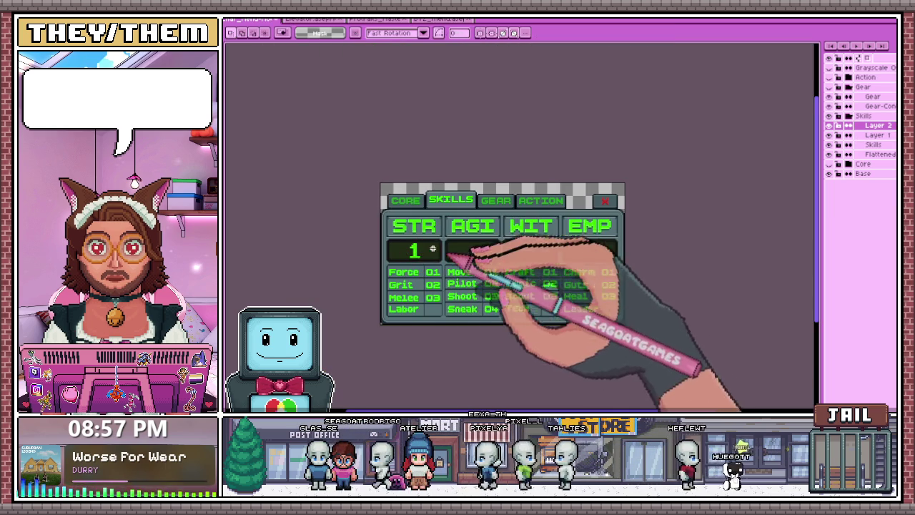
scroll(453, 255, up, 4)
scroll(394, 241, down, 2)
scroll(400, 214, down, 2)
scroll(444, 221, up, 2)
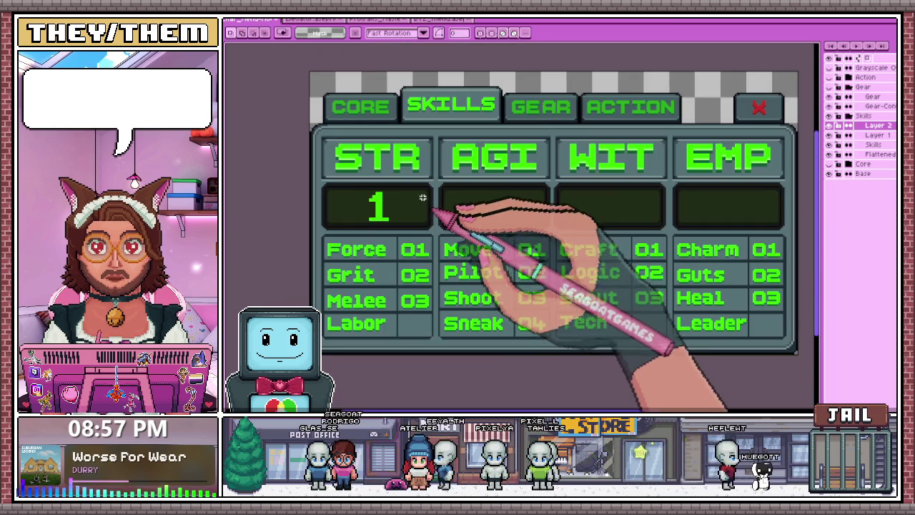
scroll(388, 204, up, 2)
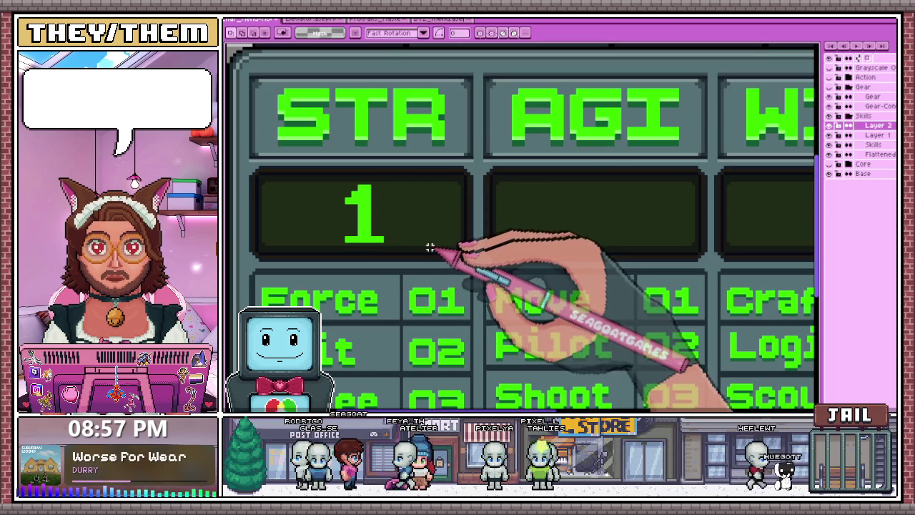
Place the digits 2, 3 and 4 into the AGI, WIT and EMP boxes
click(430, 247)
text(2)
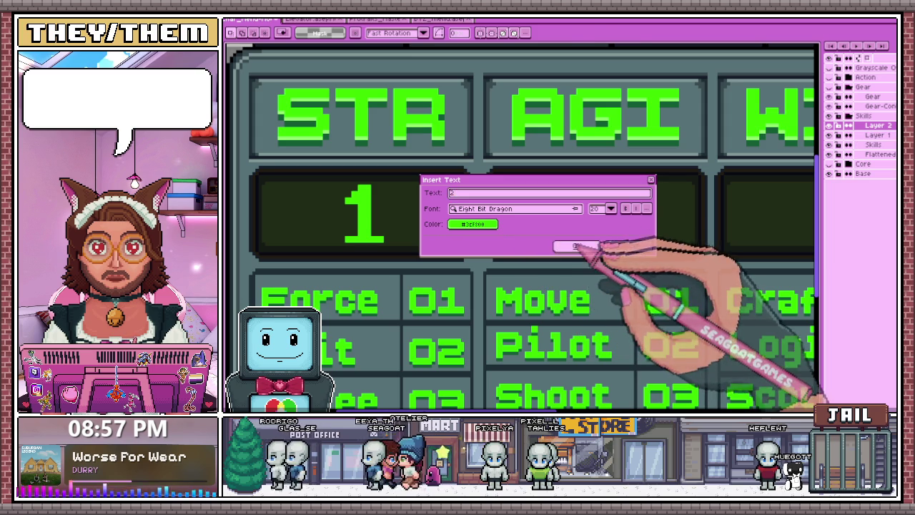
click(575, 245)
scroll(564, 236, down, 2)
scroll(565, 237, up, 1)
scroll(443, 224, down, 2)
scroll(525, 247, up, 2)
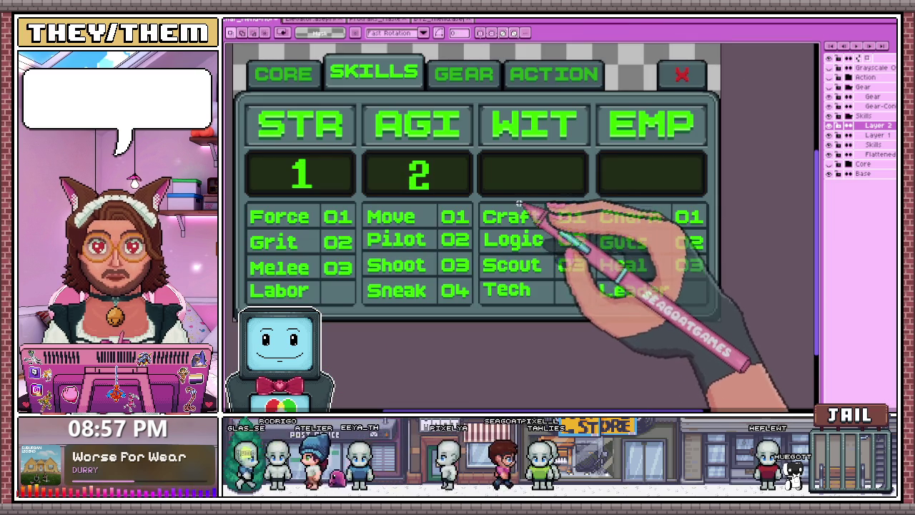
click(529, 222)
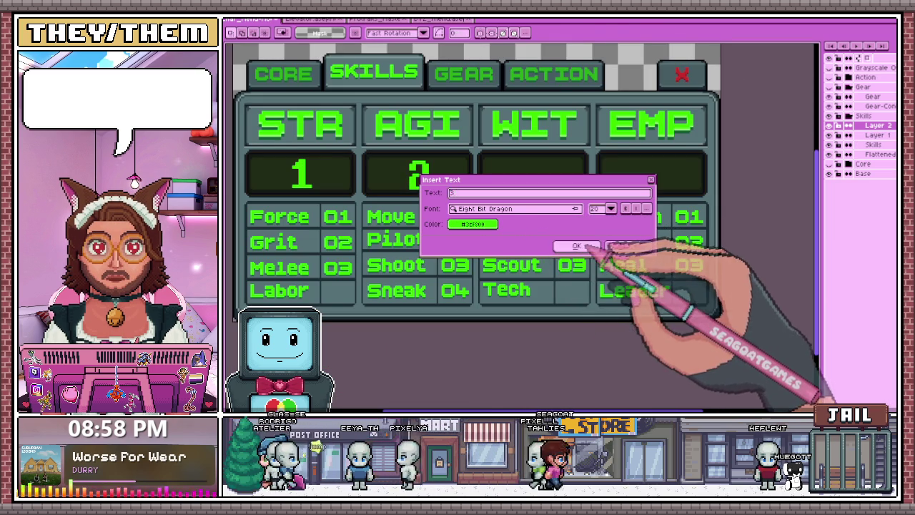
click(579, 246)
click(594, 193)
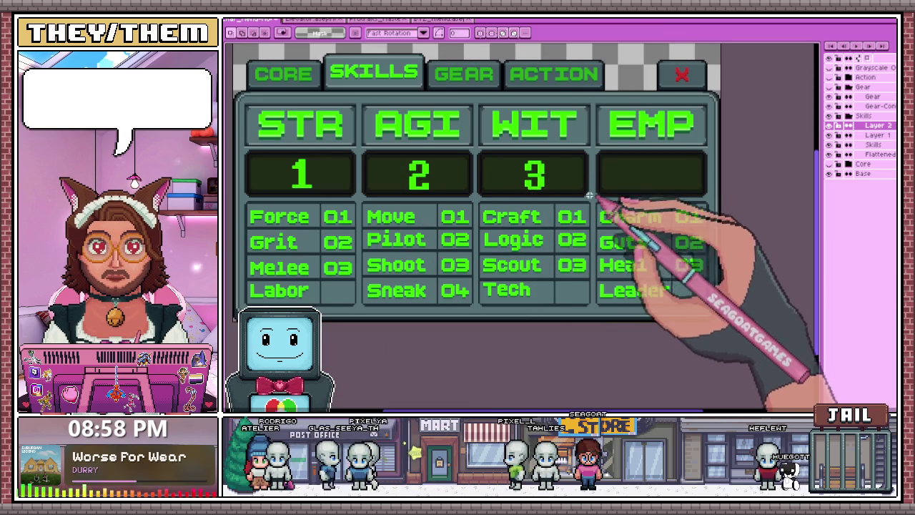
click(565, 215)
text(4)
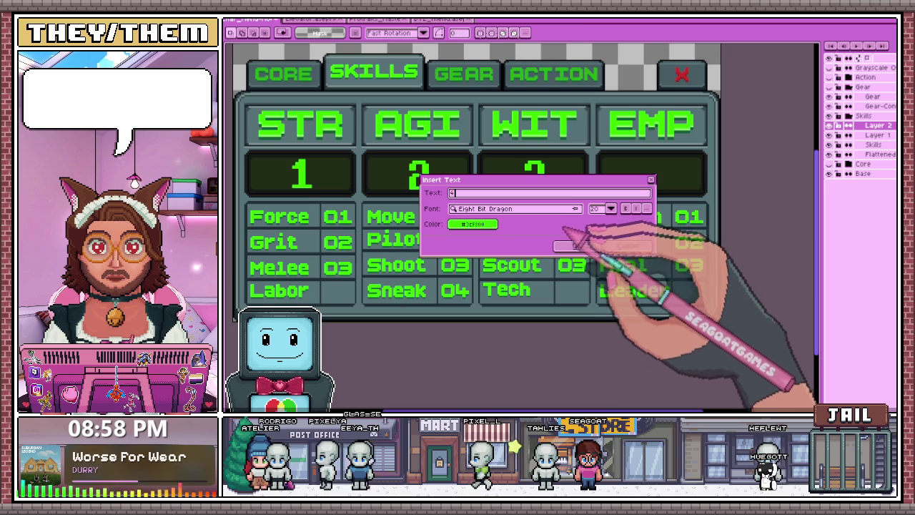
click(577, 245)
mouse_move(477, 180)
mouse_down()
mouse_move(629, 166)
mouse_move(649, 173)
mouse_up()
scroll(412, 173, up, 3)
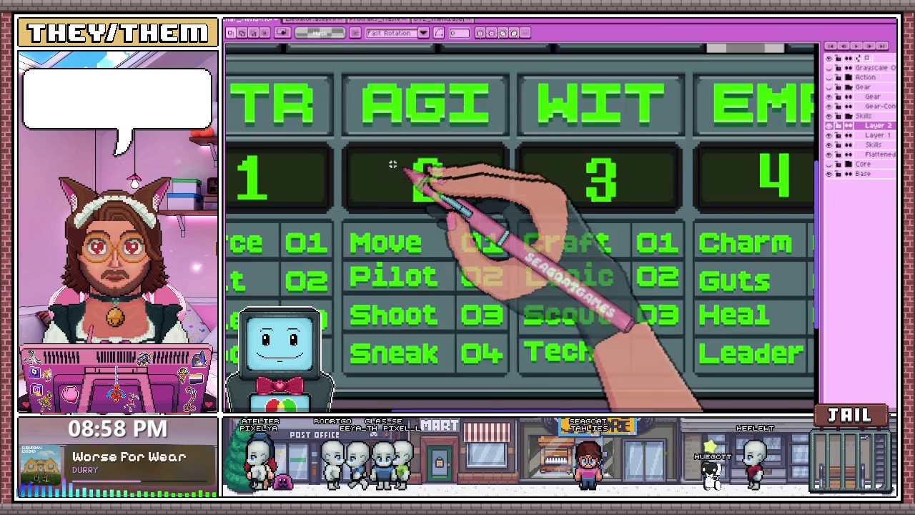
scroll(408, 172, up, 3)
Outline the AGI, WIT and EMP number boxes to read their dimensions
mouse_move(349, 140)
mouse_down()
mouse_move(495, 248)
mouse_move(650, 254)
mouse_up()
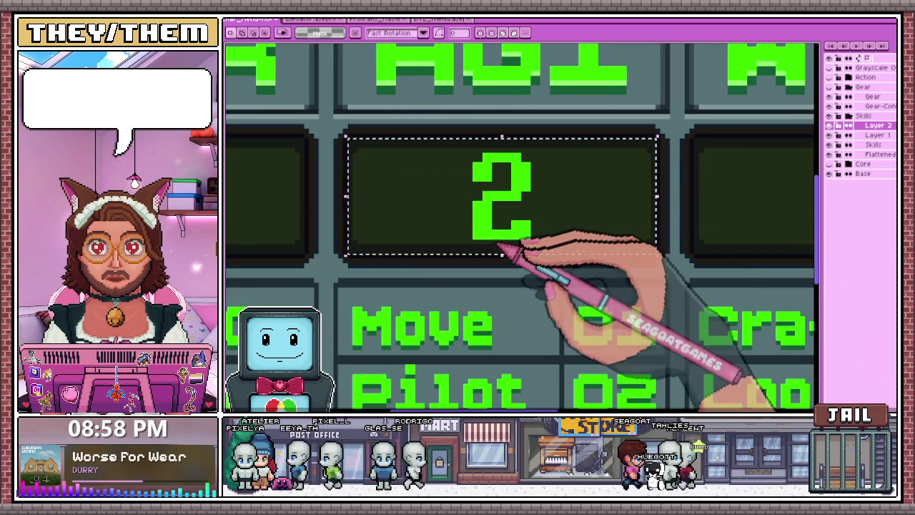
scroll(550, 260, down, 5)
scroll(523, 303, up, 2)
scroll(501, 214, up, 2)
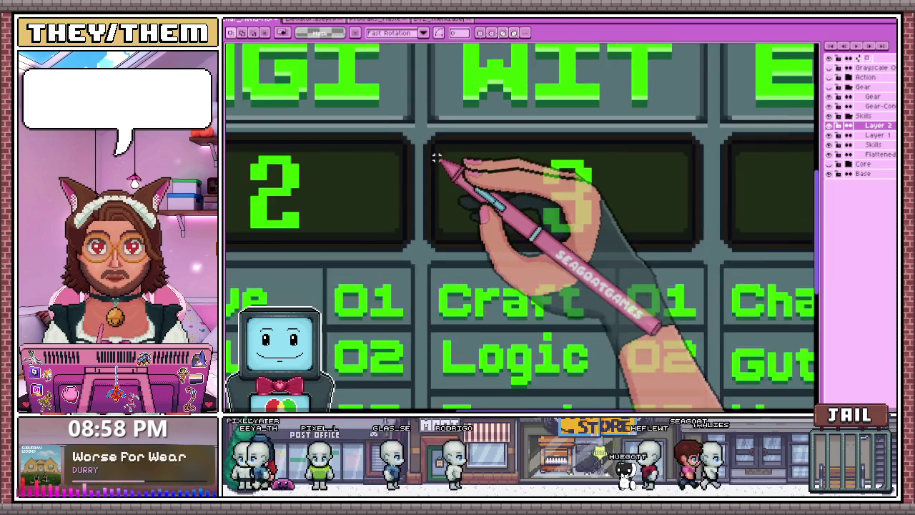
scroll(436, 153, up, 2)
drag(436, 147, 599, 225)
scroll(598, 225, up, 2)
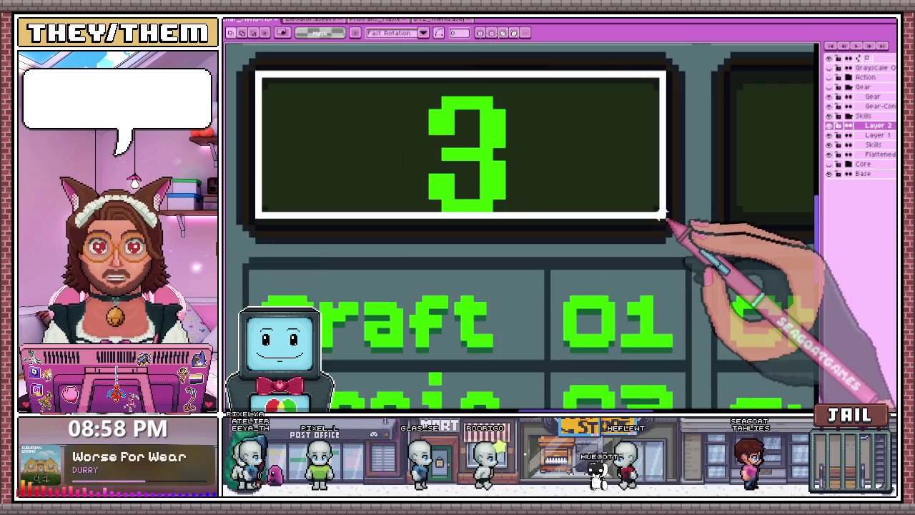
scroll(465, 236, down, 4)
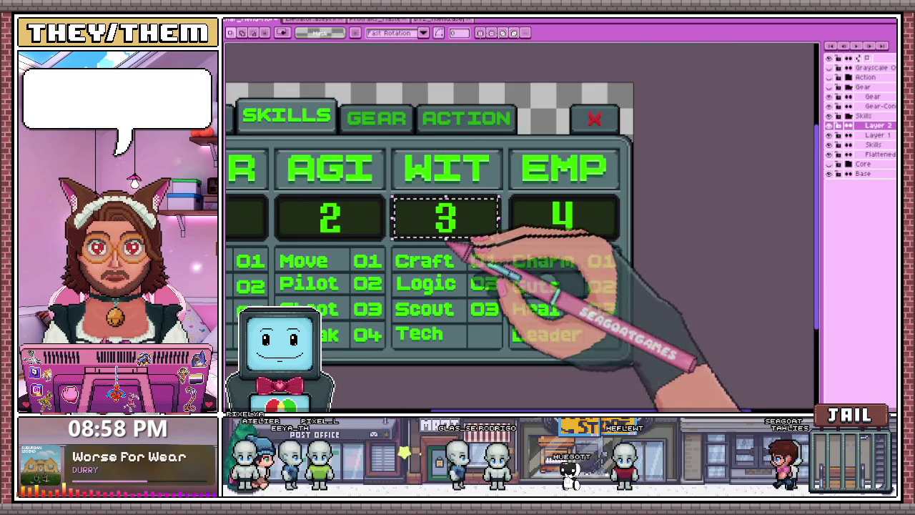
scroll(463, 197, up, 3)
scroll(406, 182, up, 2)
scroll(384, 171, down, 2)
drag(388, 173, 683, 266)
scroll(613, 271, up, 2)
scroll(665, 249, down, 1)
scroll(615, 272, down, 2)
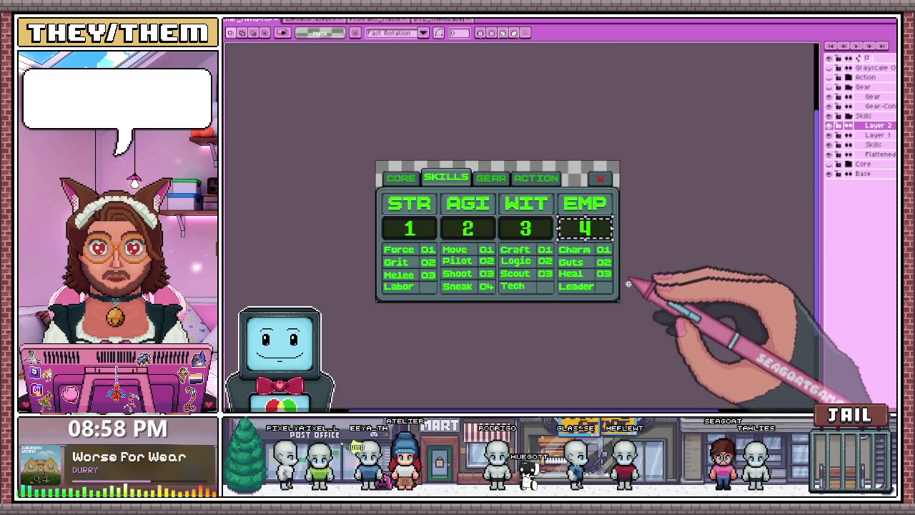
scroll(436, 236, up, 3)
scroll(458, 266, up, 2)
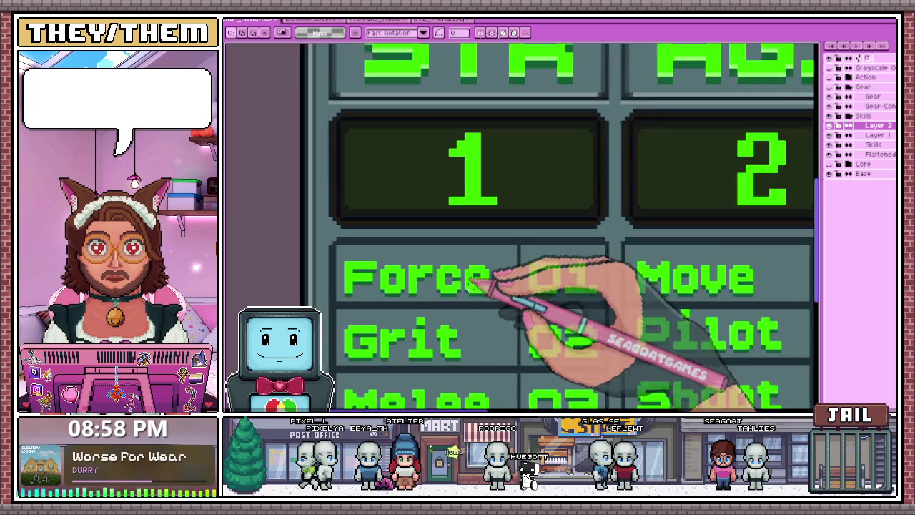
scroll(493, 293, up, 1)
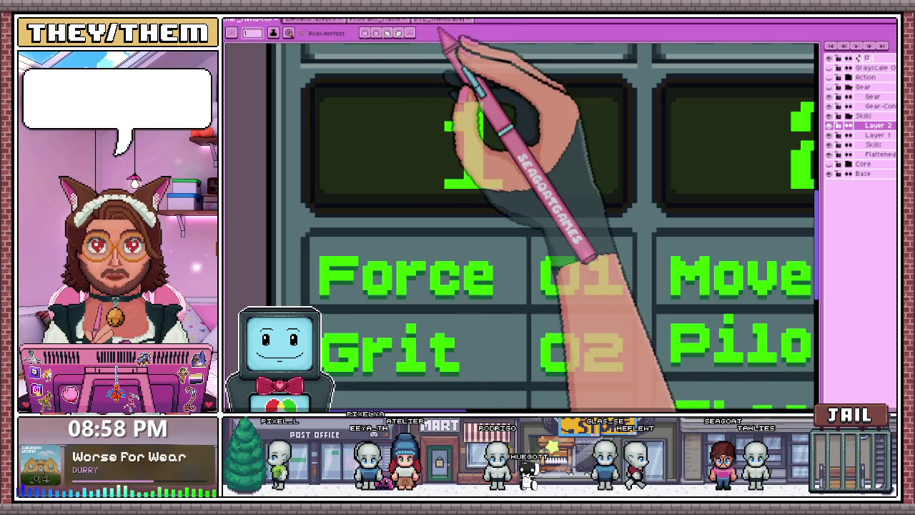
click(440, 19)
scroll(429, 245, down, 2)
scroll(480, 235, down, 1)
scroll(466, 221, down, 2)
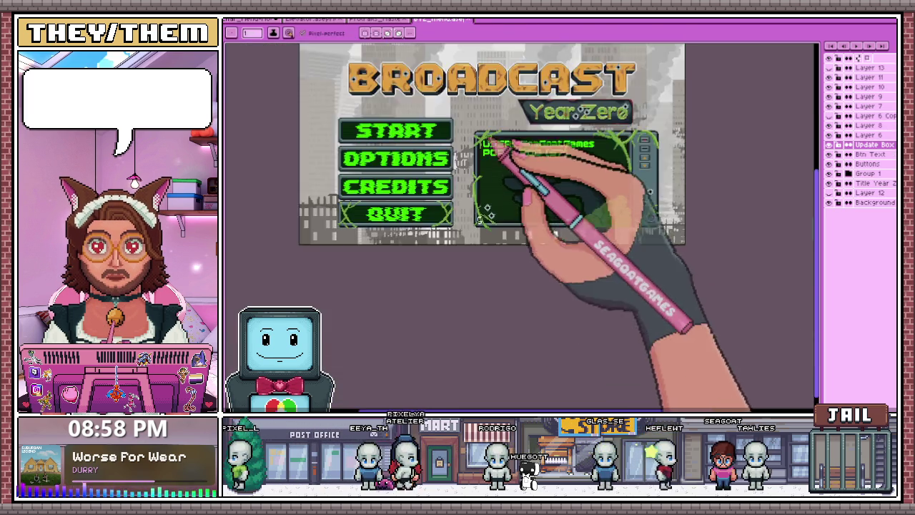
scroll(490, 143, up, 3)
click(250, 20)
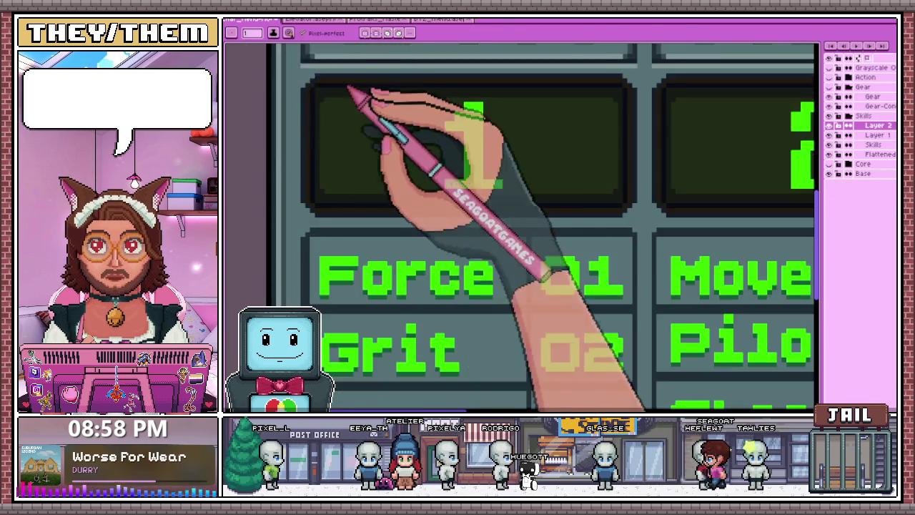
scroll(466, 205, down, 1)
scroll(491, 201, down, 1)
scroll(504, 236, down, 1)
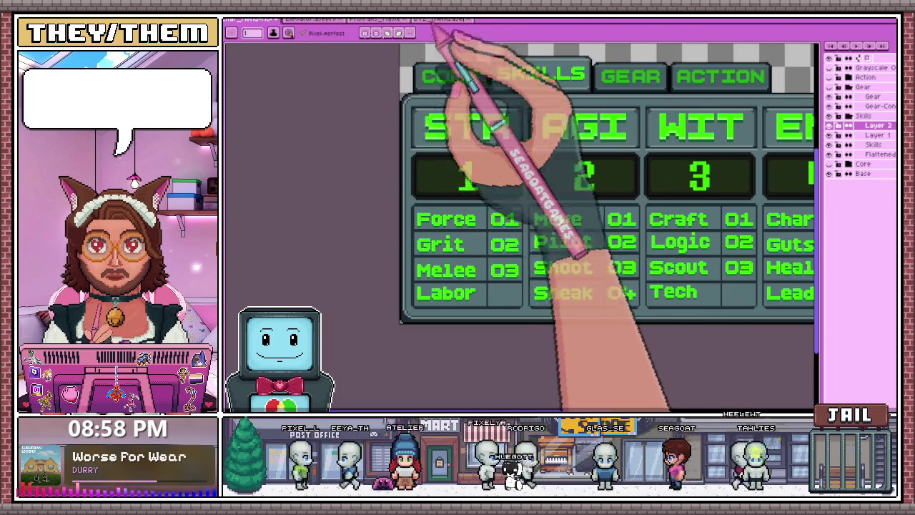
click(440, 19)
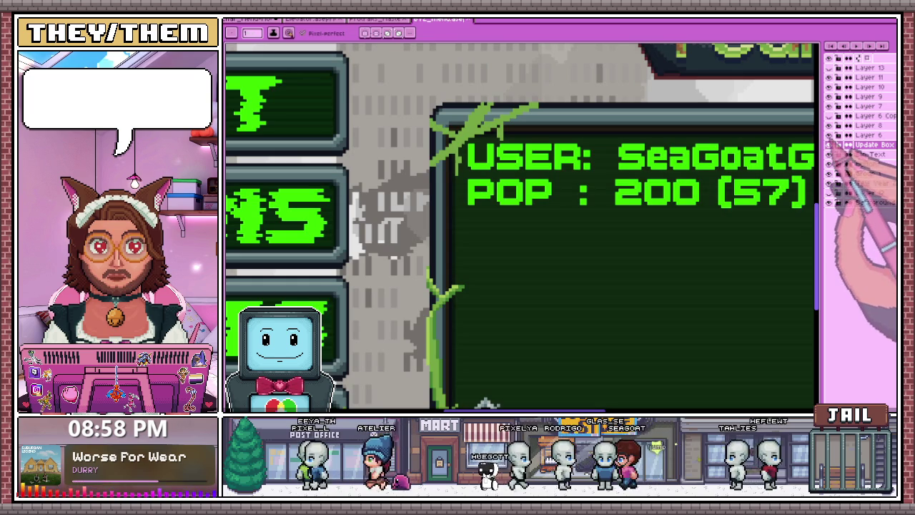
click(869, 135)
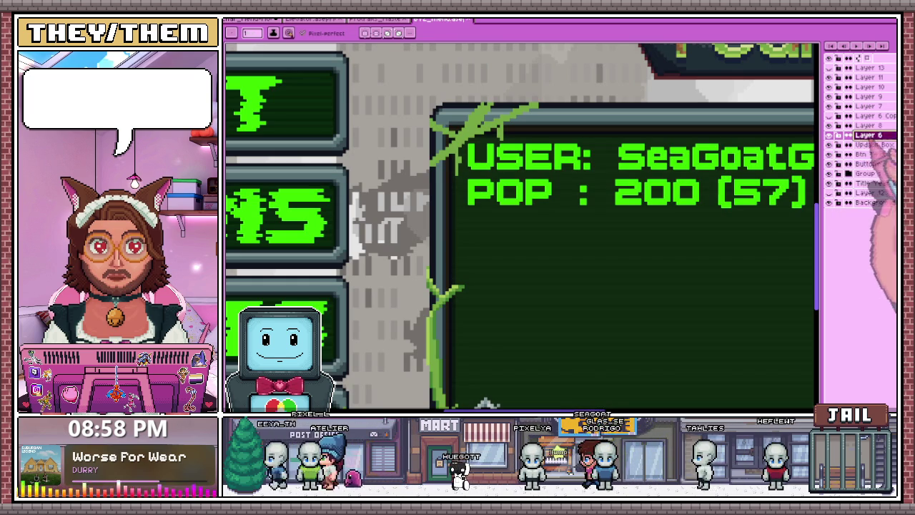
scroll(522, 229, down, 2)
scroll(522, 229, up, 1)
key(m)
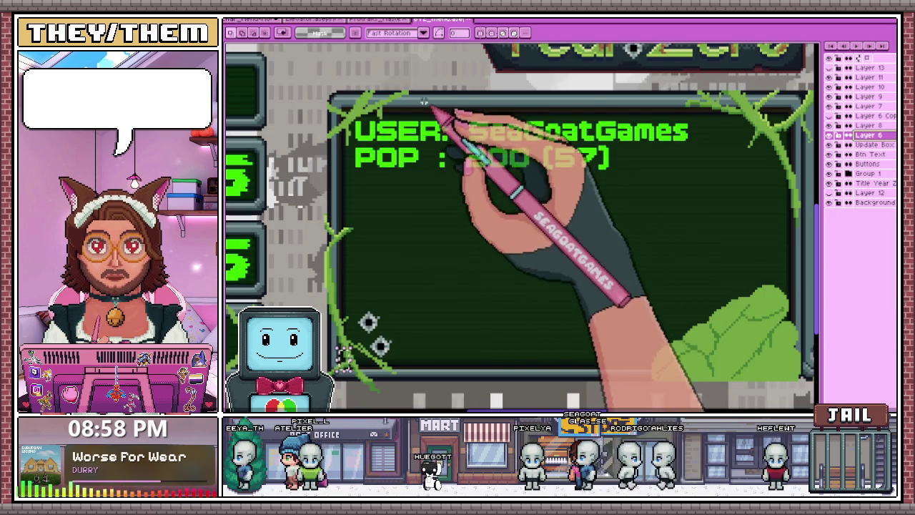
drag(425, 92, 595, 271)
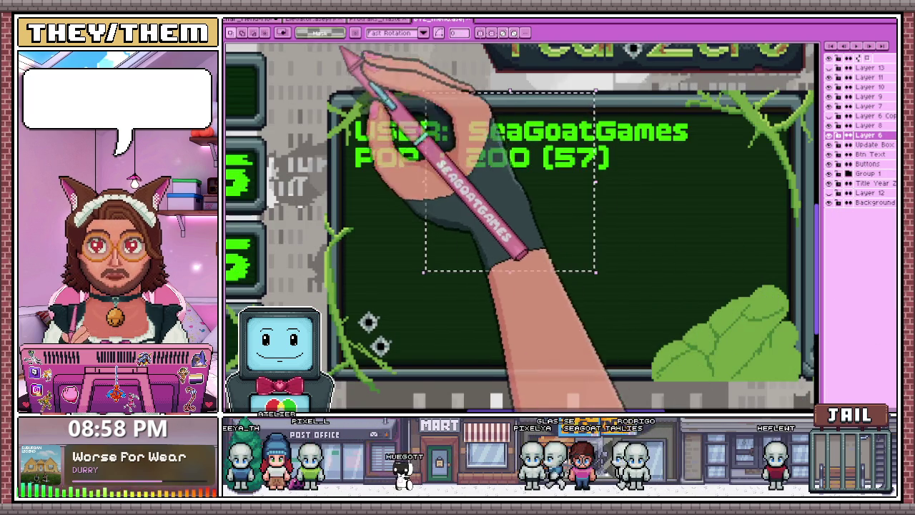
click(397, 20)
click(259, 20)
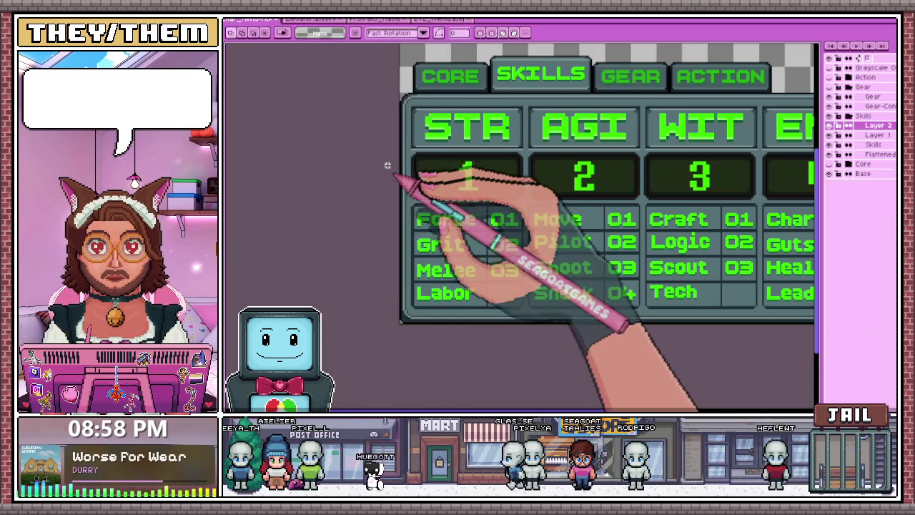
Paste the copied green rectangle as a new layer and move it onto the STR box
key(ctrl+v)
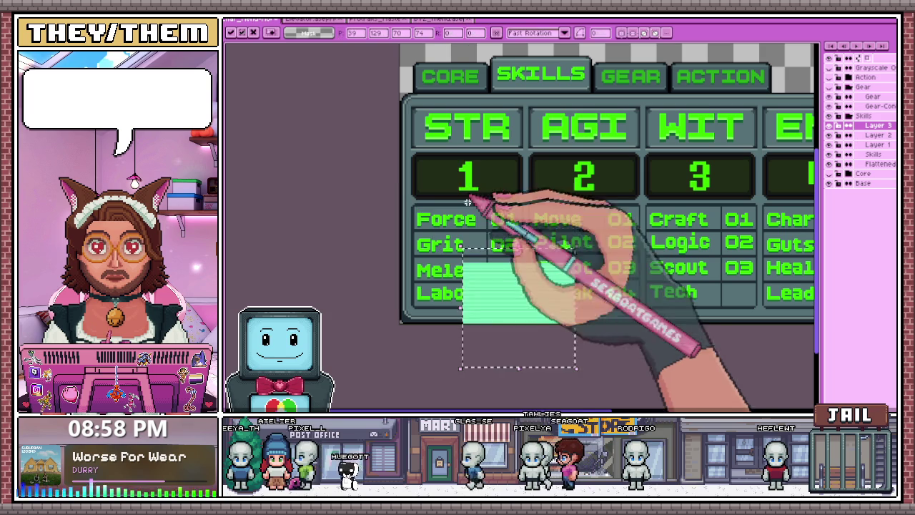
drag(515, 300, 474, 193)
scroll(414, 113, up, 1)
scroll(468, 206, up, 1)
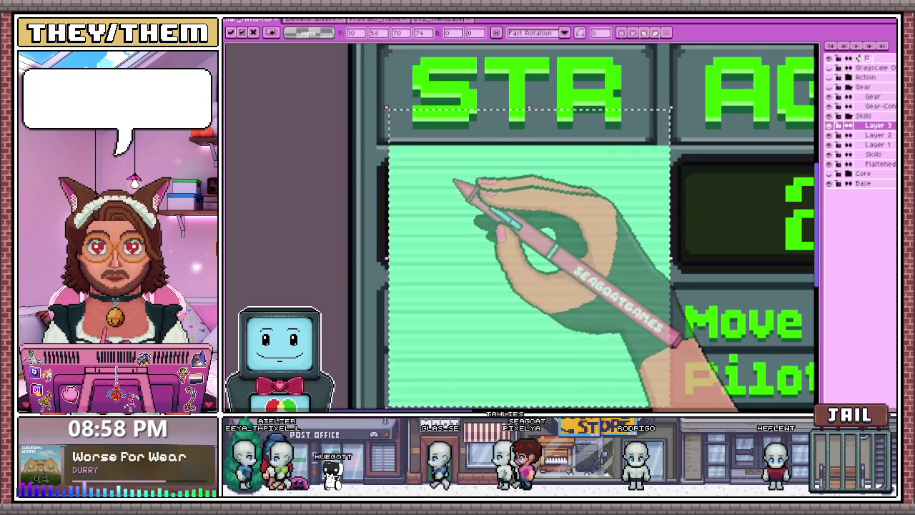
scroll(467, 206, down, 2)
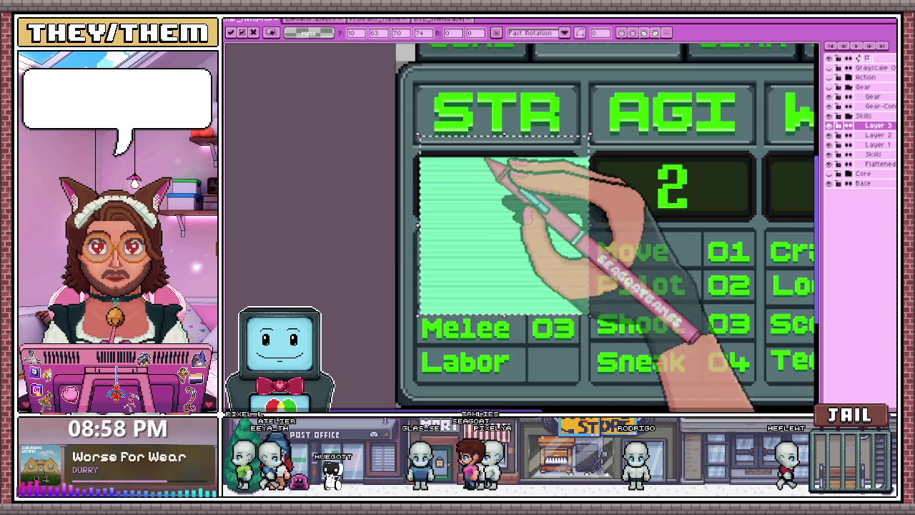
scroll(730, 213, up, 2)
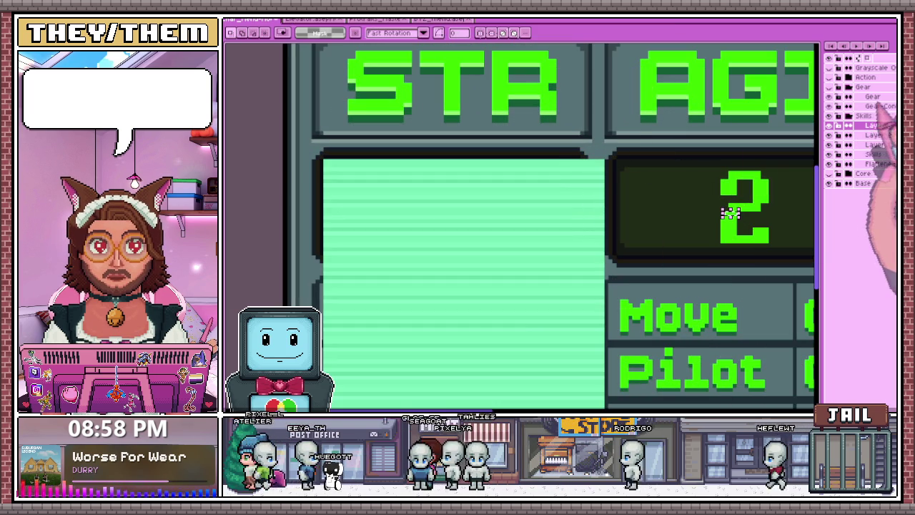
Lower the green rectangle layer's opacity to see the digit beneath
click(869, 132)
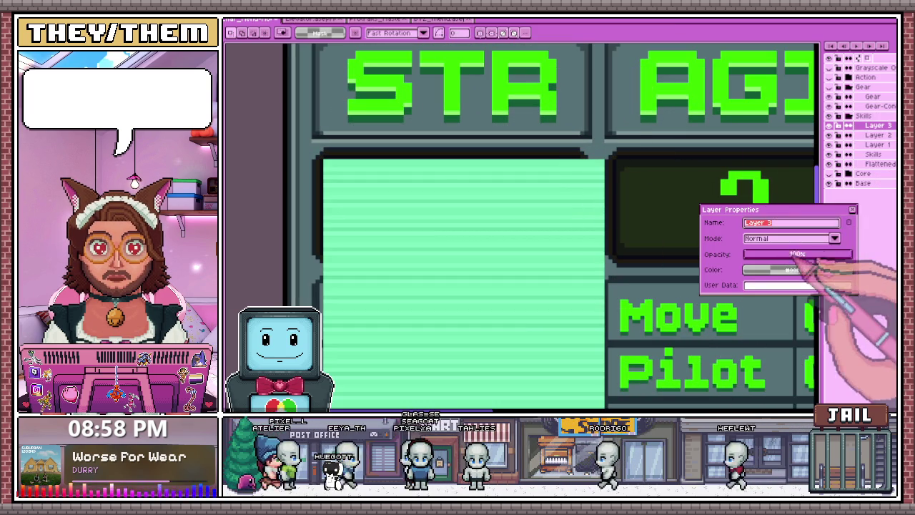
drag(776, 239, 745, 239)
click(834, 282)
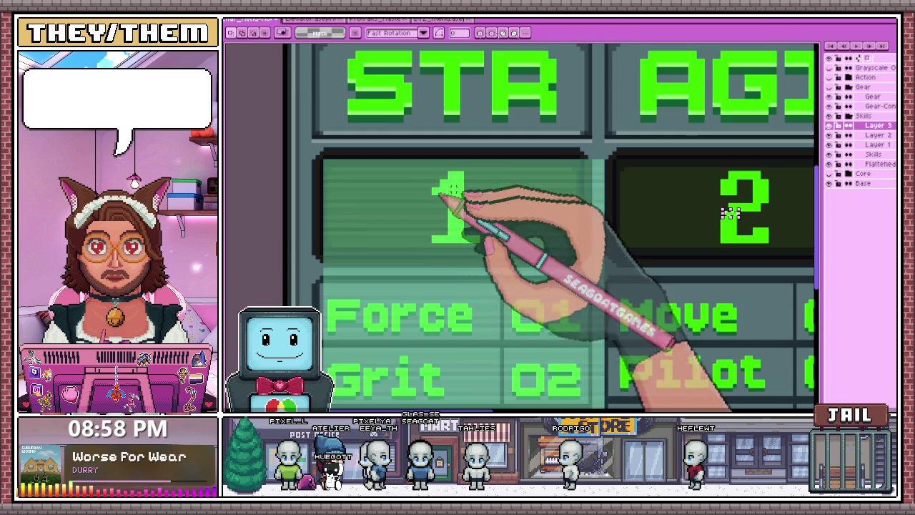
scroll(582, 153, up, 2)
scroll(582, 160, up, 2)
scroll(575, 175, down, 3)
scroll(575, 175, down, 1)
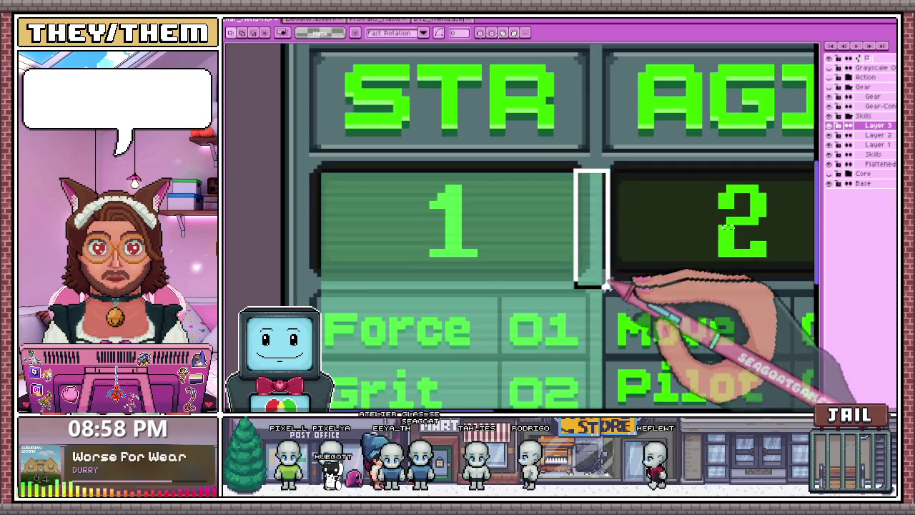
scroll(606, 278, down, 2)
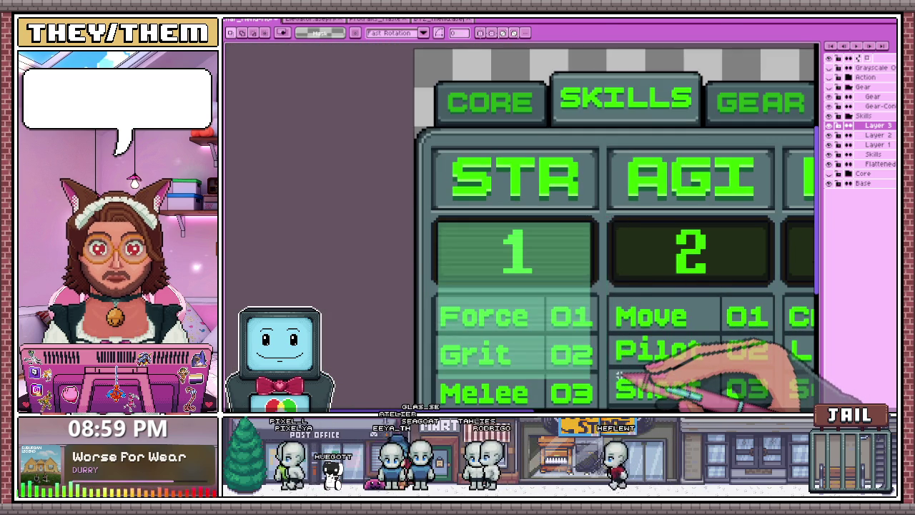
scroll(470, 296, up, 2)
scroll(443, 259, up, 3)
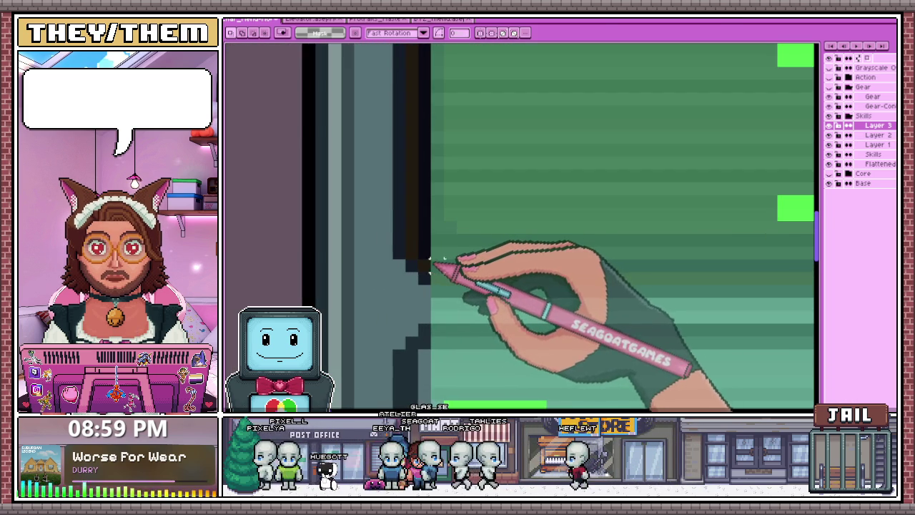
scroll(430, 258, down, 3)
scroll(474, 296, down, 2)
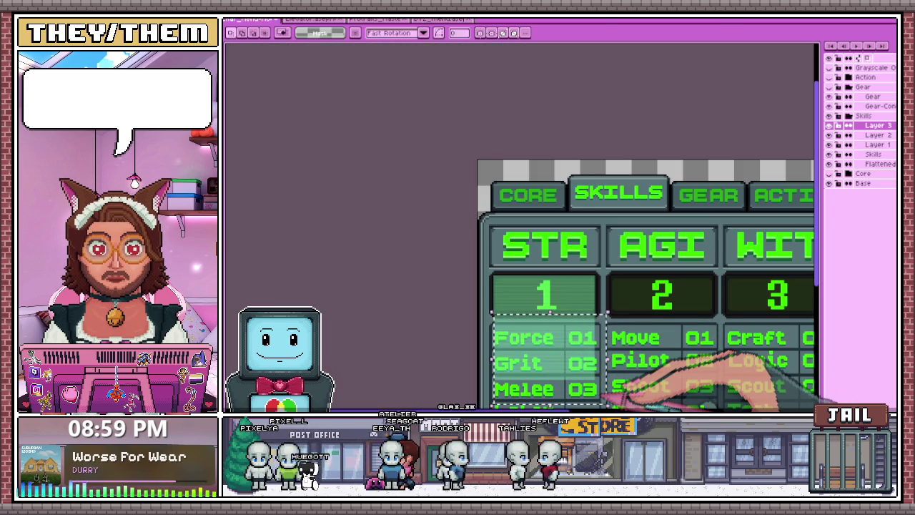
scroll(531, 250, up, 2)
scroll(545, 227, up, 2)
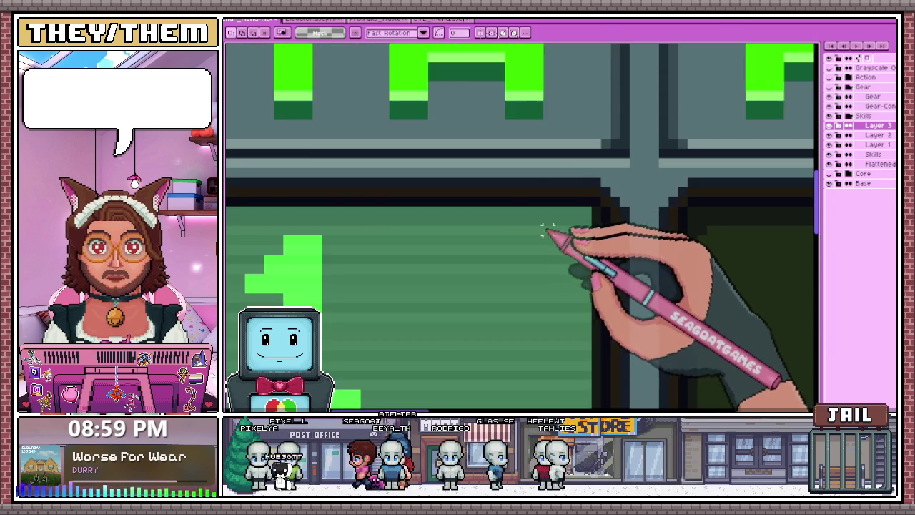
scroll(577, 222, down, 2)
scroll(572, 275, up, 1)
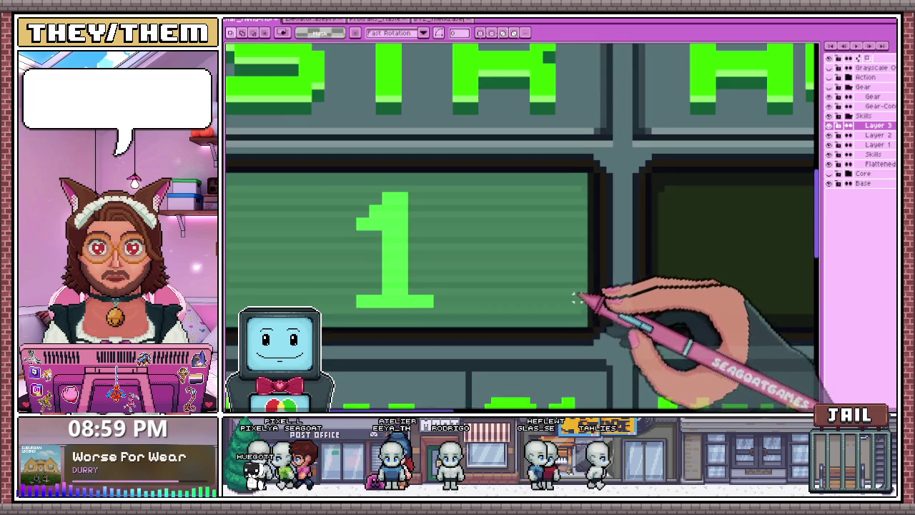
scroll(579, 298, up, 2)
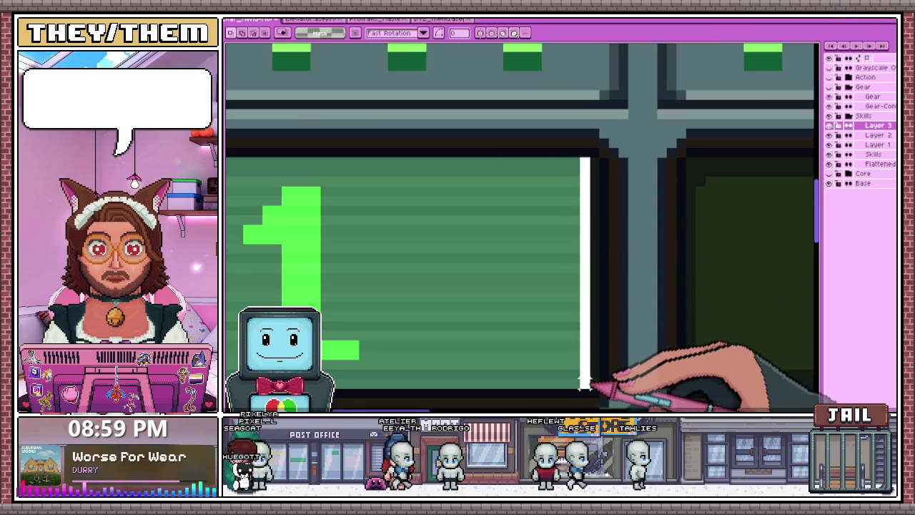
Select a thin strip along the overlay's right edge
drag(581, 373, 586, 391)
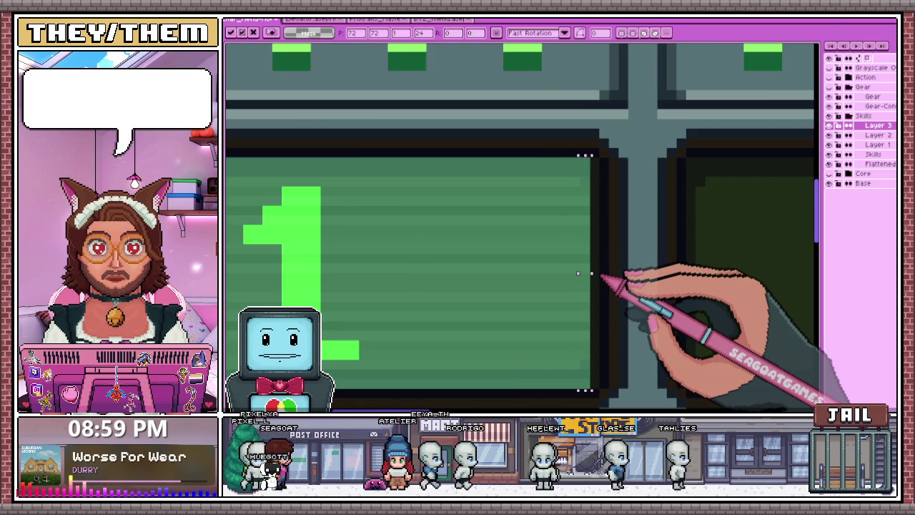
scroll(605, 276, down, 3)
scroll(608, 249, down, 2)
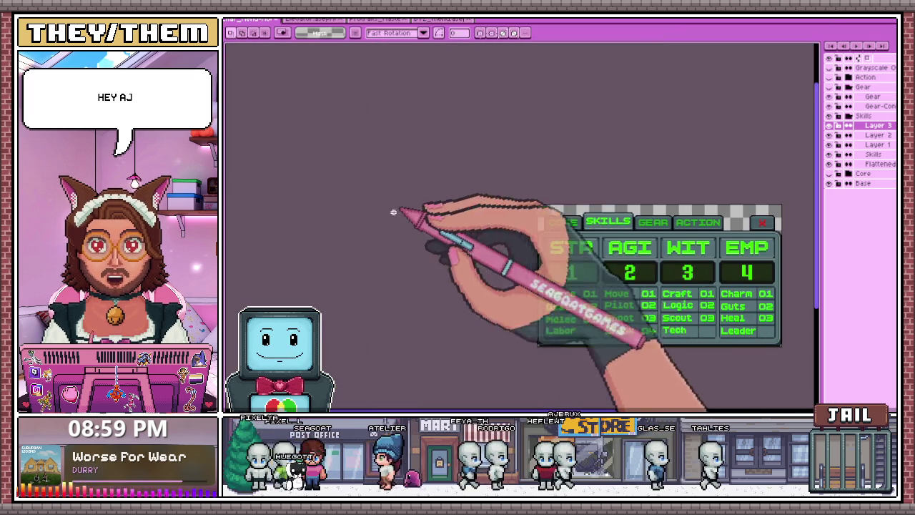
scroll(643, 284, up, 2)
Check Layer 6's blend mode in the SeaGoatGames screen document's layer properties
click(437, 19)
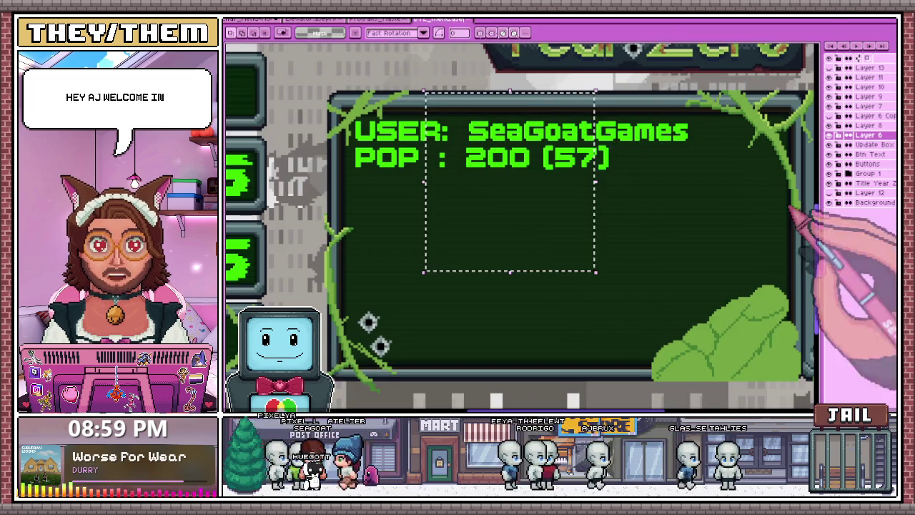
right_click(845, 135)
click(869, 143)
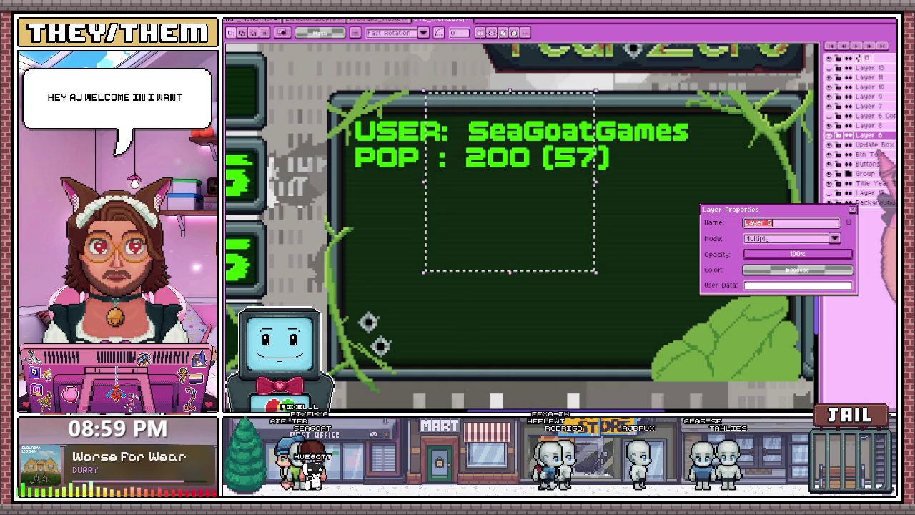
key(Return)
Back in the skills panel, set Layer 3's blend mode to Multiply and save the file
key(ctrl+Tab)
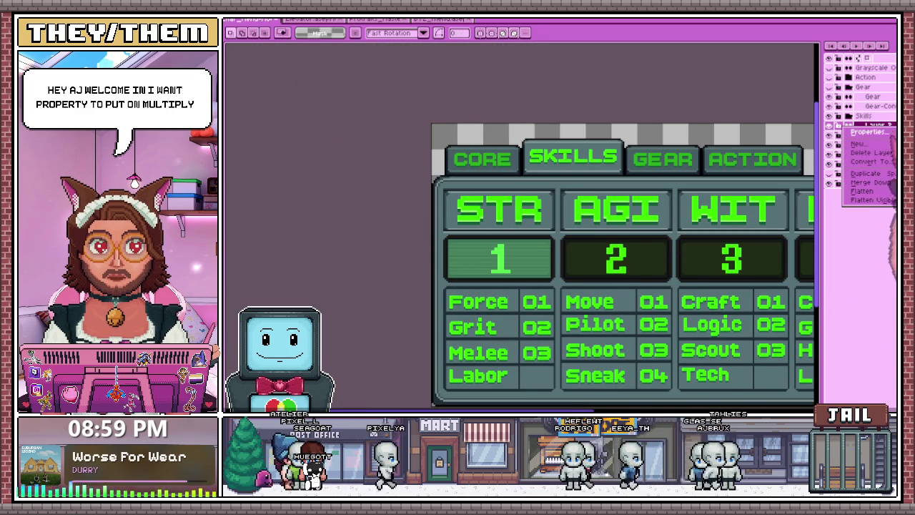
double_click(876, 125)
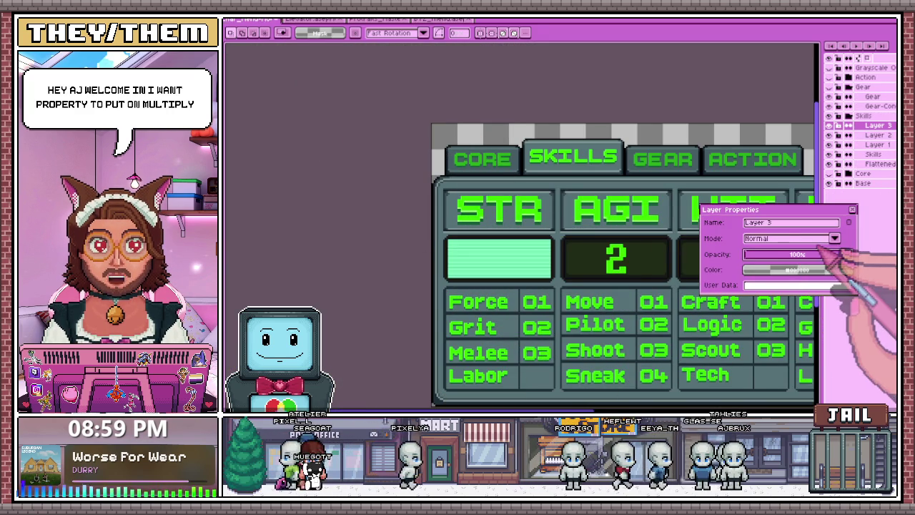
click(834, 238)
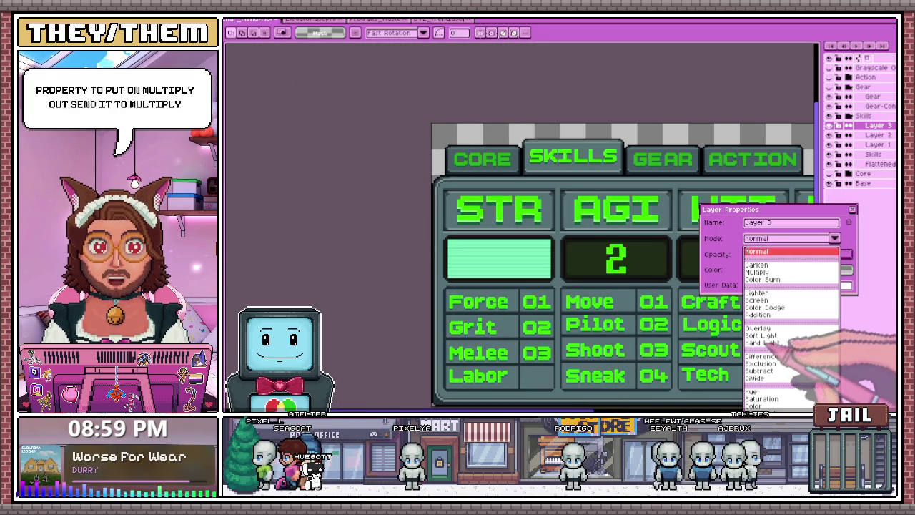
click(757, 272)
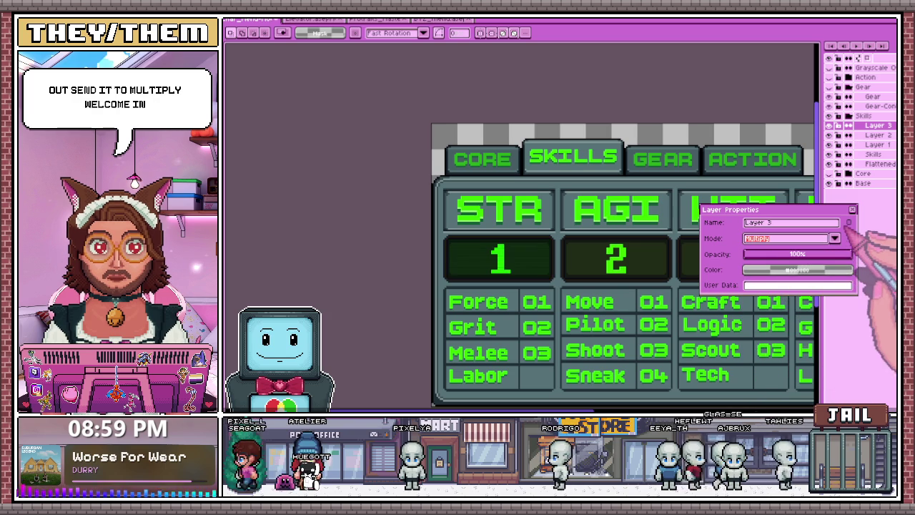
click(852, 209)
scroll(451, 290, down, 1)
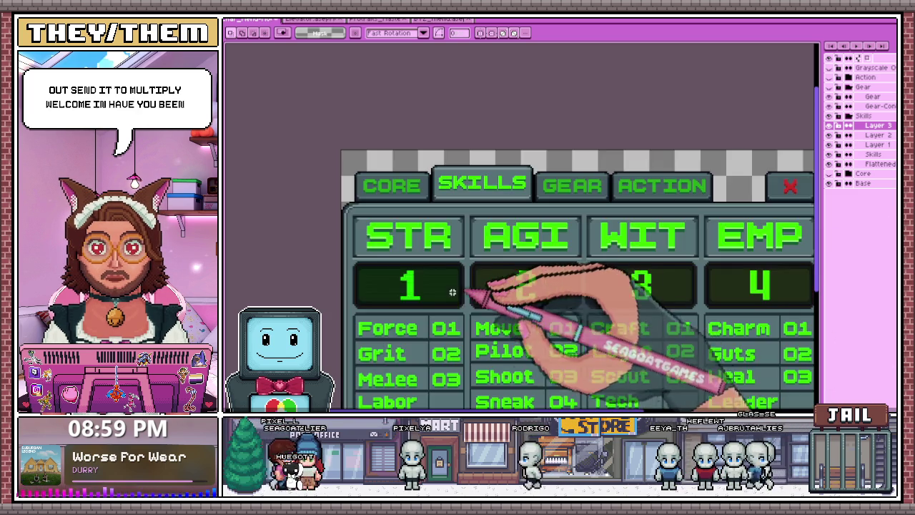
scroll(450, 290, down, 3)
scroll(430, 362, up, 2)
scroll(430, 362, up, 2)
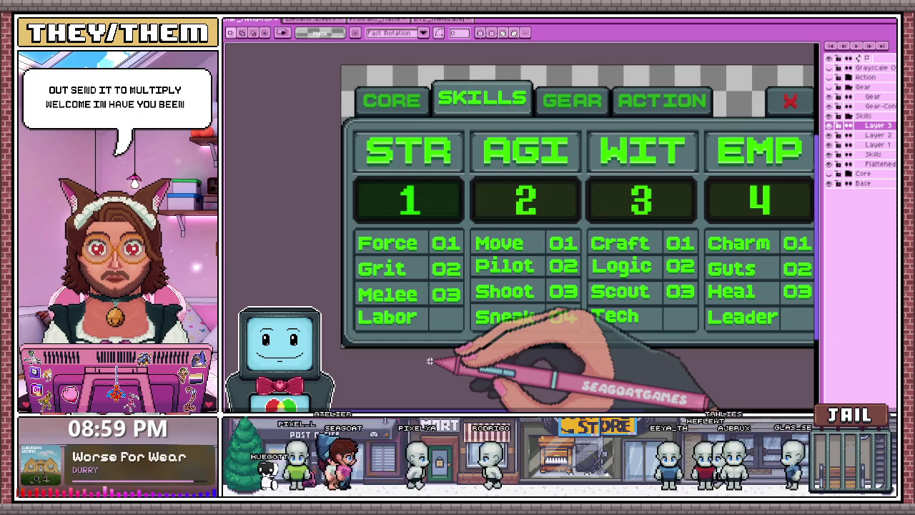
key(ctrl+s)
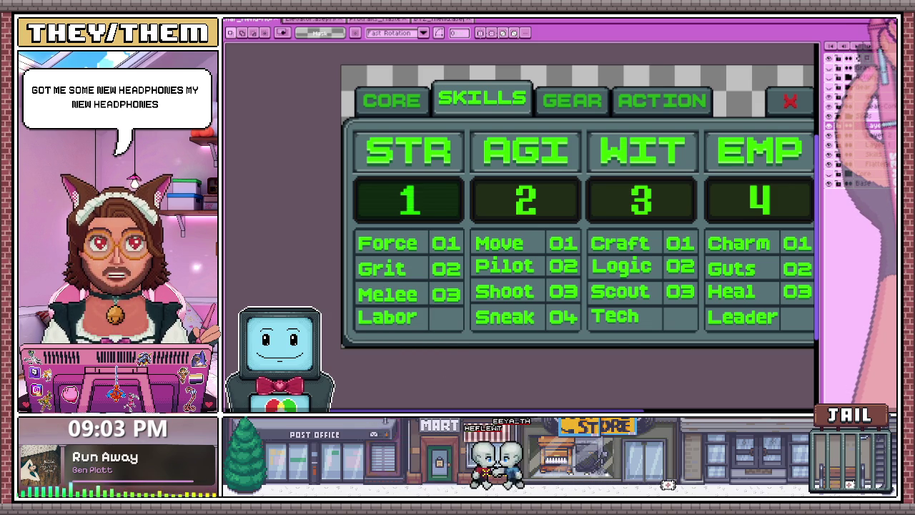
scroll(386, 197, up, 3)
scroll(347, 174, up, 3)
scroll(337, 154, up, 2)
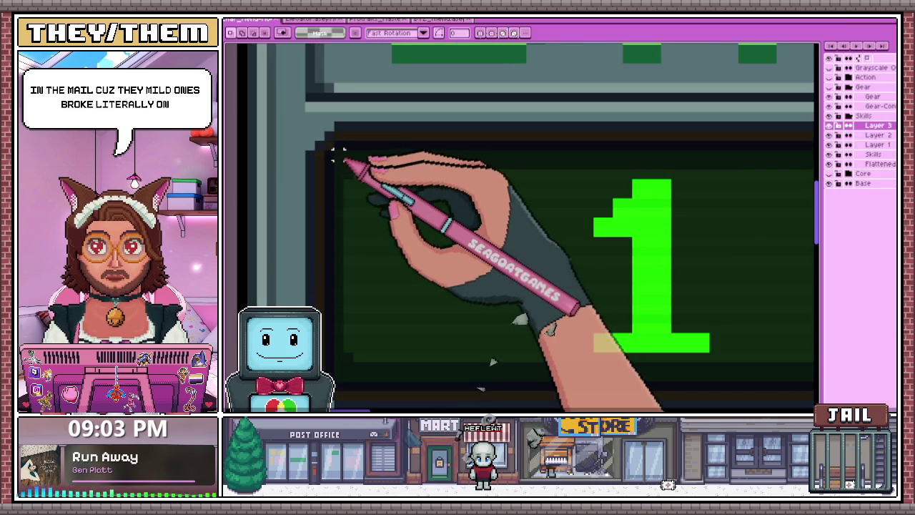
scroll(338, 155, down, 3)
drag(337, 155, 640, 265)
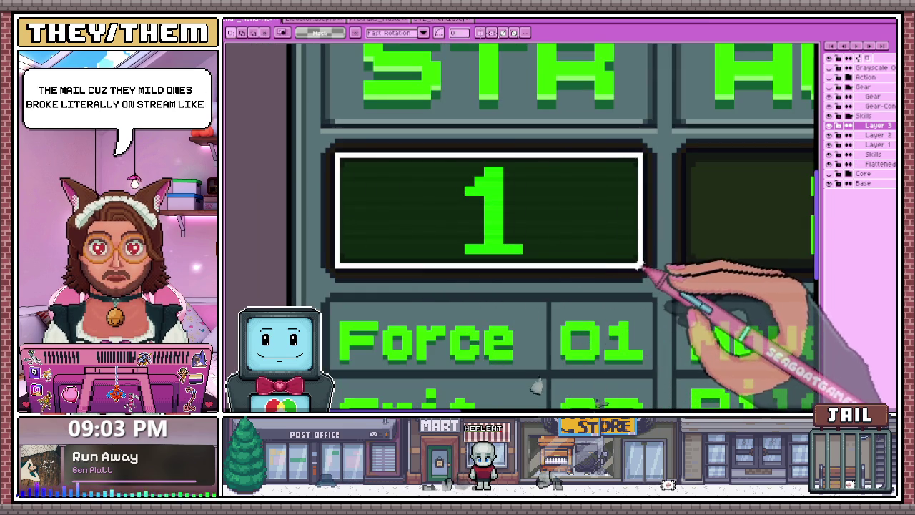
scroll(639, 264, down, 3)
scroll(527, 262, down, 2)
scroll(470, 194, down, 2)
scroll(490, 188, up, 2)
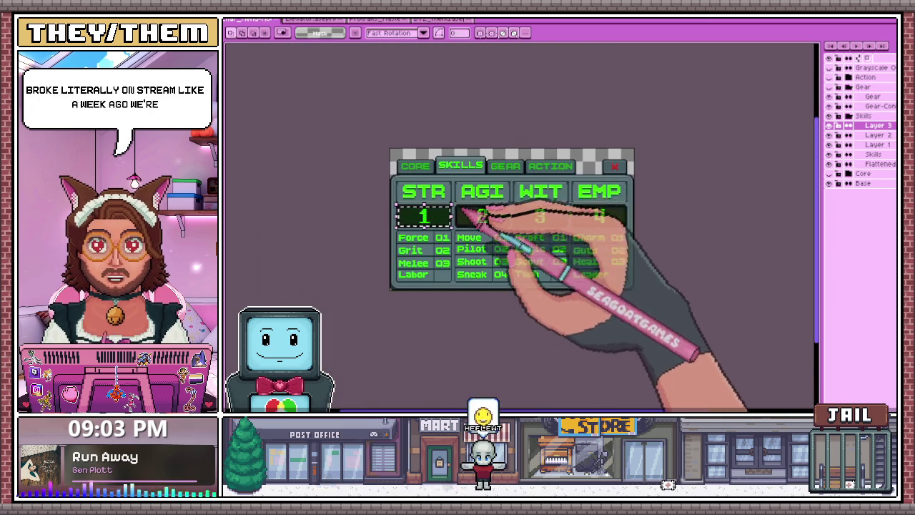
scroll(437, 213, up, 2)
scroll(453, 221, up, 2)
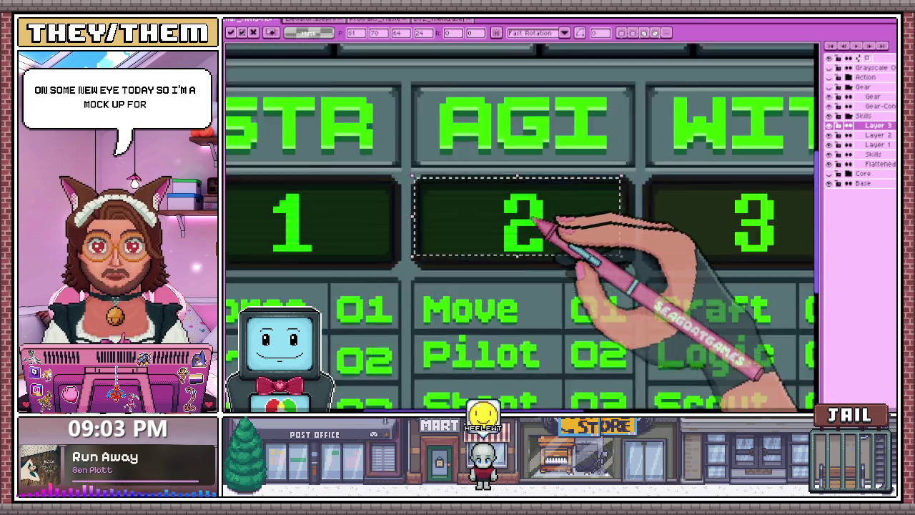
scroll(452, 222, up, 1)
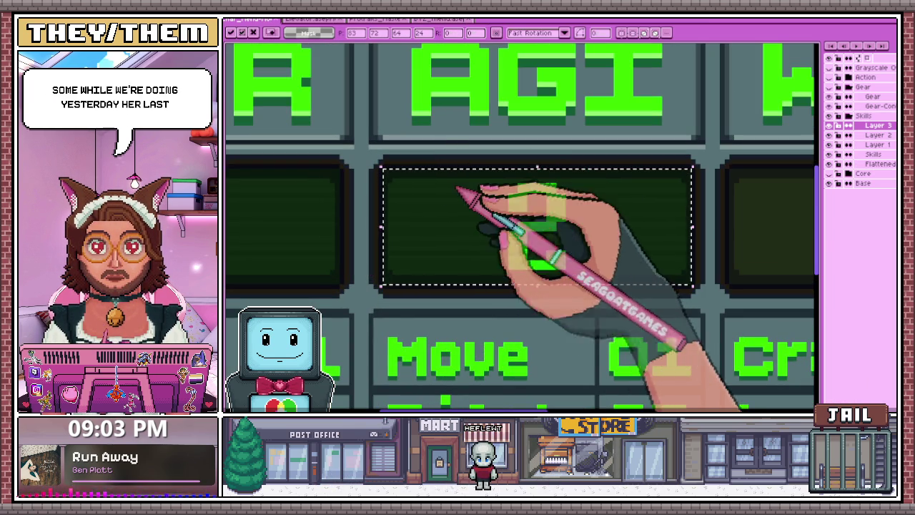
scroll(451, 211, up, 1)
scroll(413, 215, down, 2)
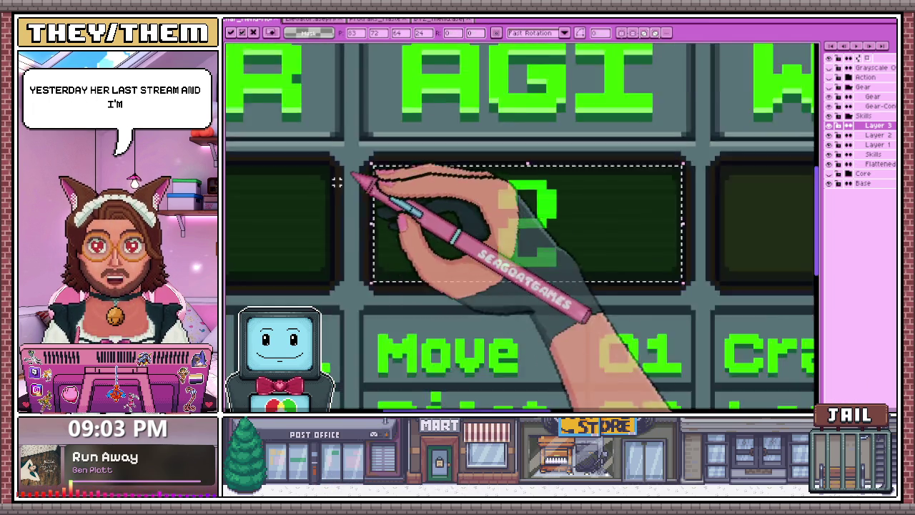
scroll(401, 218, down, 2)
scroll(372, 228, down, 2)
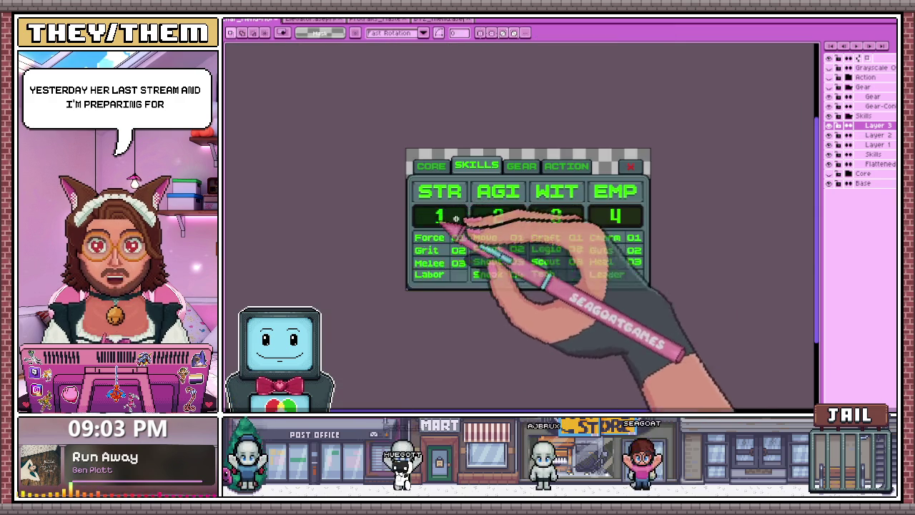
scroll(494, 215, up, 2)
scroll(429, 208, down, 1)
scroll(565, 210, up, 1)
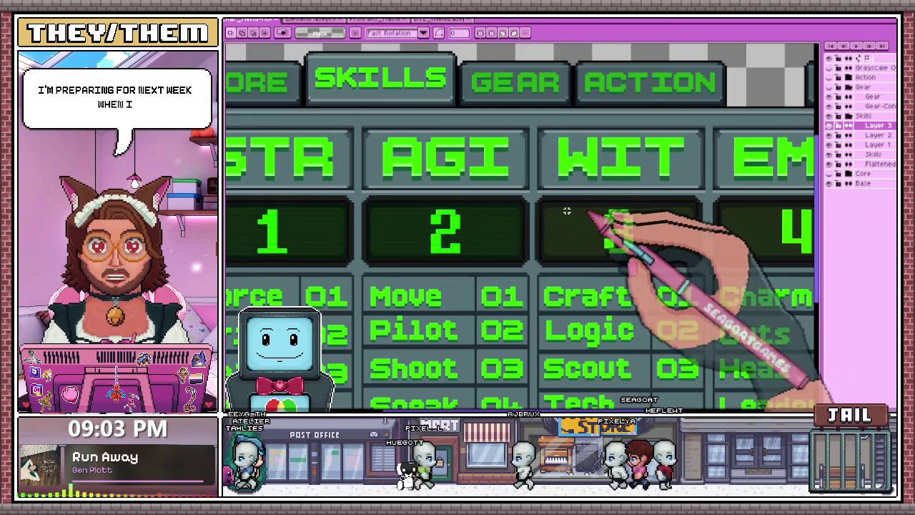
scroll(415, 215, down, 2)
scroll(455, 203, up, 2)
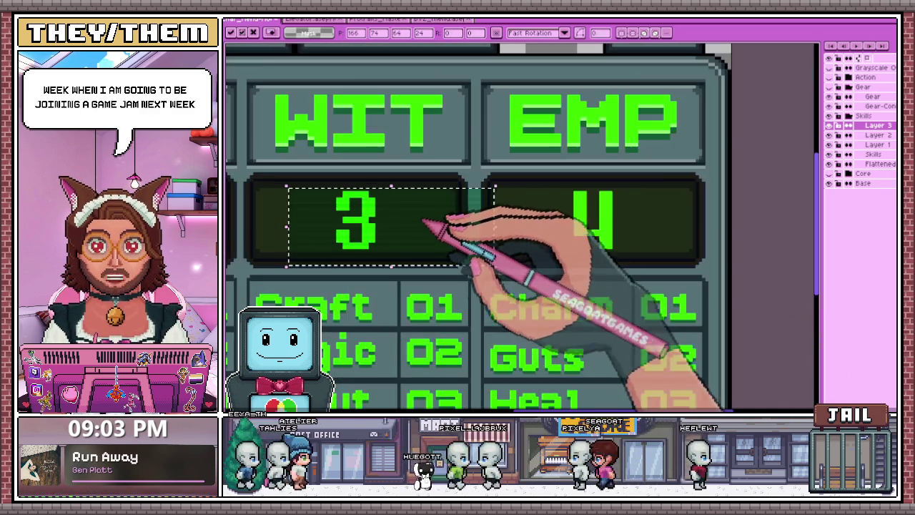
scroll(423, 221, down, 1)
scroll(327, 218, up, 2)
scroll(399, 229, up, 1)
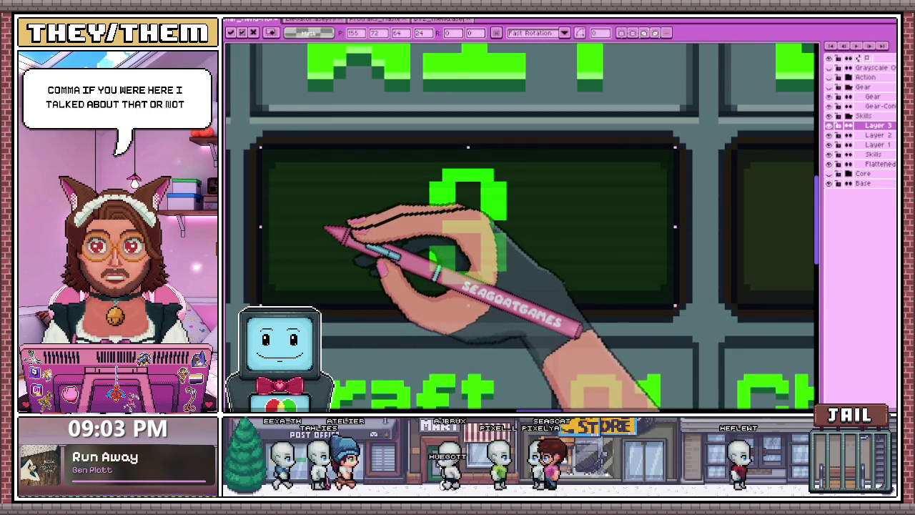
scroll(336, 231, down, 1)
scroll(348, 231, down, 1)
scroll(377, 231, down, 1)
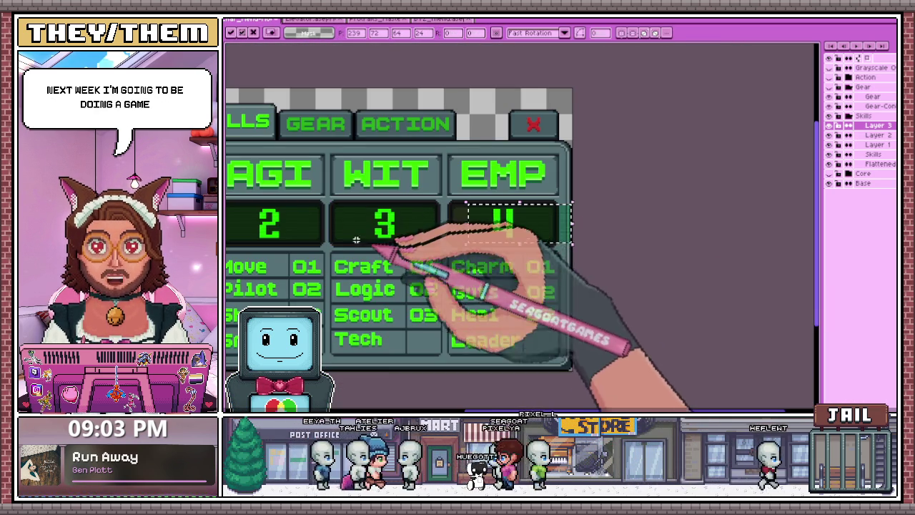
drag(389, 227, 501, 214)
scroll(480, 241, up, 3)
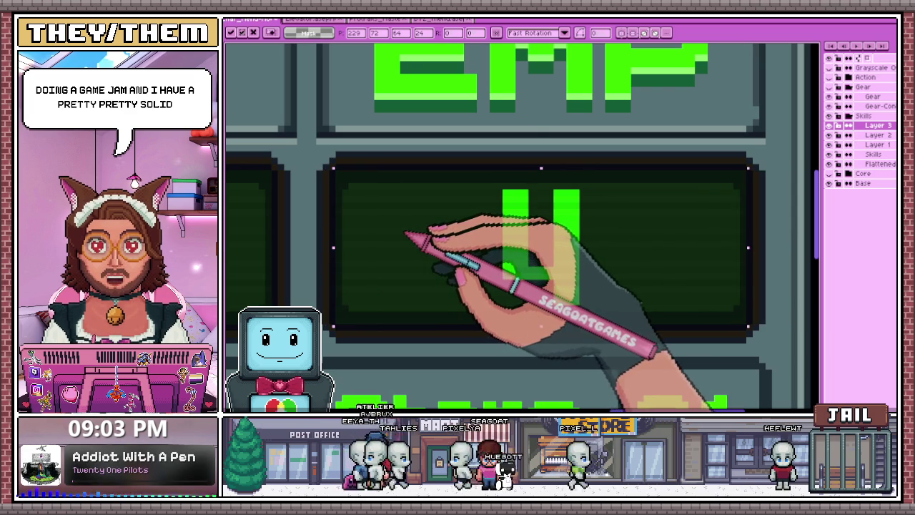
scroll(515, 257, down, 2)
scroll(507, 256, down, 1)
scroll(499, 245, down, 2)
scroll(396, 264, up, 2)
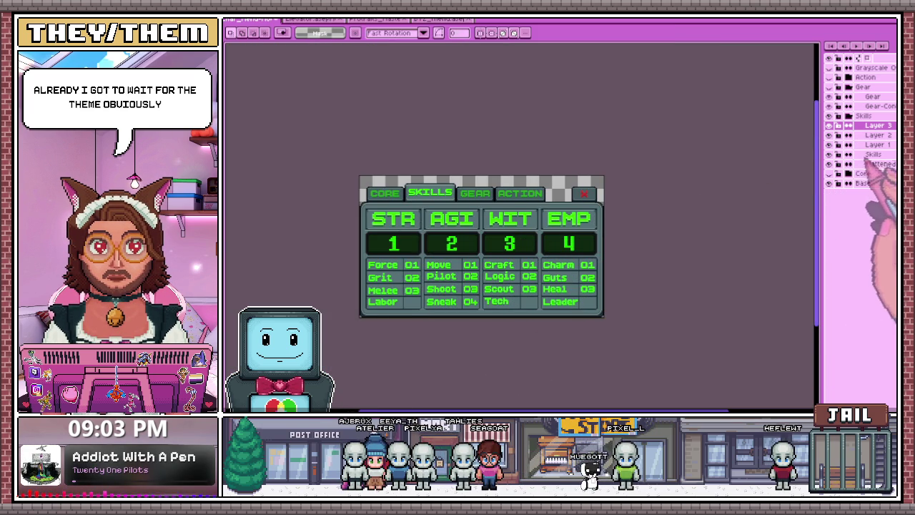
click(830, 163)
click(830, 163)
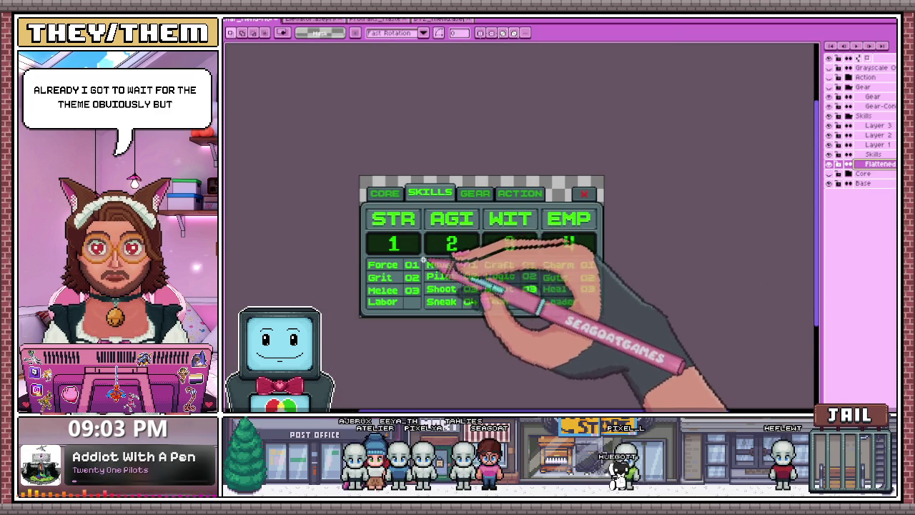
scroll(411, 291, up, 2)
scroll(294, 286, up, 2)
scroll(291, 262, up, 1)
scroll(369, 245, down, 2)
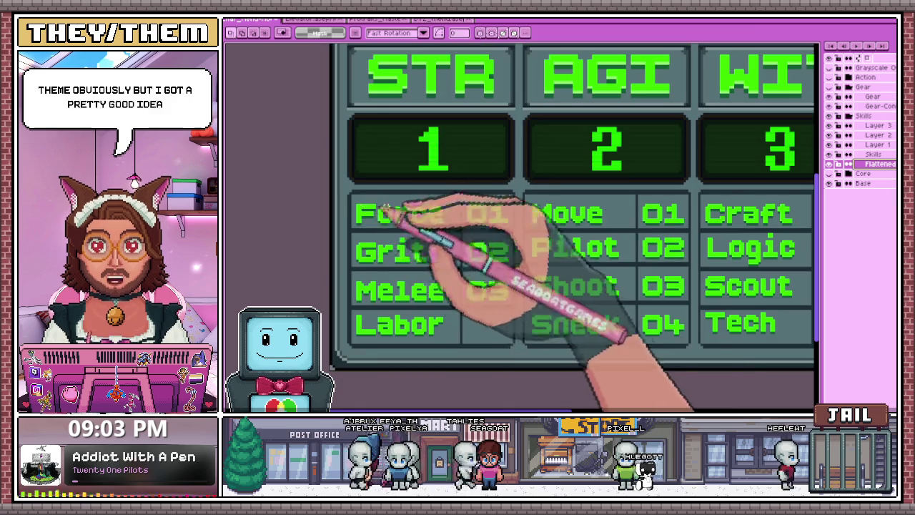
scroll(352, 189, up, 2)
drag(350, 172, 570, 243)
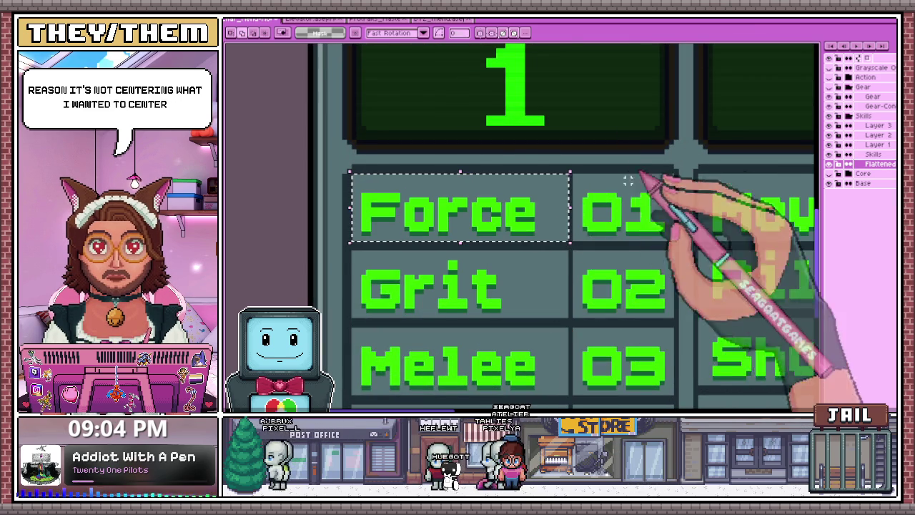
scroll(413, 261, down, 1)
scroll(433, 243, down, 2)
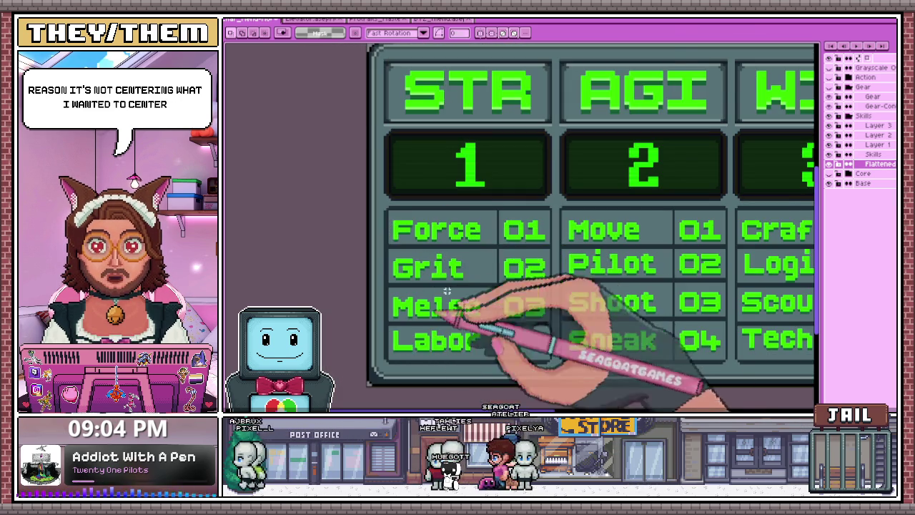
scroll(457, 278, up, 2)
scroll(472, 214, up, 1)
drag(441, 185, 531, 273)
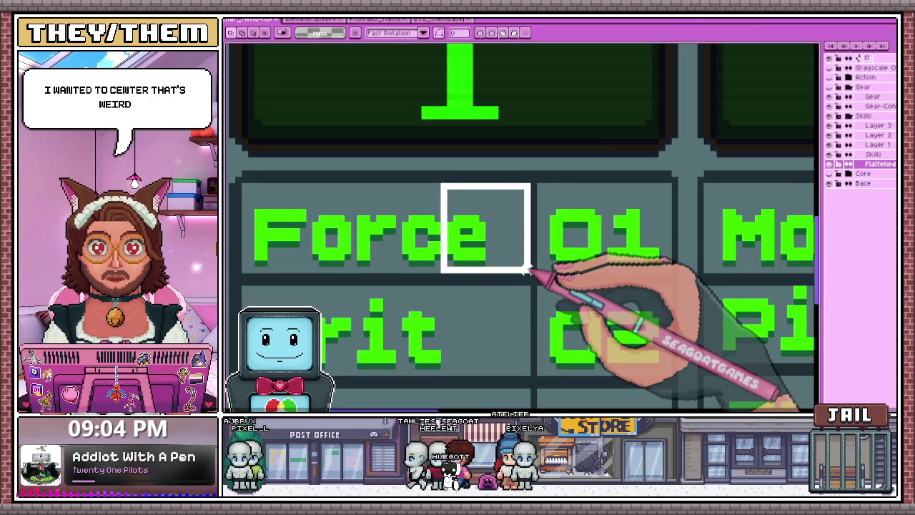
scroll(519, 262, down, 2)
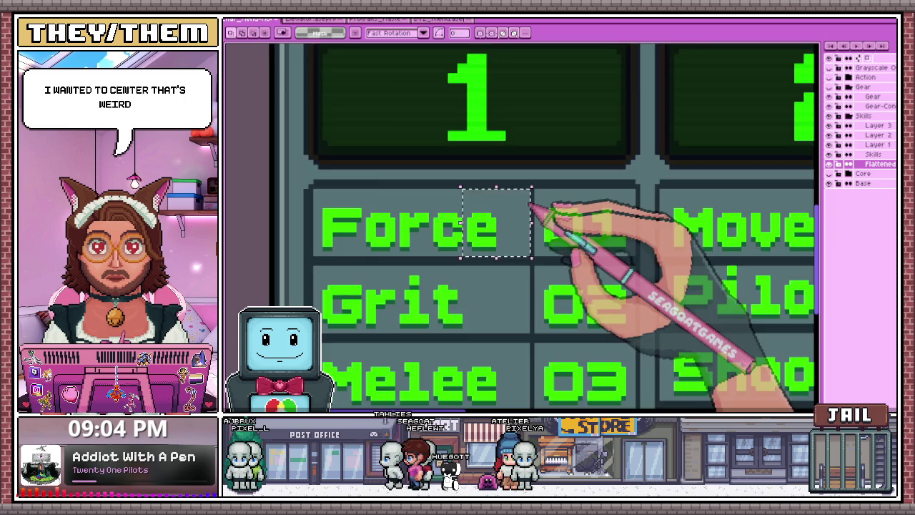
scroll(535, 210, down, 3)
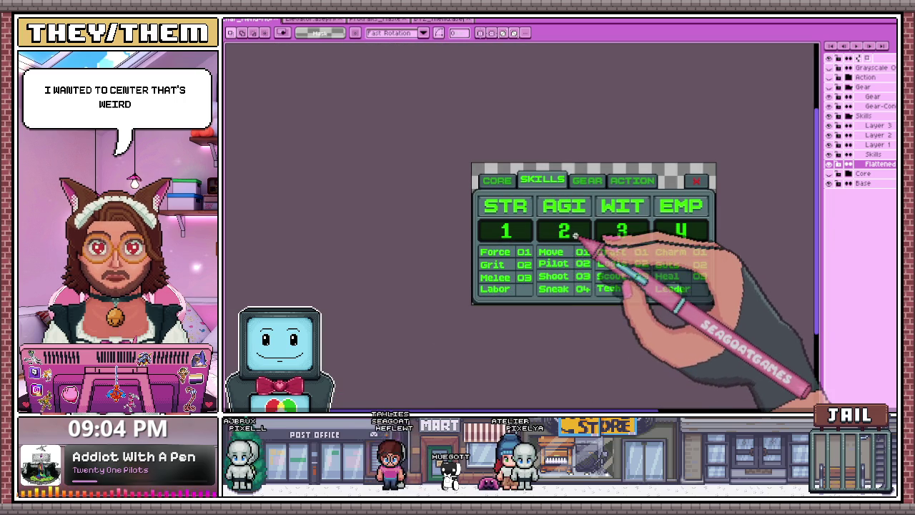
scroll(600, 173, down, 1)
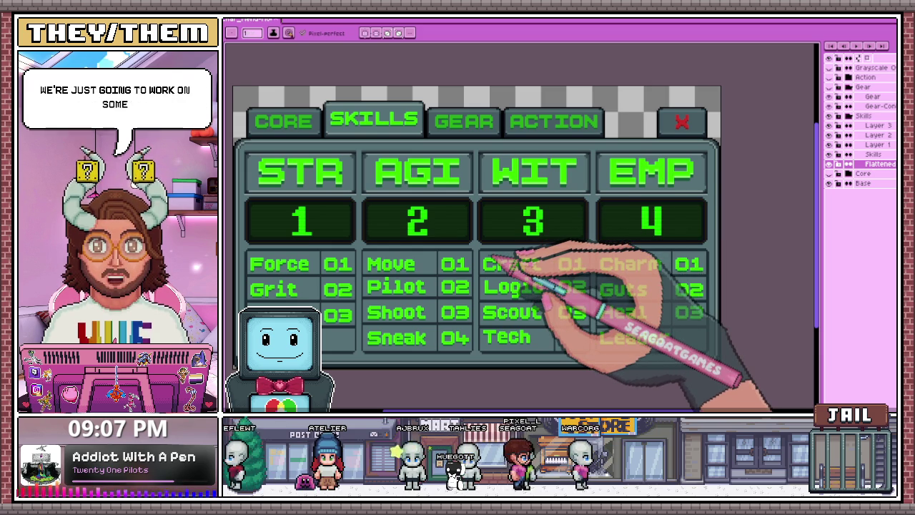
scroll(514, 214, down, 1)
scroll(527, 188, up, 2)
scroll(327, 184, up, 1)
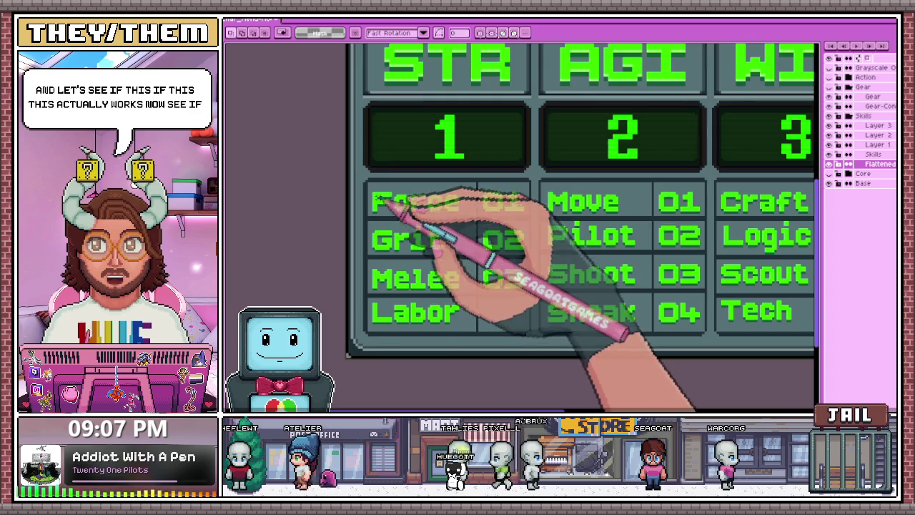
Move the Force label right to centre it in its cell, then hide the Flattened layer
scroll(368, 178, up, 1)
drag(364, 177, 544, 229)
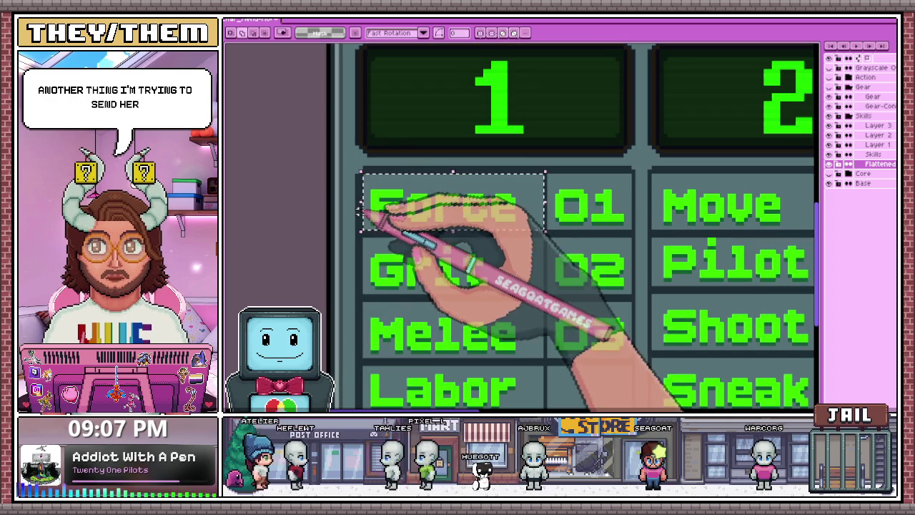
drag(415, 218, 434, 208)
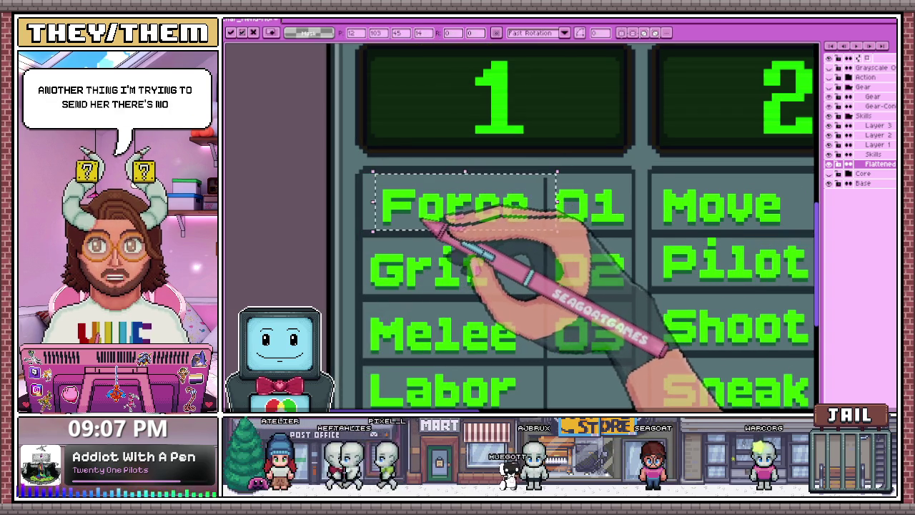
click(838, 164)
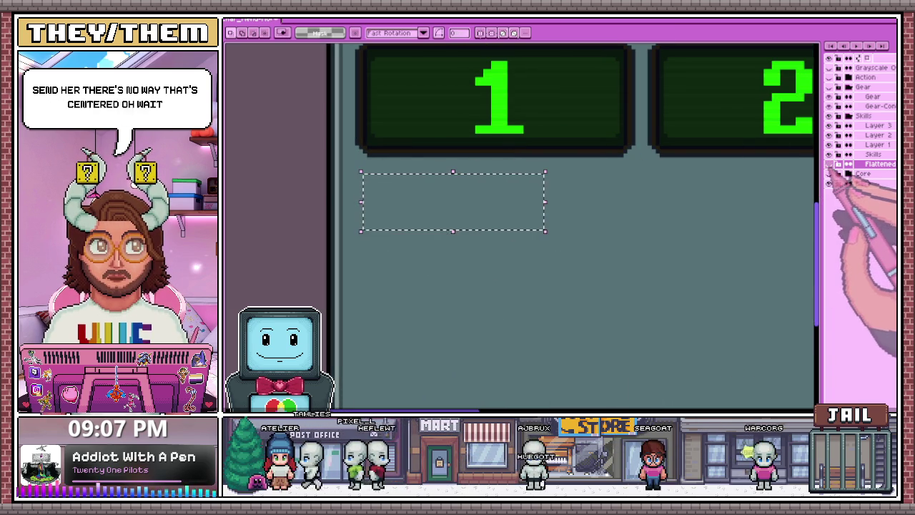
Turn off the visibility of every layer in the Layers panel
click(839, 125)
click(838, 164)
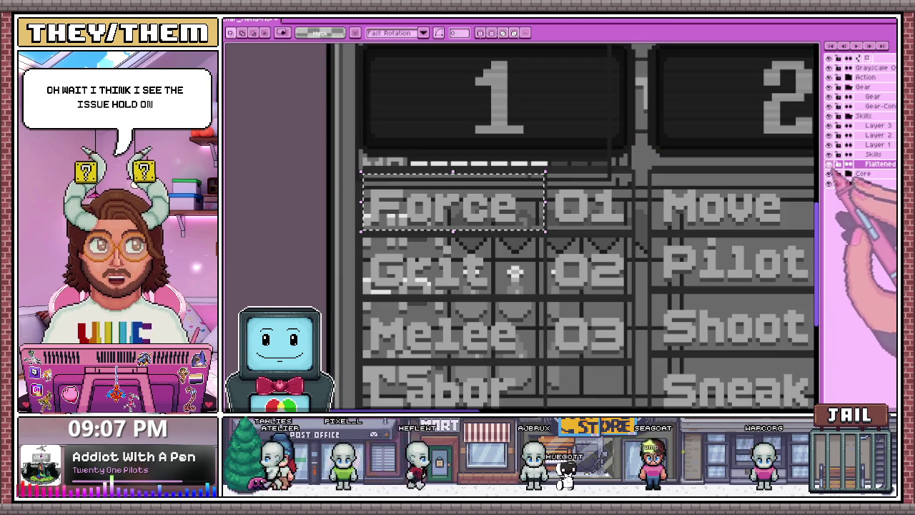
click(839, 67)
click(839, 67)
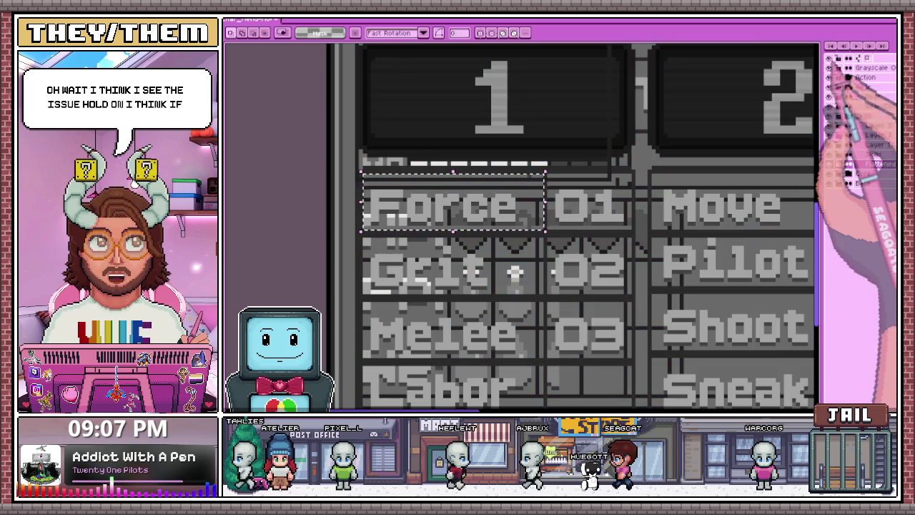
click(839, 78)
key(ctrl+minus)
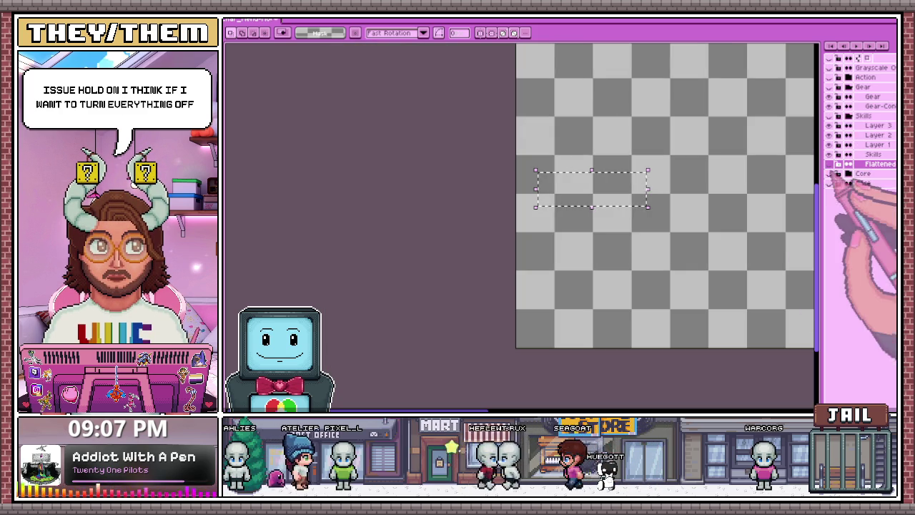
Show only the Skills group and Flattened layer, zoomed onto the Force/Grit/Melee/Labor table
click(839, 86)
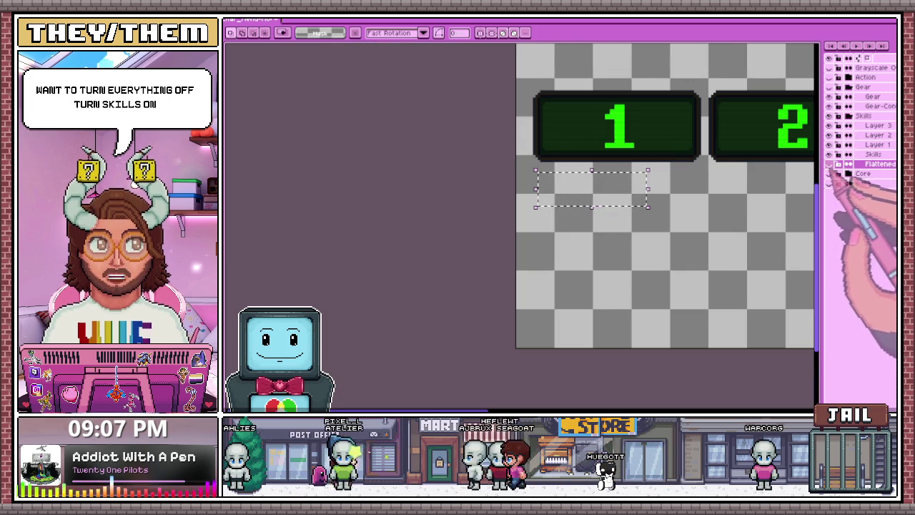
click(838, 115)
key(ctrl+minus)
key(ctrl+plus)
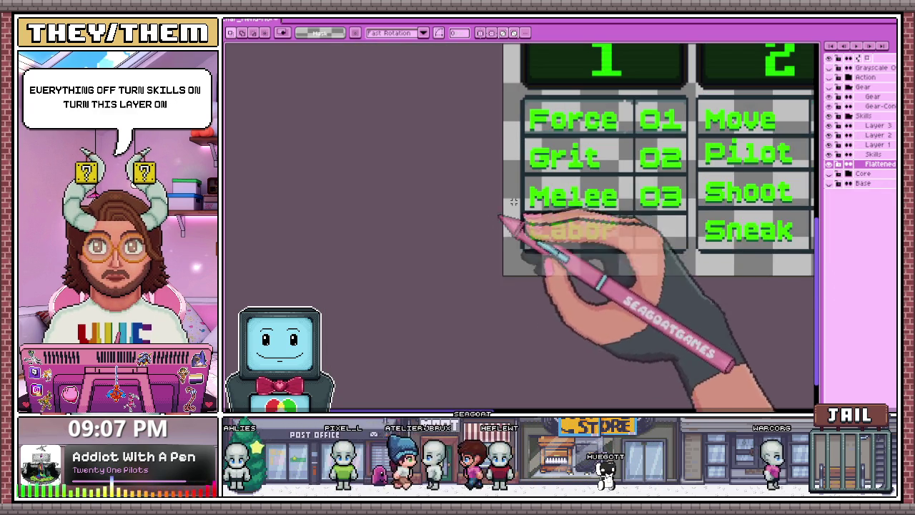
key(ctrl+minus)
key(ctrl+plus)
key(ctrl+plus)
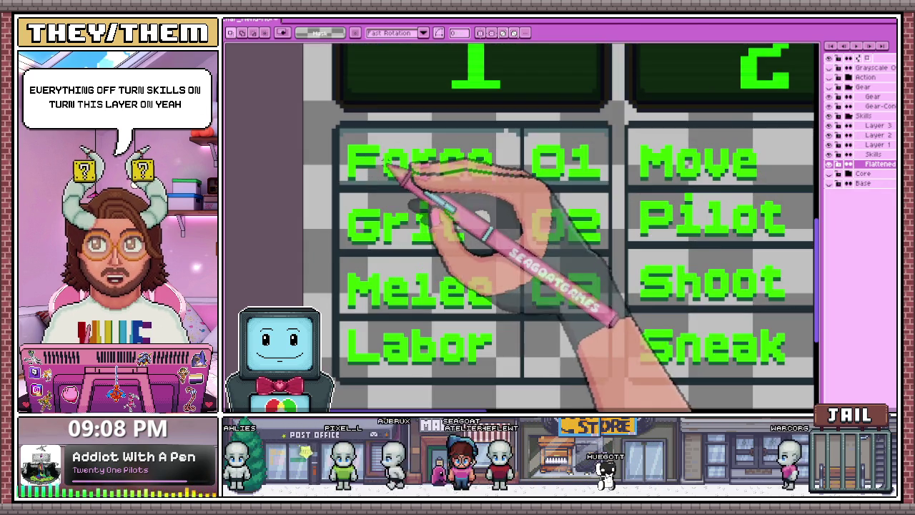
key(ctrl+plus)
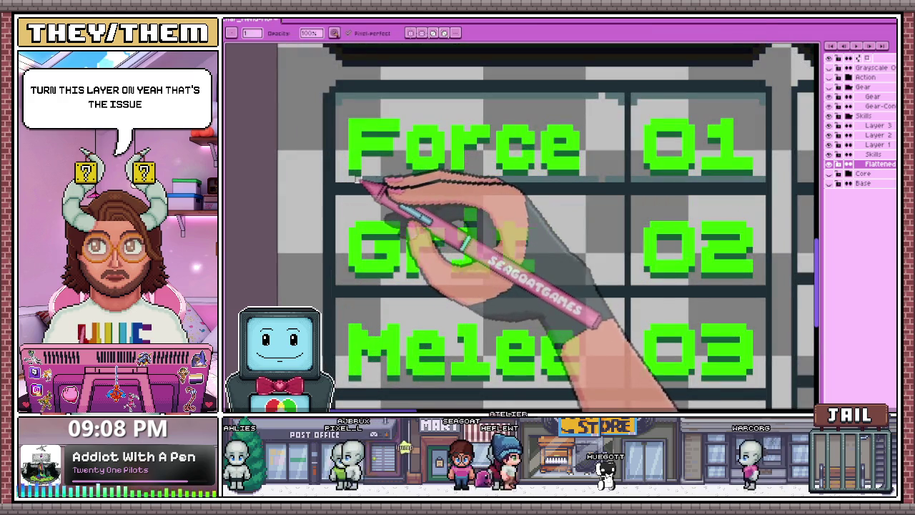
Draw a dark teal pencil line along the top edge of the 01 rank cell
scroll(446, 177, up, 2)
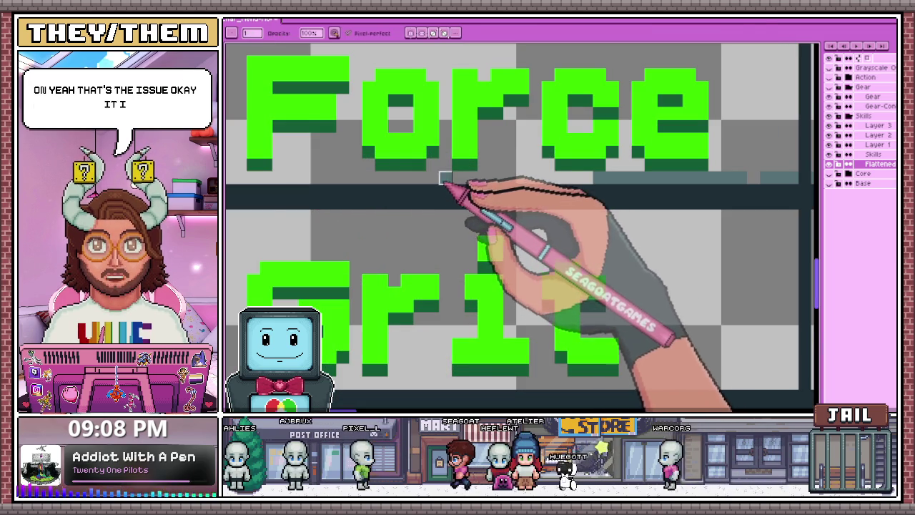
scroll(445, 177, down, 2)
scroll(562, 191, up, 2)
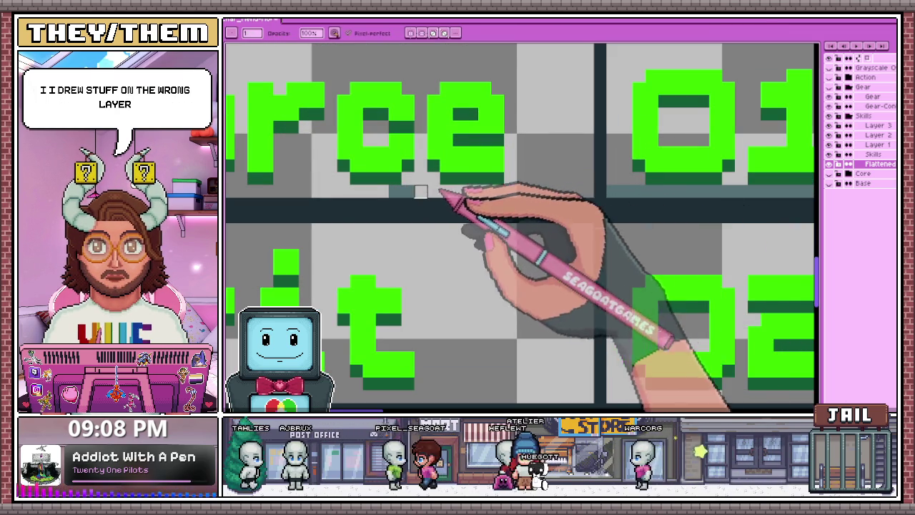
scroll(420, 192, down, 2)
scroll(402, 194, down, 1)
scroll(343, 139, up, 2)
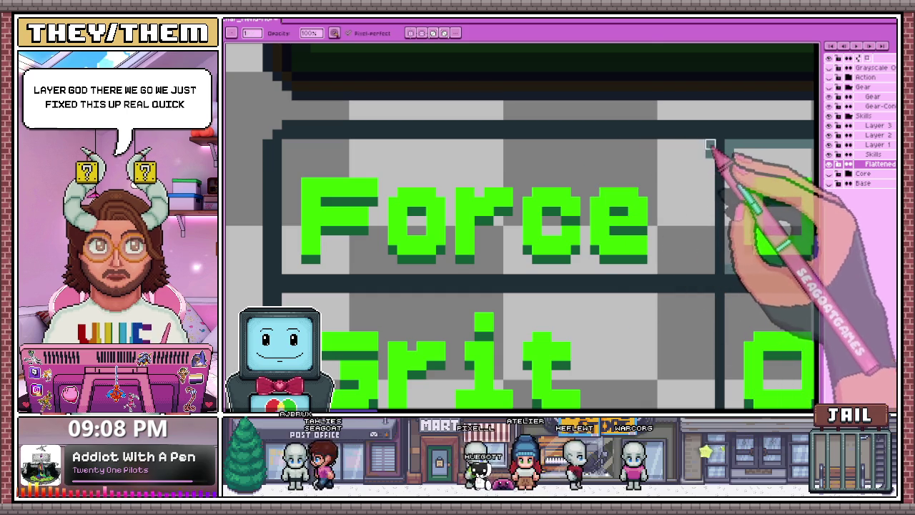
scroll(709, 146, down, 2)
scroll(633, 205, up, 1)
scroll(643, 236, up, 1)
scroll(685, 234, up, 1)
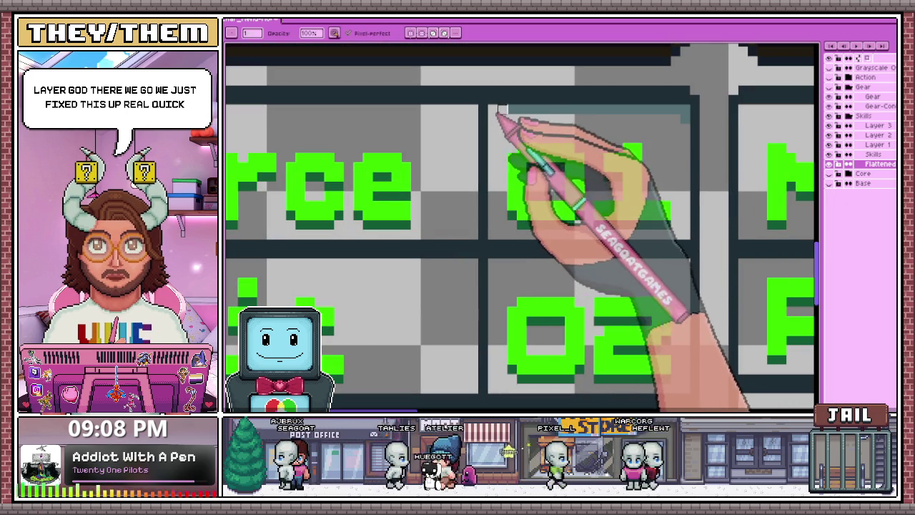
scroll(687, 135, down, 1)
scroll(572, 186, down, 2)
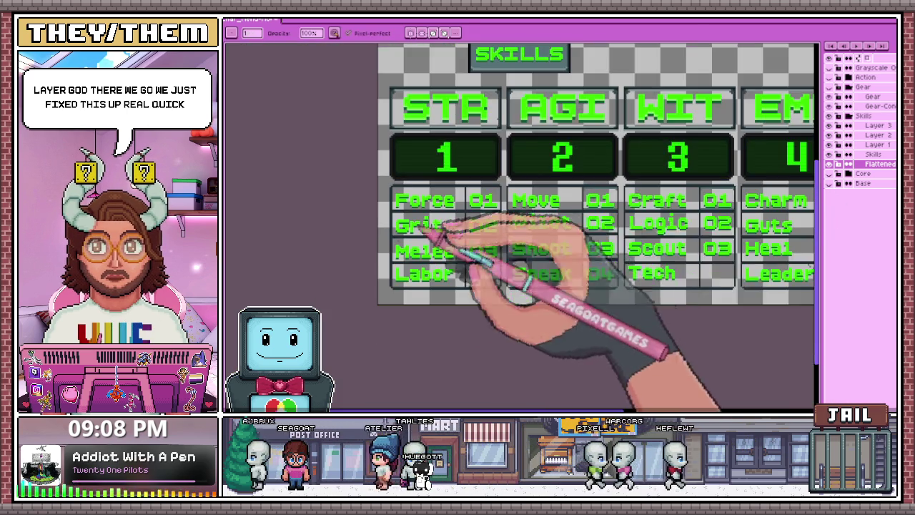
scroll(622, 235, up, 1)
scroll(608, 229, up, 1)
scroll(600, 254, up, 1)
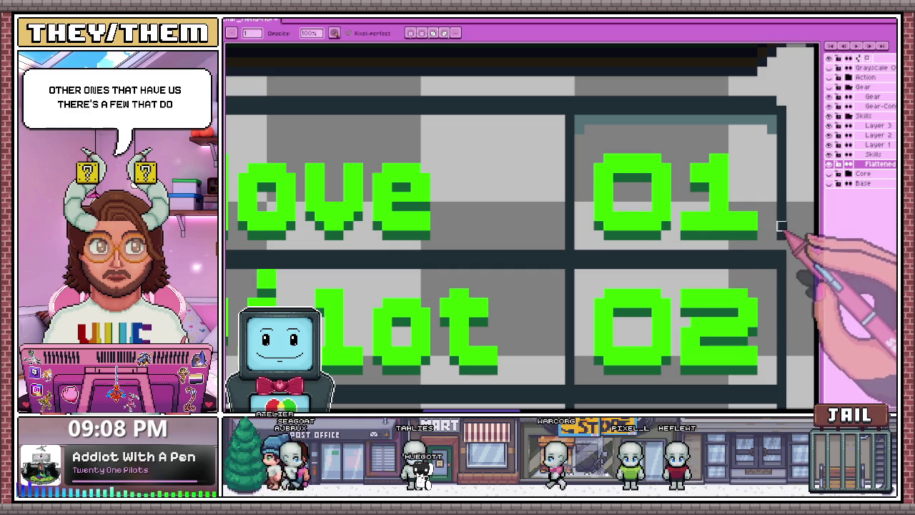
scroll(493, 208, down, 2)
scroll(572, 279, up, 2)
scroll(565, 243, down, 1)
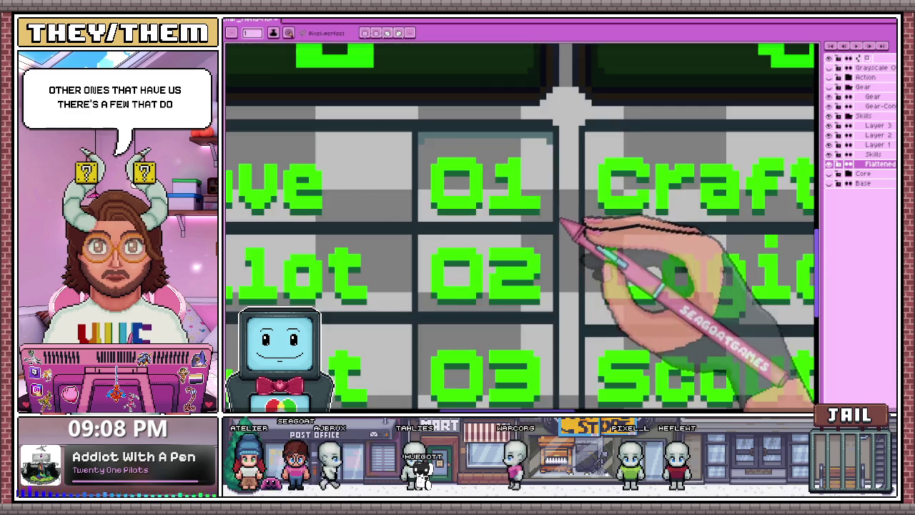
scroll(429, 136, up, 2)
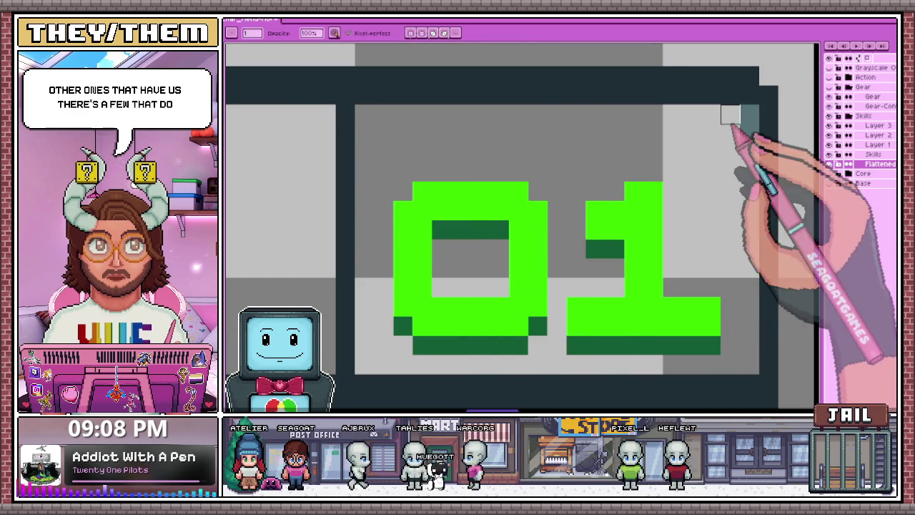
scroll(733, 141, down, 1)
scroll(733, 141, down, 2)
scroll(529, 204, down, 1)
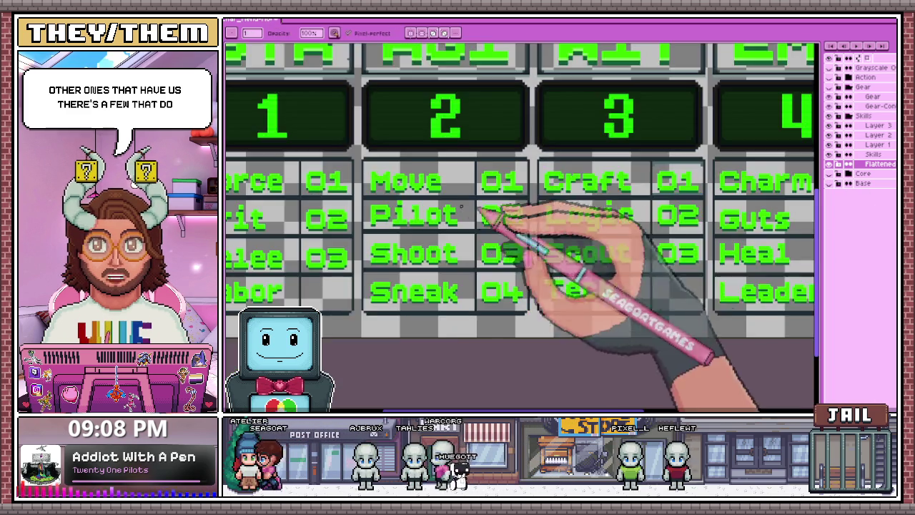
scroll(697, 163, up, 2)
scroll(643, 167, up, 2)
scroll(623, 145, down, 2)
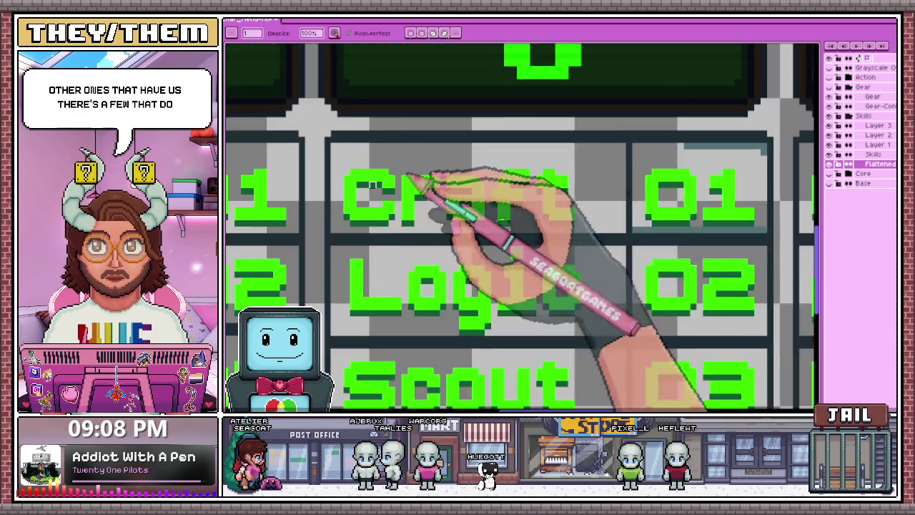
scroll(582, 205, down, 1)
scroll(435, 216, up, 2)
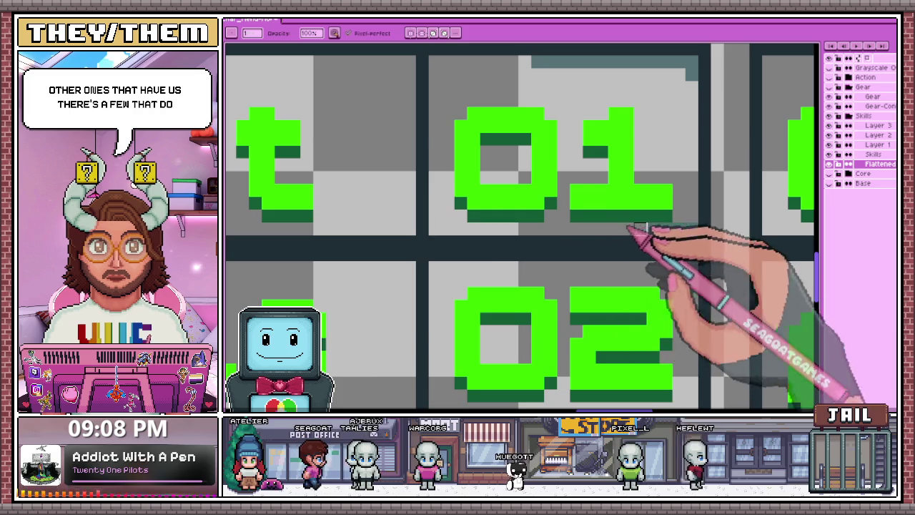
scroll(690, 232, down, 1)
scroll(684, 204, down, 1)
scroll(684, 186, up, 2)
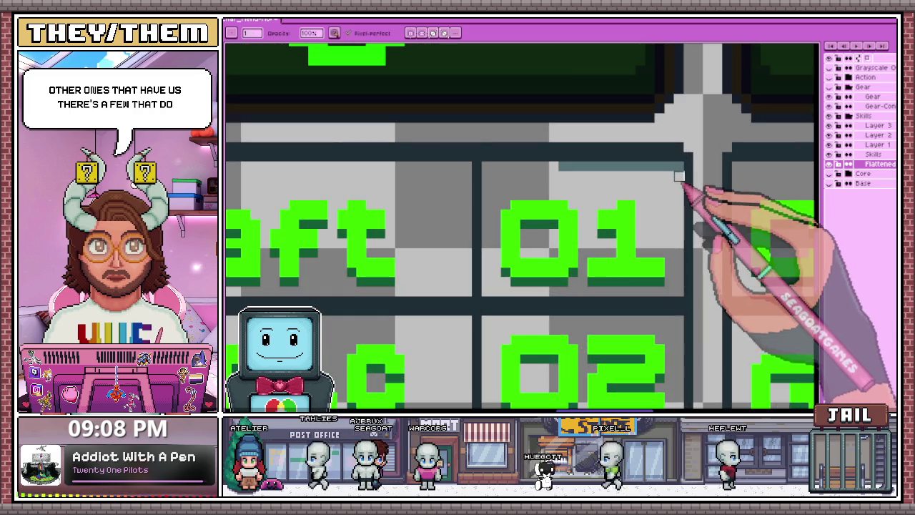
scroll(602, 167, down, 3)
scroll(650, 205, up, 1)
scroll(439, 241, down, 1)
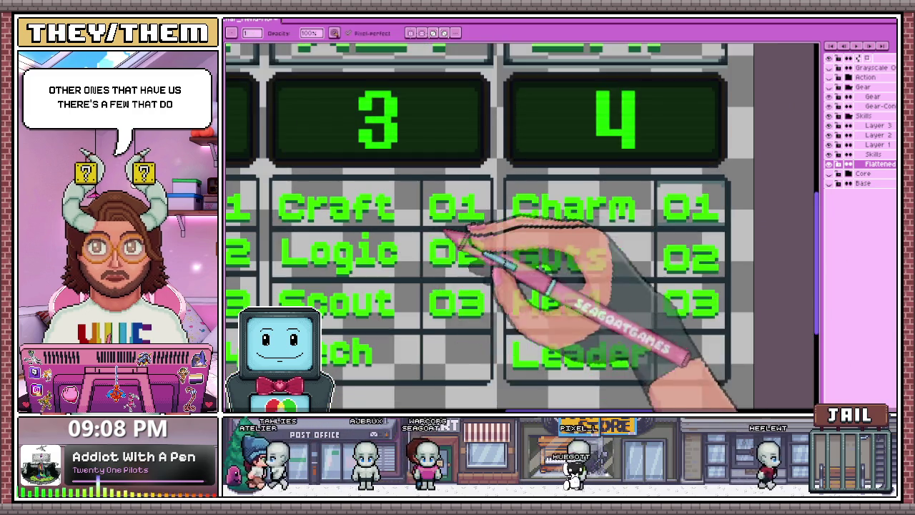
scroll(665, 218, up, 2)
scroll(665, 218, up, 2)
scroll(669, 253, down, 3)
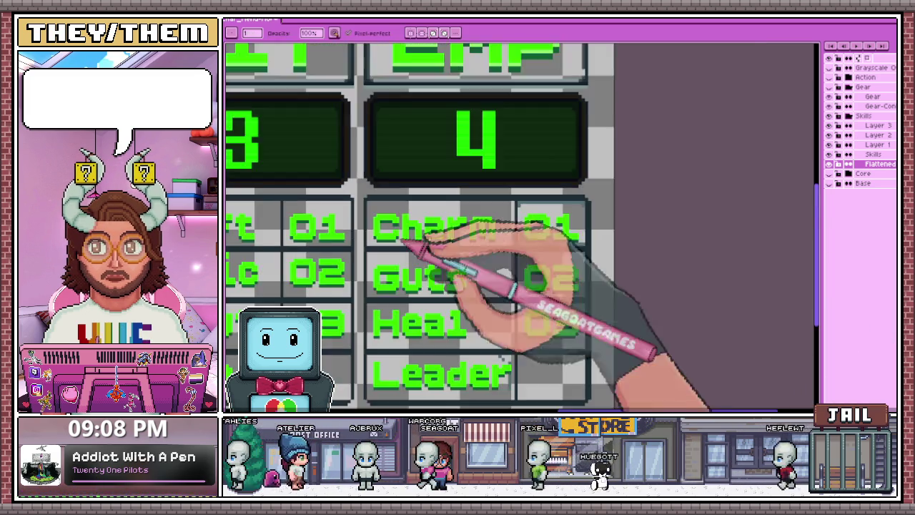
scroll(504, 257, up, 2)
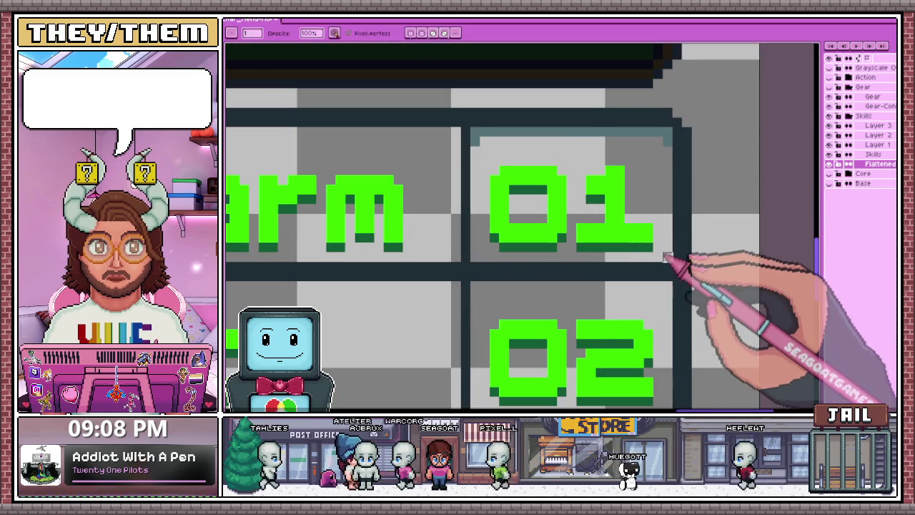
drag(667, 133, 513, 132)
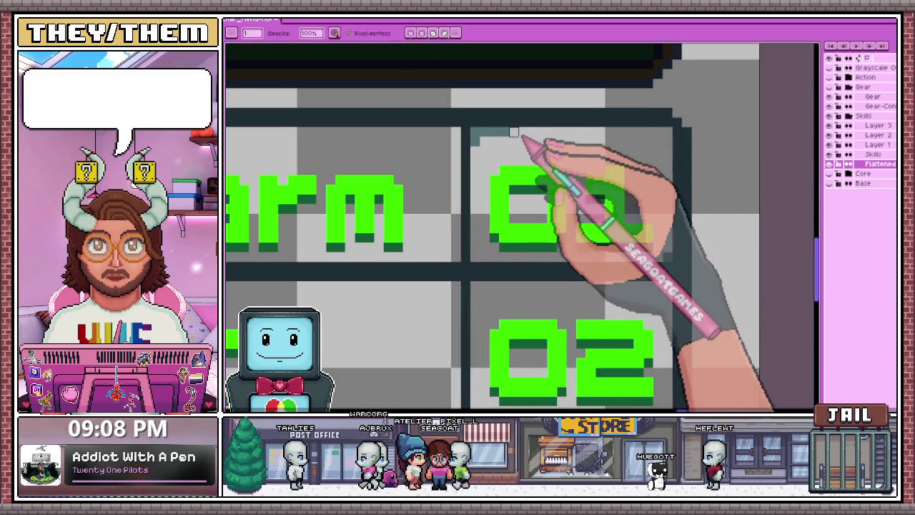
scroll(589, 212, down, 2)
scroll(590, 204, down, 1)
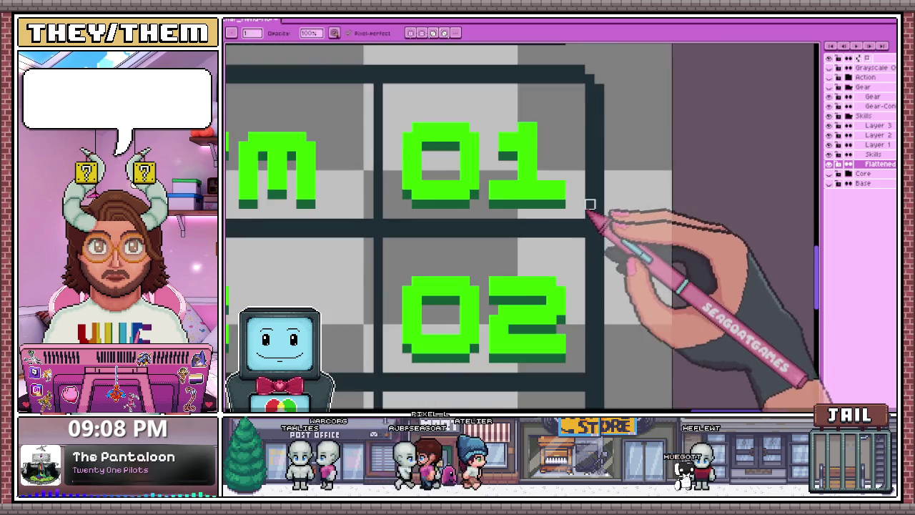
scroll(612, 204, down, 2)
scroll(600, 197, down, 1)
scroll(601, 202, up, 2)
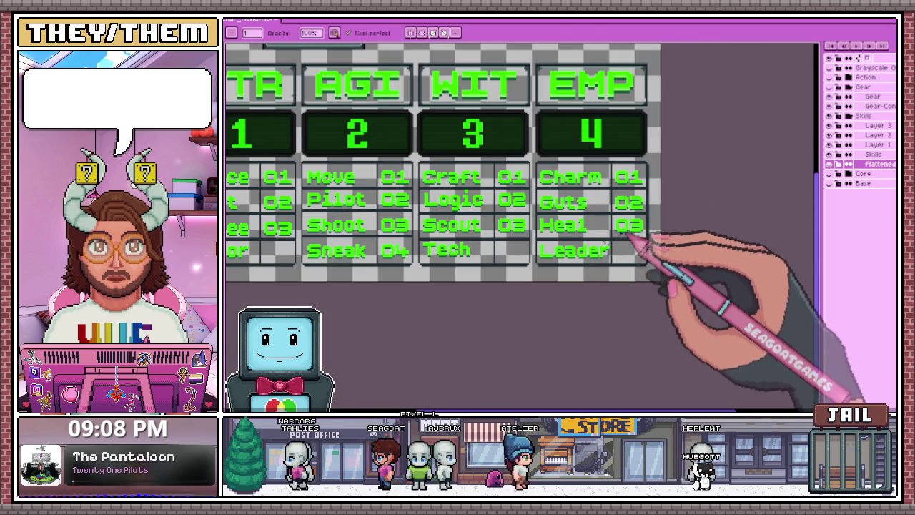
scroll(585, 228, down, 2)
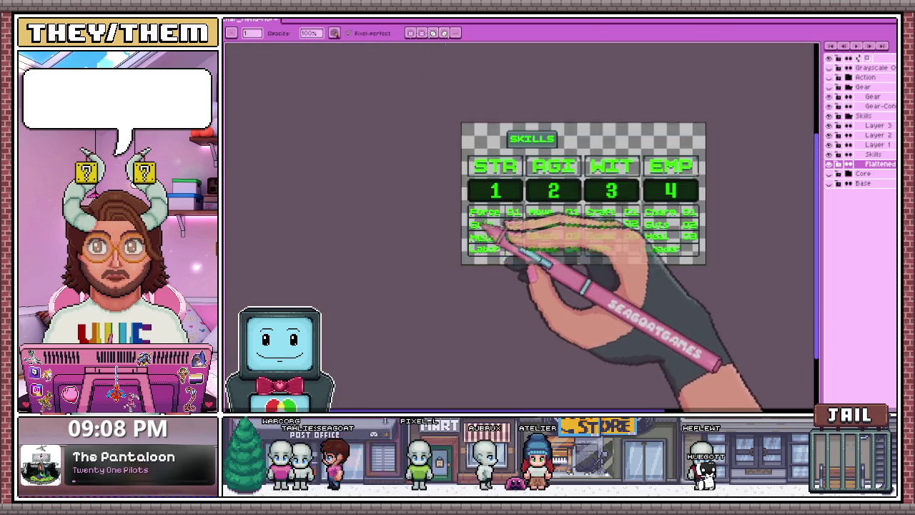
scroll(504, 233, up, 4)
scroll(480, 210, up, 1)
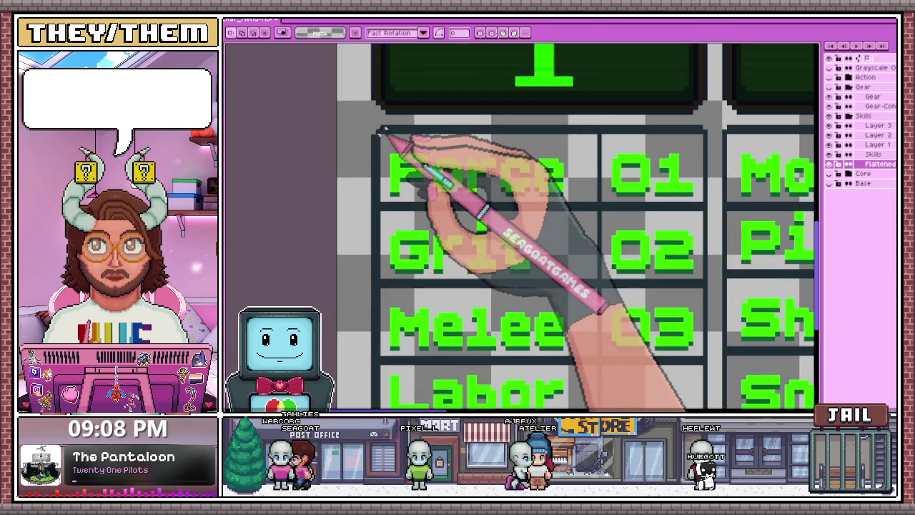
scroll(371, 141, up, 2)
scroll(384, 133, down, 1)
mouse_move(386, 136)
mouse_down()
mouse_move(675, 215)
mouse_move(675, 224)
mouse_up()
scroll(422, 204, down, 1)
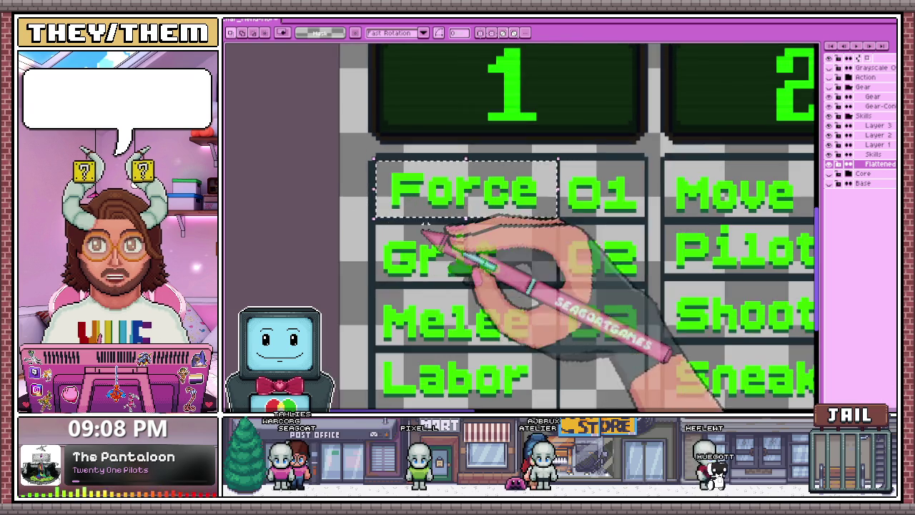
scroll(418, 206, up, 2)
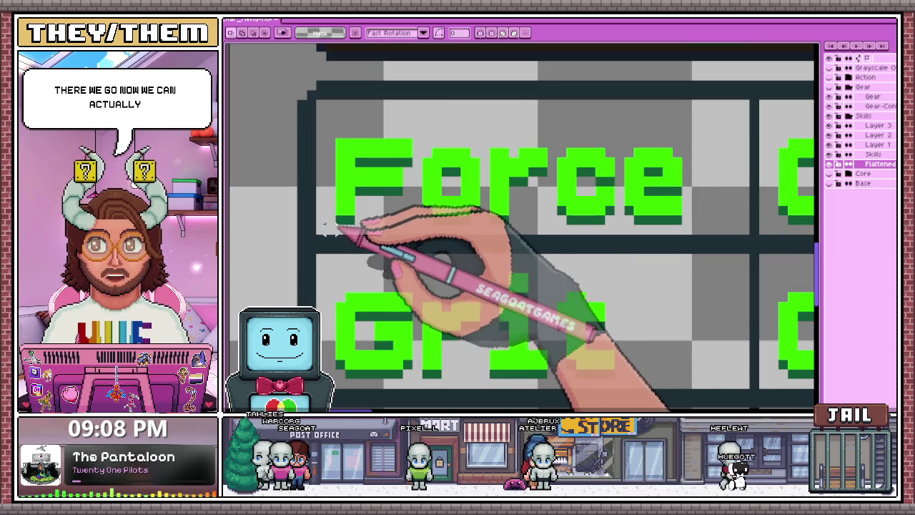
drag(337, 223, 679, 102)
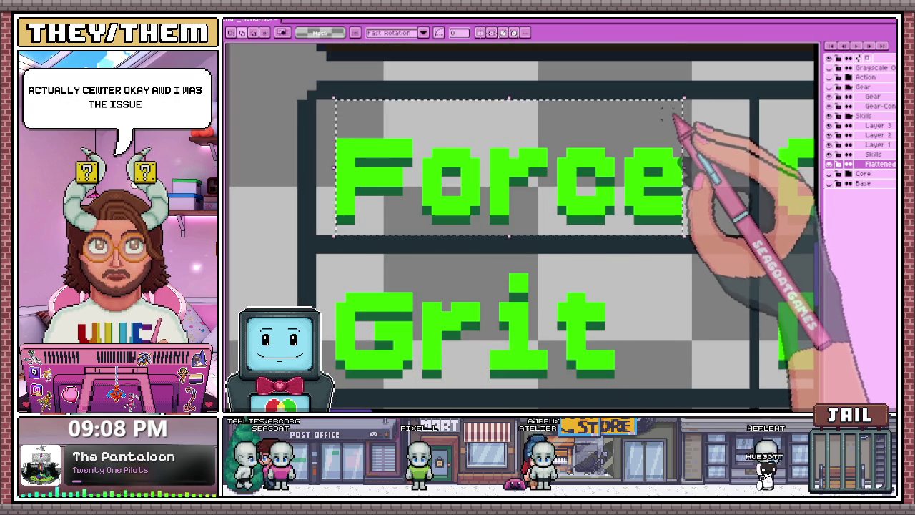
key(Delete)
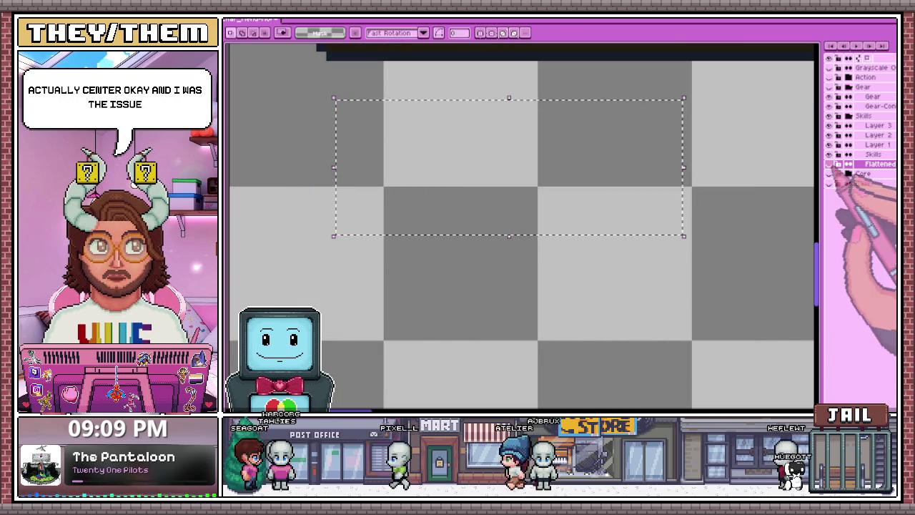
key(ctrl+z)
scroll(463, 213, down, 1)
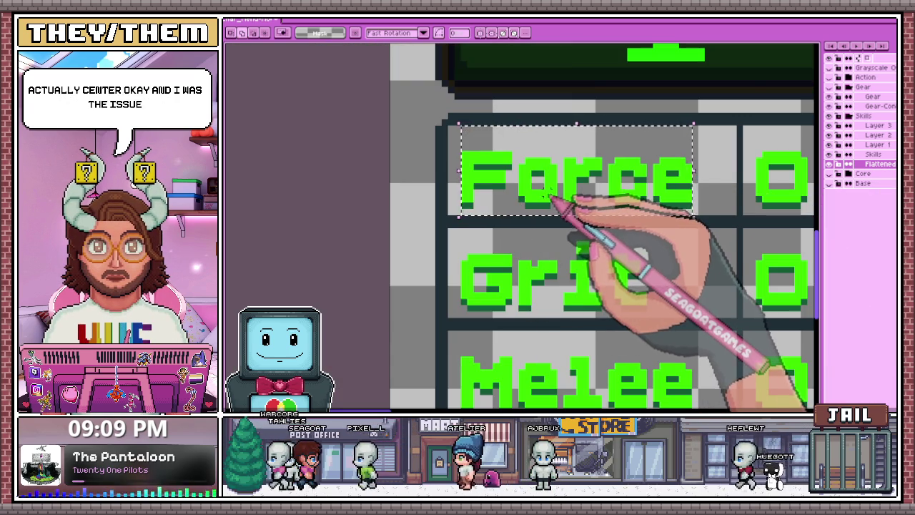
drag(460, 317, 648, 228)
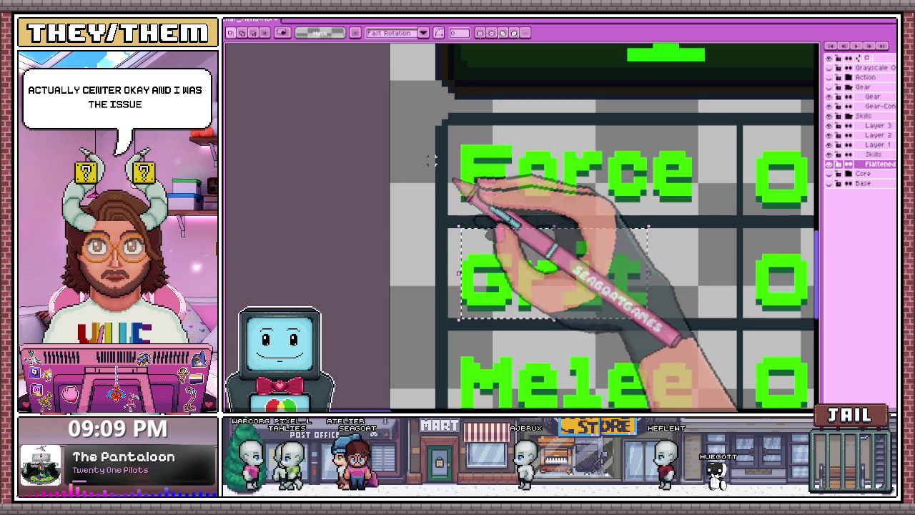
scroll(453, 212, down, 1)
scroll(511, 269, down, 1)
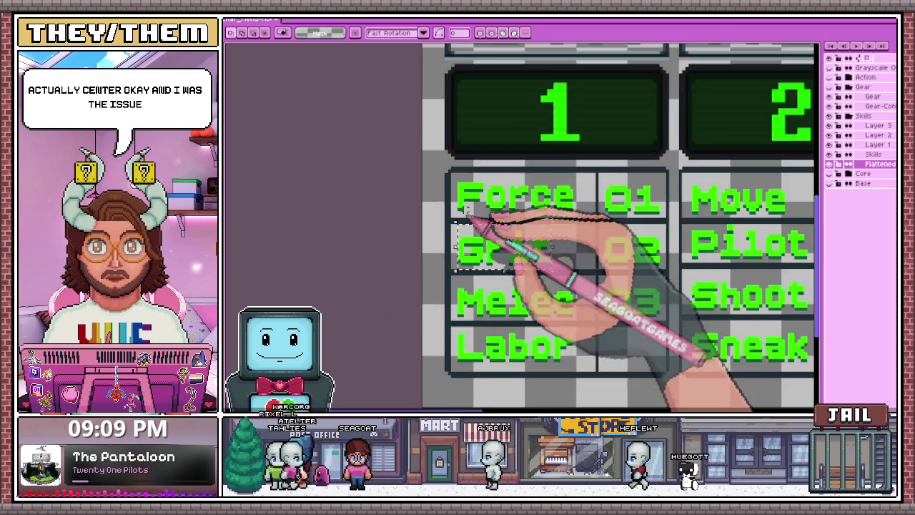
scroll(521, 215, up, 2)
scroll(543, 207, up, 2)
scroll(510, 153, down, 2)
scroll(509, 156, down, 1)
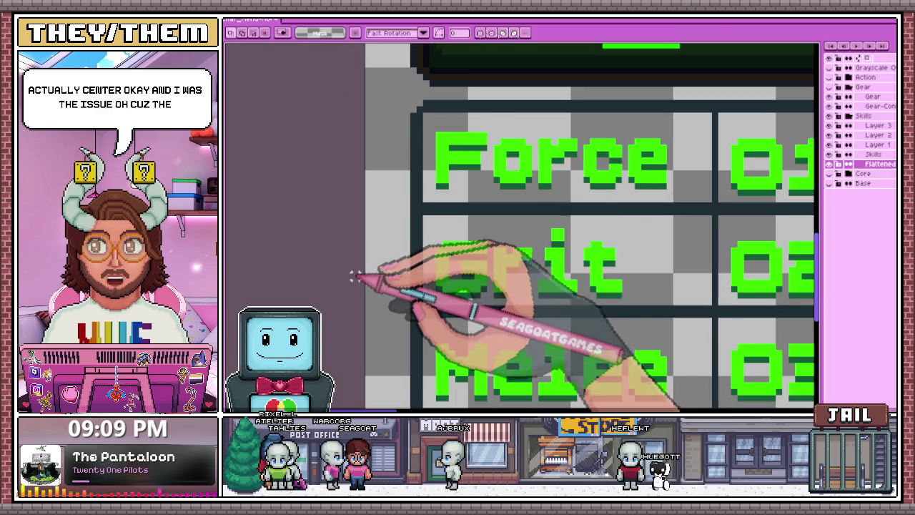
key(ctrl+d)
scroll(358, 271, up, 2)
scroll(433, 194, down, 1)
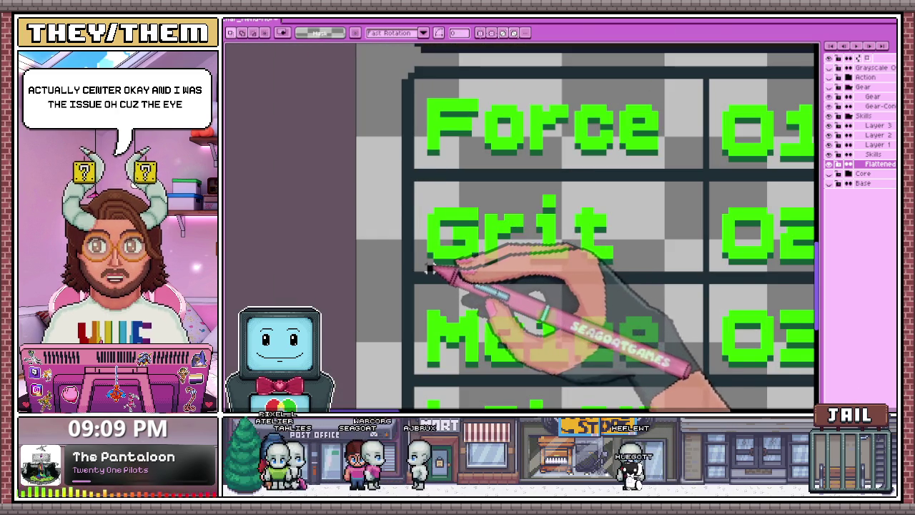
drag(427, 270, 615, 186)
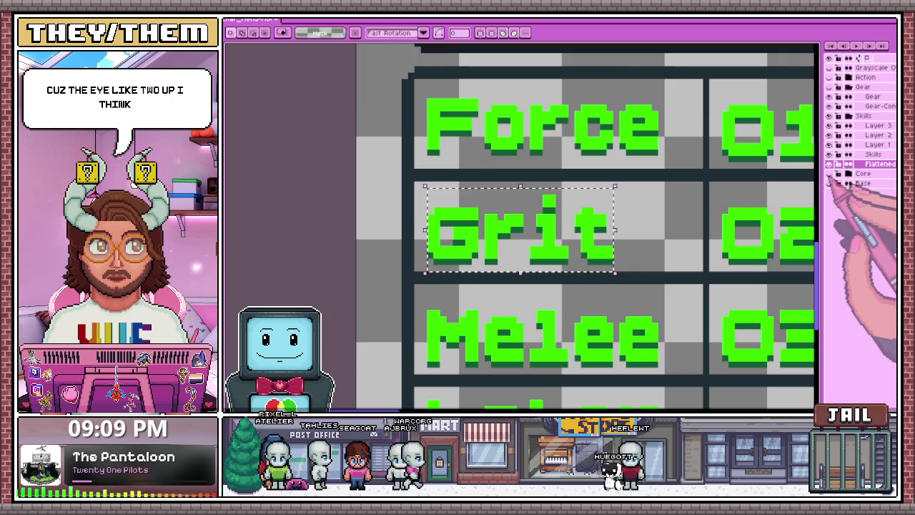
click(829, 183)
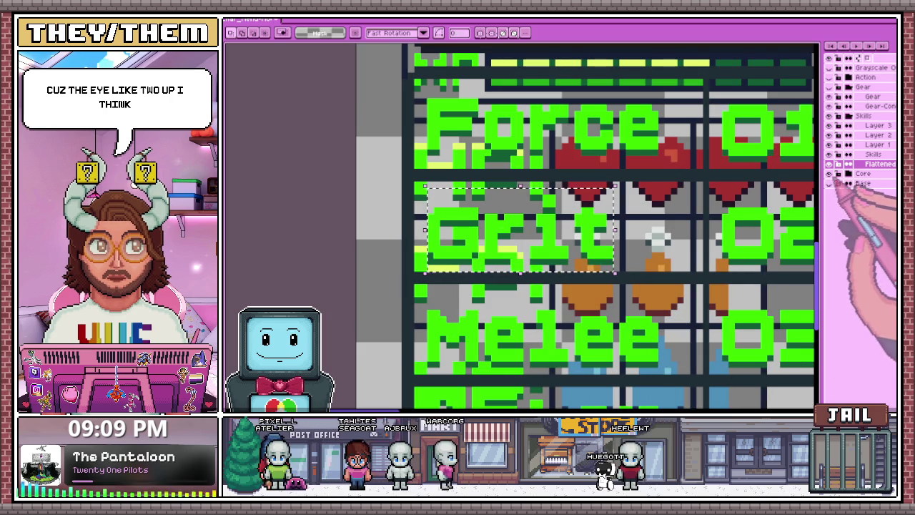
click(829, 174)
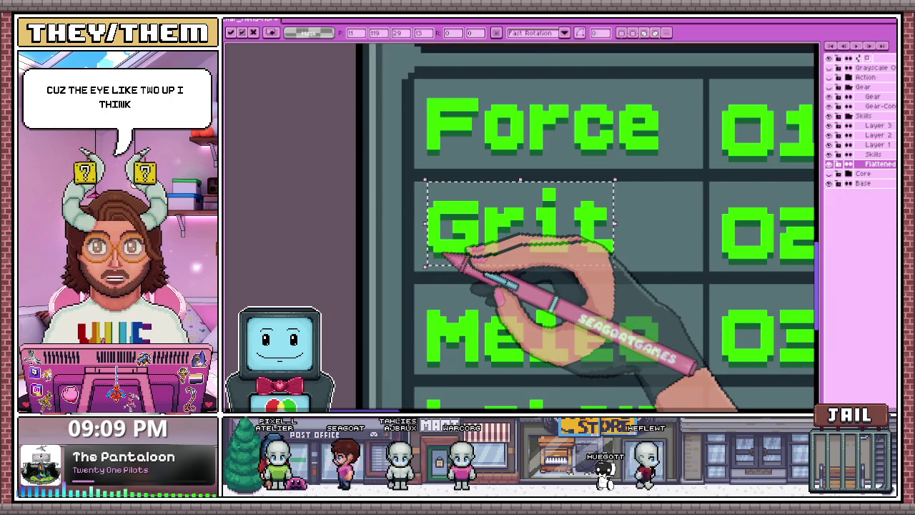
scroll(347, 139, down, 2)
scroll(389, 204, down, 1)
scroll(417, 296, up, 3)
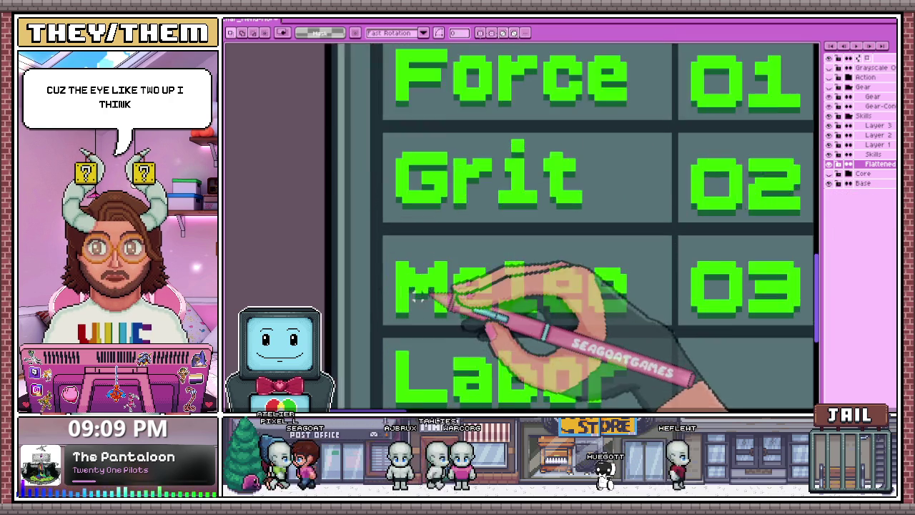
scroll(419, 296, up, 1)
drag(517, 252, 746, 225)
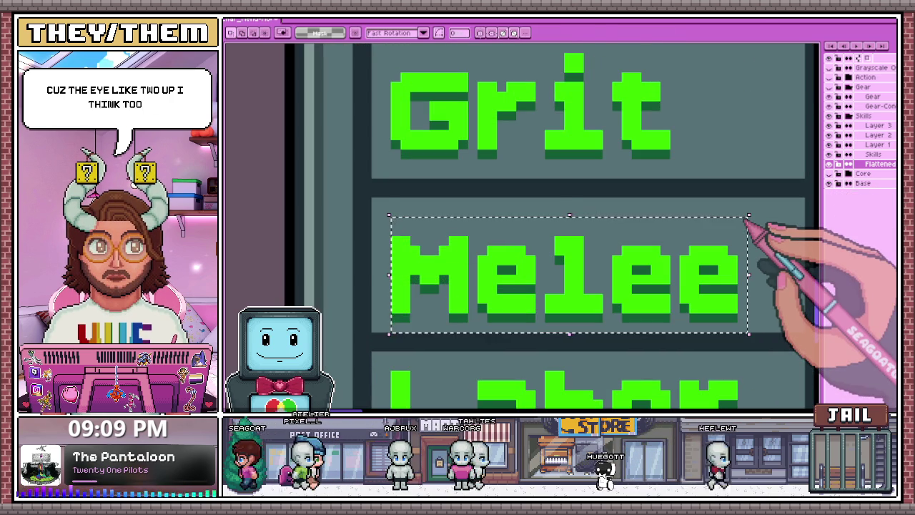
scroll(357, 230, down, 2)
scroll(350, 232, up, 1)
scroll(339, 261, down, 1)
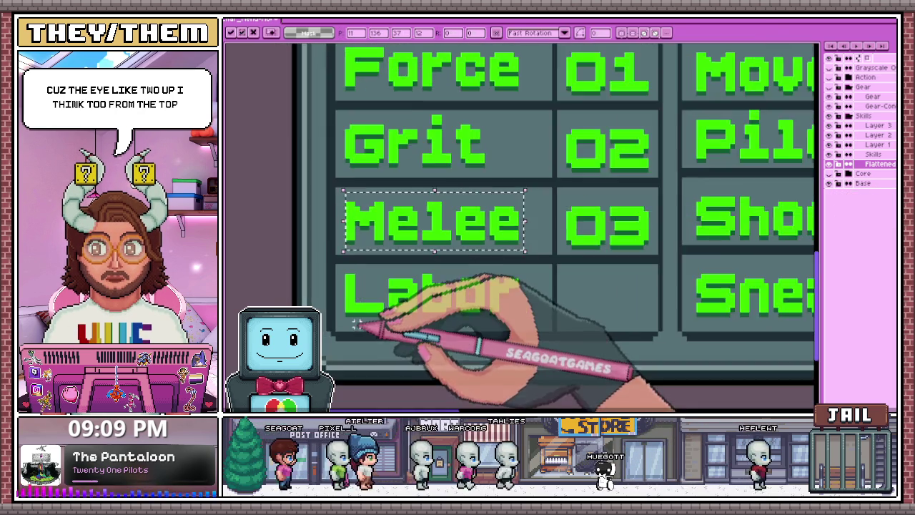
scroll(361, 319, up, 2)
scroll(336, 240, down, 2)
mouse_move(330, 234)
mouse_down()
mouse_move(521, 266)
mouse_move(520, 346)
mouse_up()
scroll(521, 265, up, 2)
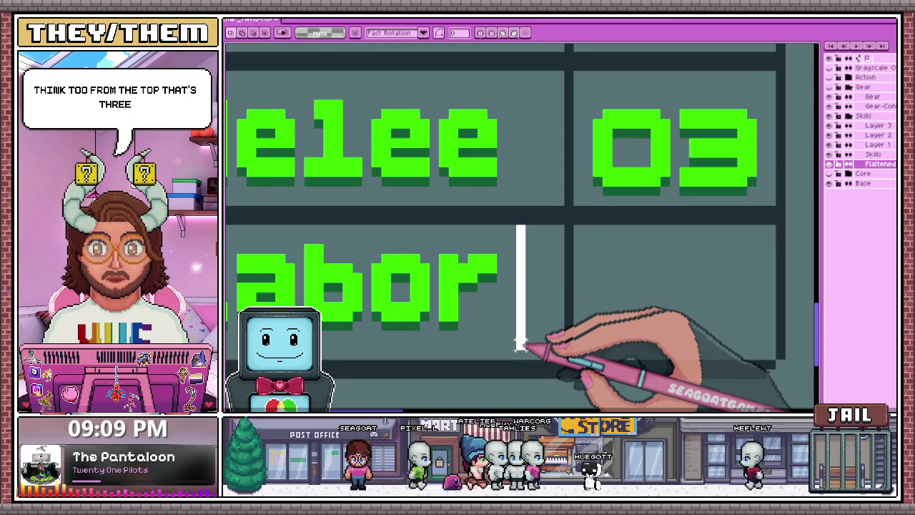
scroll(521, 350, down, 3)
scroll(521, 285, up, 1)
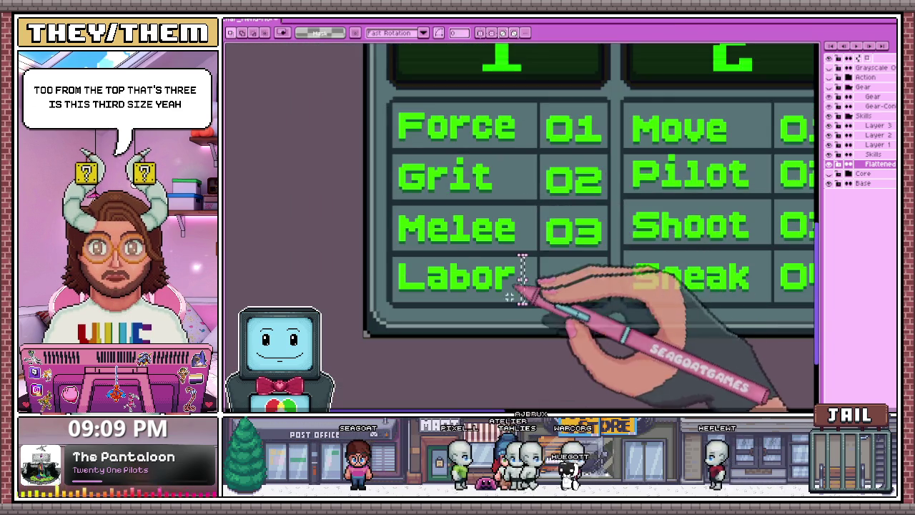
scroll(521, 265, up, 1)
scroll(439, 266, up, 2)
drag(414, 300, 704, 335)
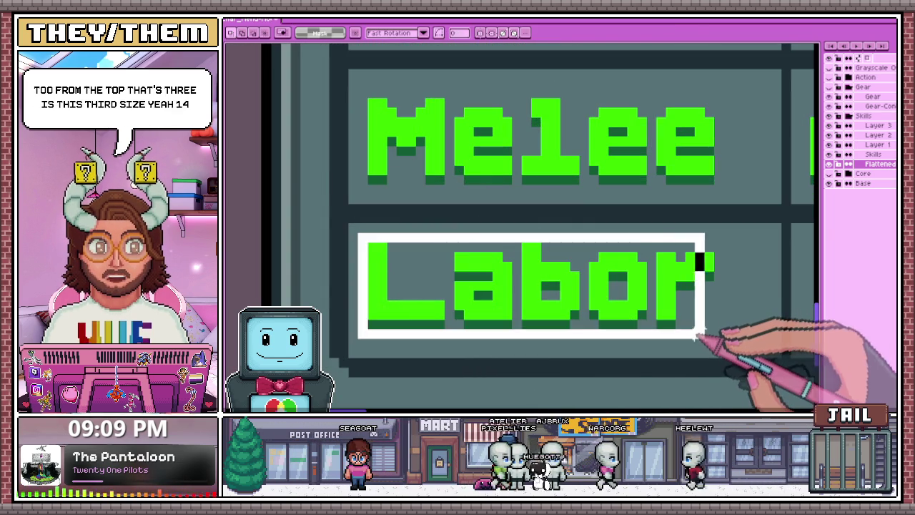
key(ctrl+t)
scroll(314, 191, down, 2)
scroll(314, 191, down, 2)
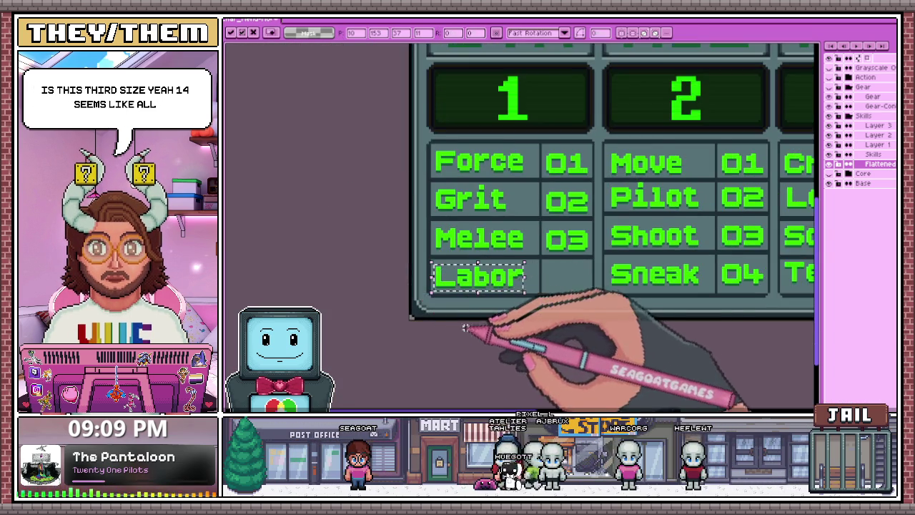
key(Return)
scroll(429, 200, up, 1)
scroll(429, 200, down, 1)
scroll(439, 195, up, 2)
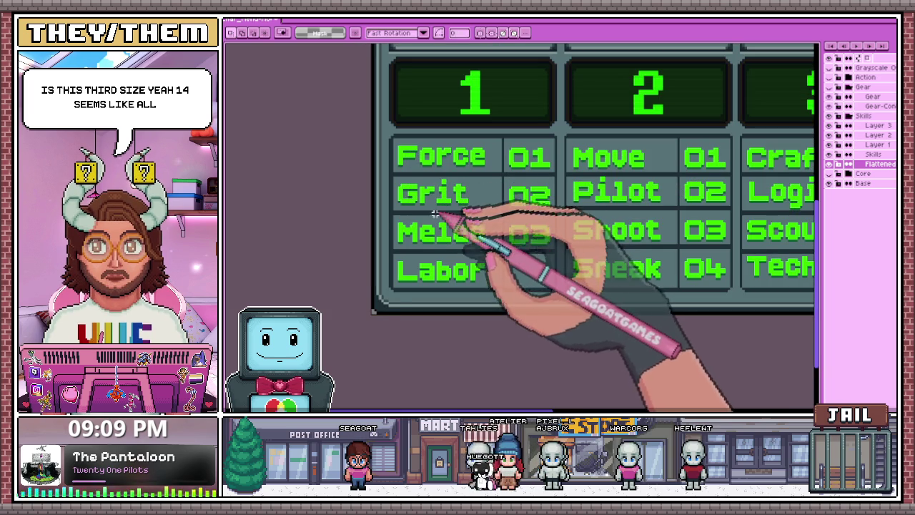
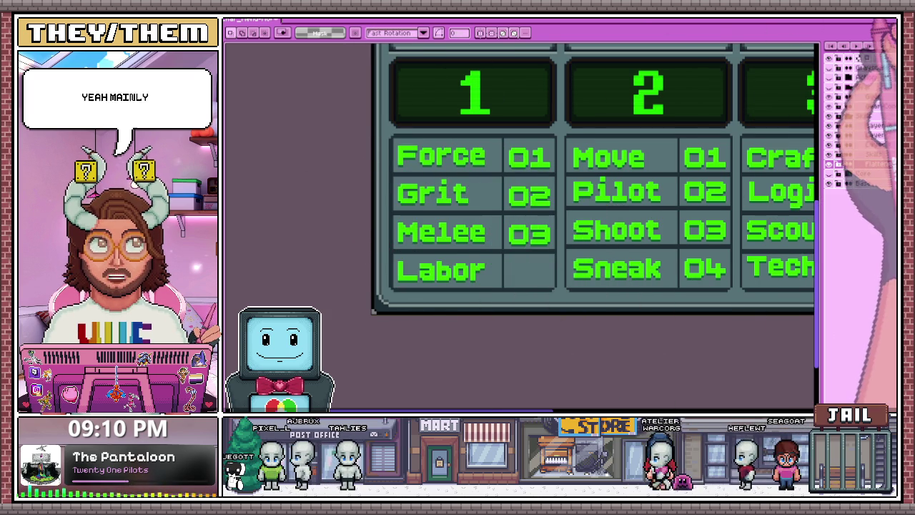
Select the Melee label, try moving it, then undo so it returns to its cell
scroll(378, 133, up, 2)
scroll(378, 133, up, 2)
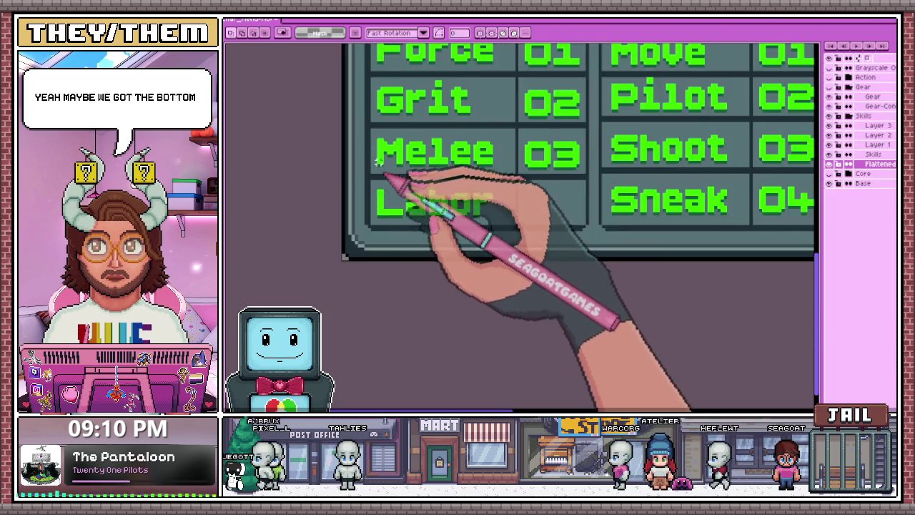
scroll(378, 133, up, 3)
scroll(378, 136, down, 2)
scroll(383, 172, down, 2)
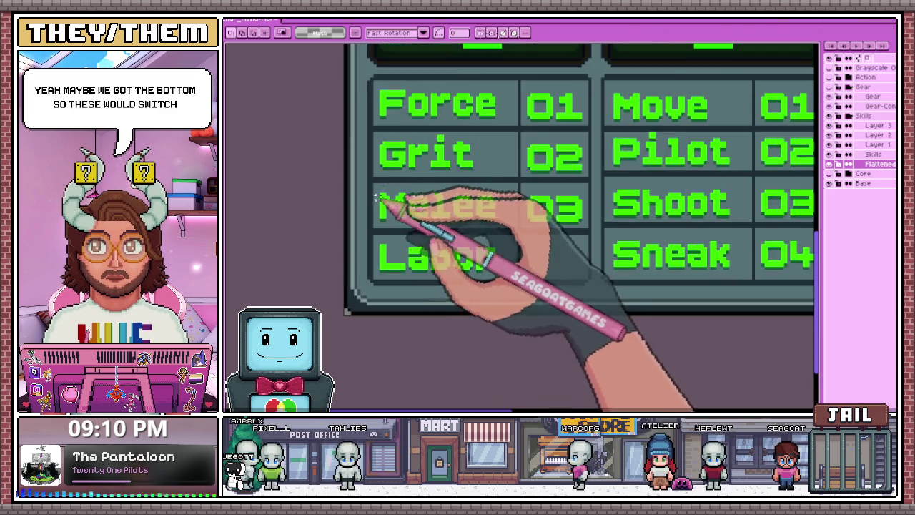
scroll(389, 204, down, 2)
scroll(400, 210, up, 2)
drag(364, 192, 493, 236)
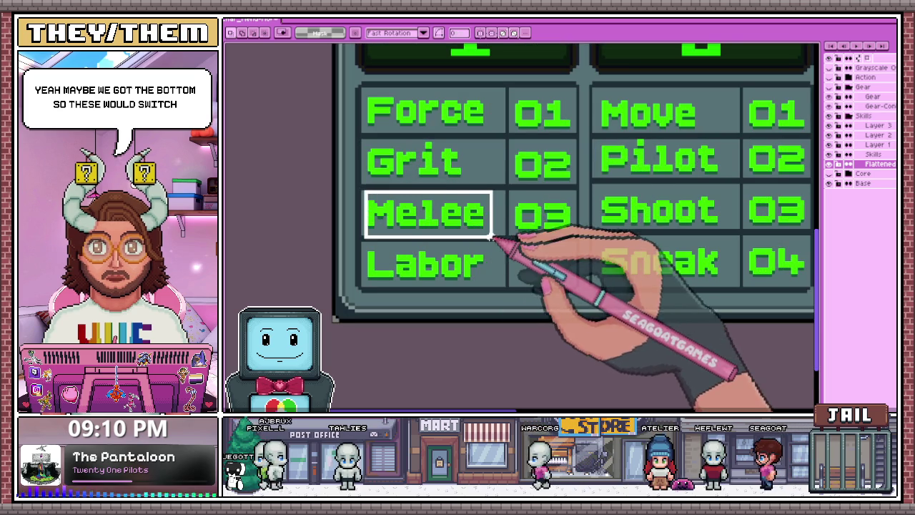
scroll(489, 223, up, 1)
scroll(478, 227, down, 3)
key(Delete)
scroll(493, 143, up, 1)
drag(438, 114, 504, 133)
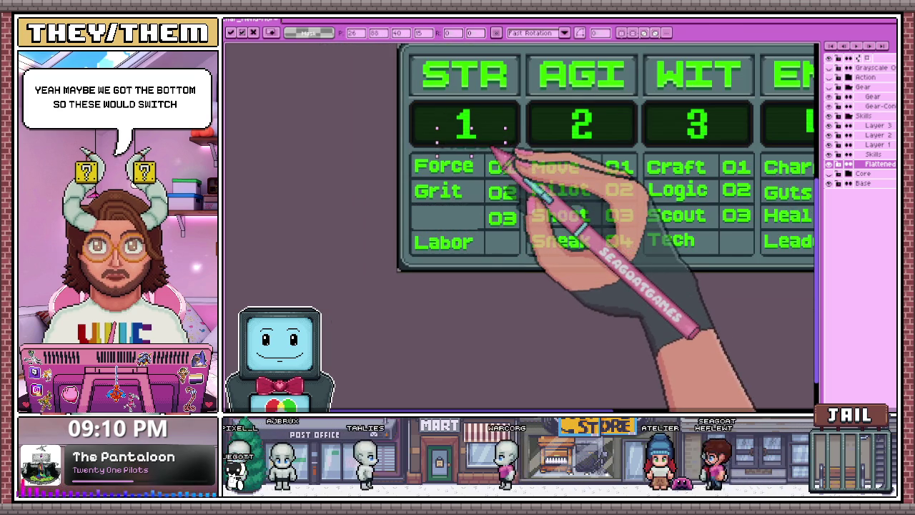
key(ctrl+z)
Try selecting Melee, then the Melee and Labor rows together, and restore the deleted text
scroll(529, 107, down, 2)
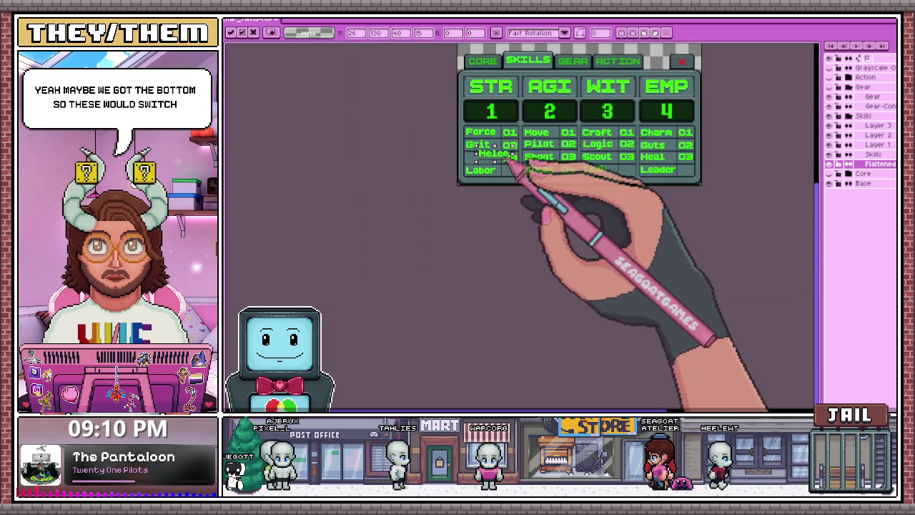
scroll(506, 162, up, 2)
scroll(398, 179, up, 3)
scroll(398, 164, up, 1)
scroll(398, 153, up, 1)
mouse_move(398, 153)
mouse_down()
mouse_move(448, 207)
mouse_move(629, 213)
mouse_up()
scroll(607, 215, down, 1)
scroll(521, 215, down, 2)
drag(506, 203, 527, 200)
scroll(524, 208, down, 1)
scroll(521, 204, up, 1)
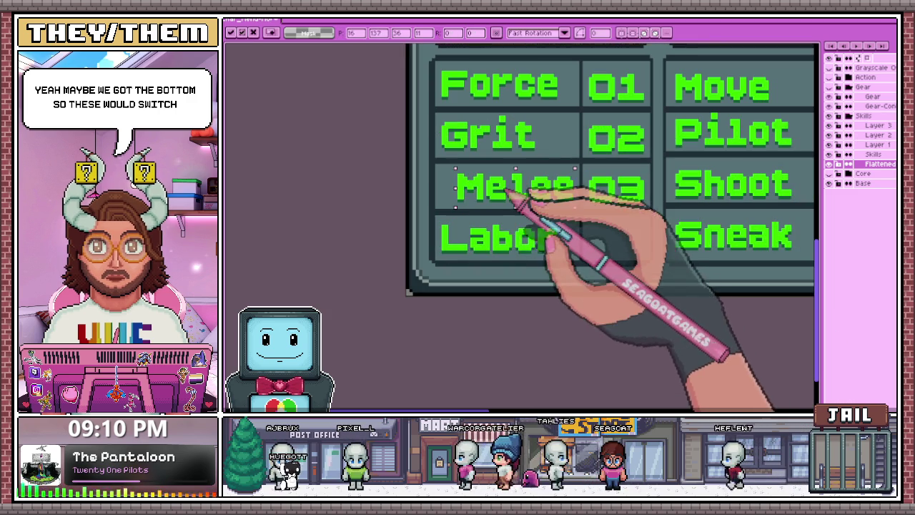
scroll(518, 191, up, 1)
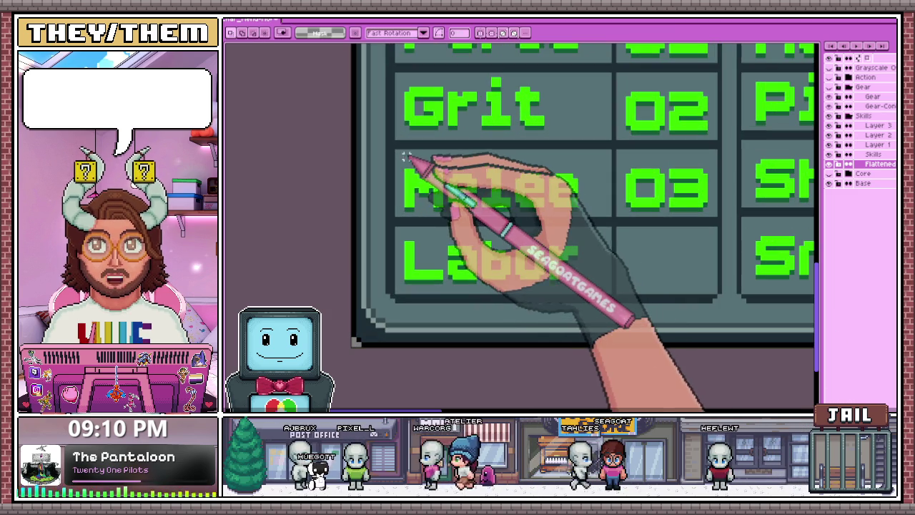
drag(397, 152, 572, 277)
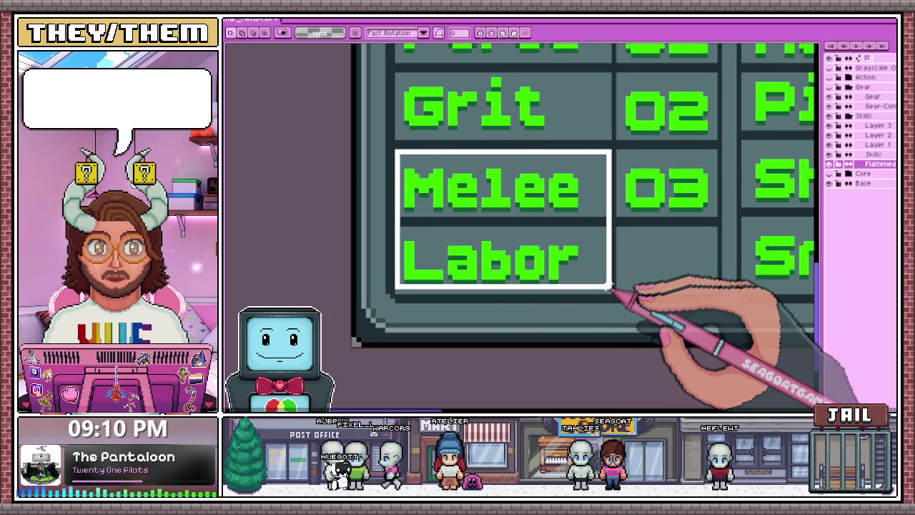
key(Delete)
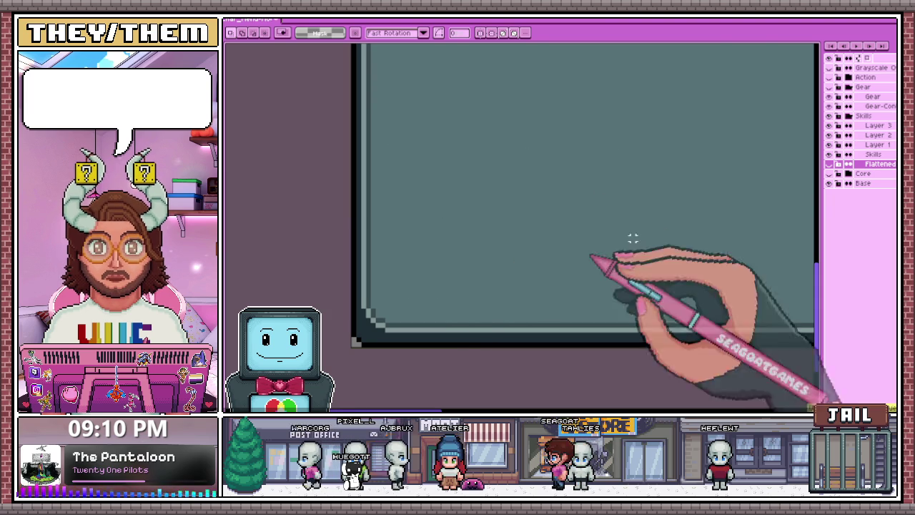
click(829, 174)
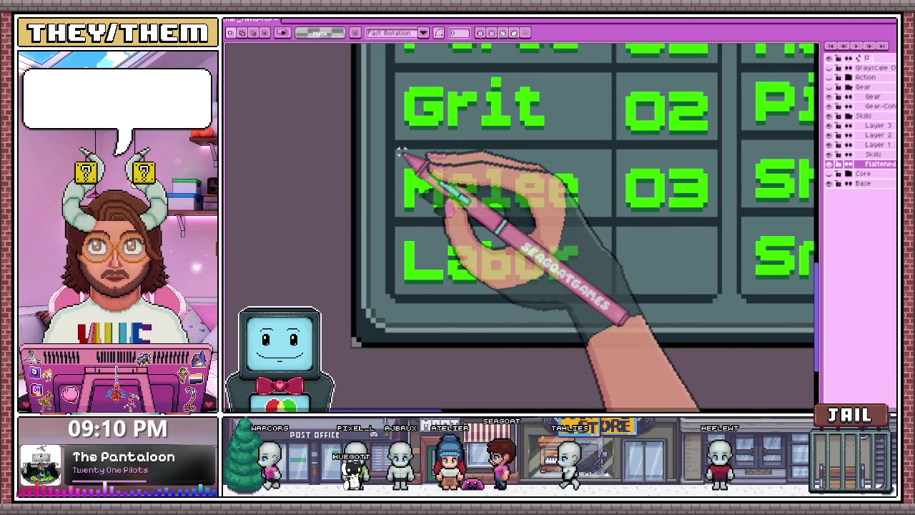
Flip the Melee and Labor block vertically with Shift+V to swap their rows
drag(401, 153, 604, 282)
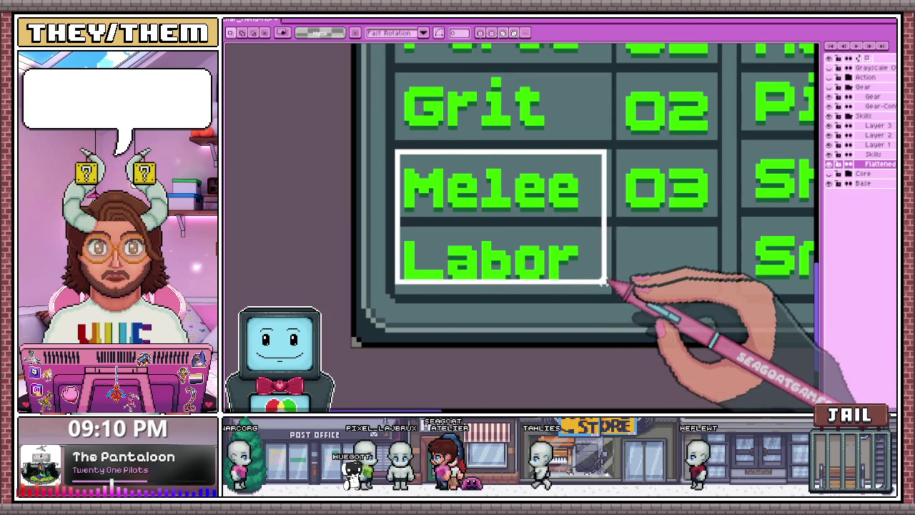
key(shift+v)
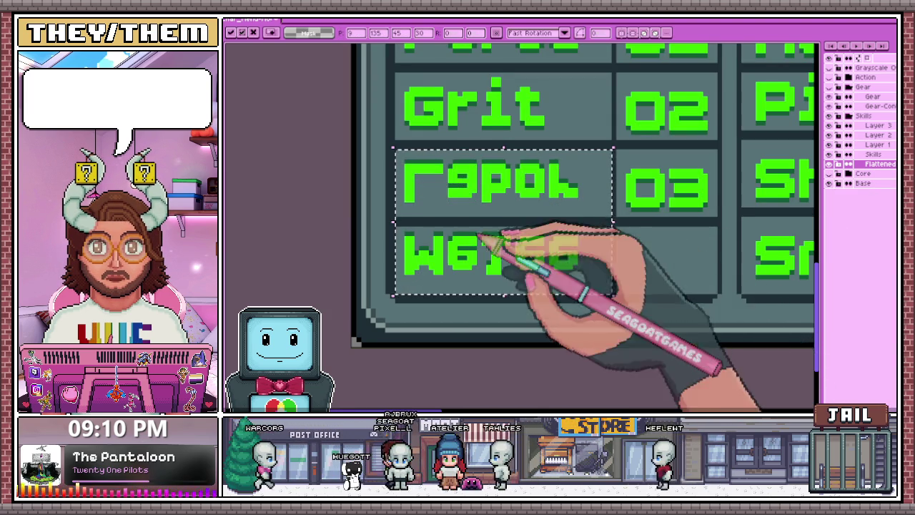
scroll(501, 236, down, 2)
scroll(501, 236, down, 2)
scroll(408, 240, up, 5)
Flip the upside-down Melee and Labor words back upright, then deselect
mouse_move(396, 227)
mouse_down()
mouse_move(602, 296)
mouse_move(680, 311)
mouse_up()
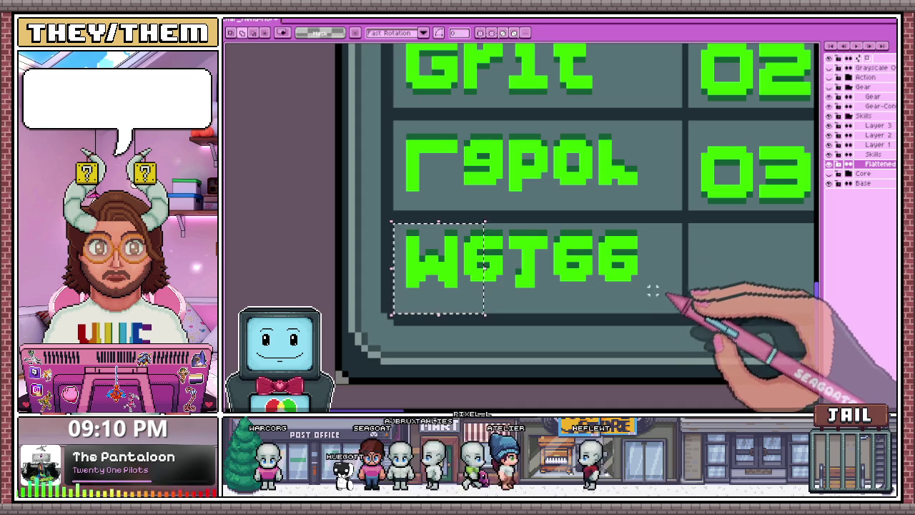
scroll(422, 343, down, 2)
scroll(411, 284, up, 1)
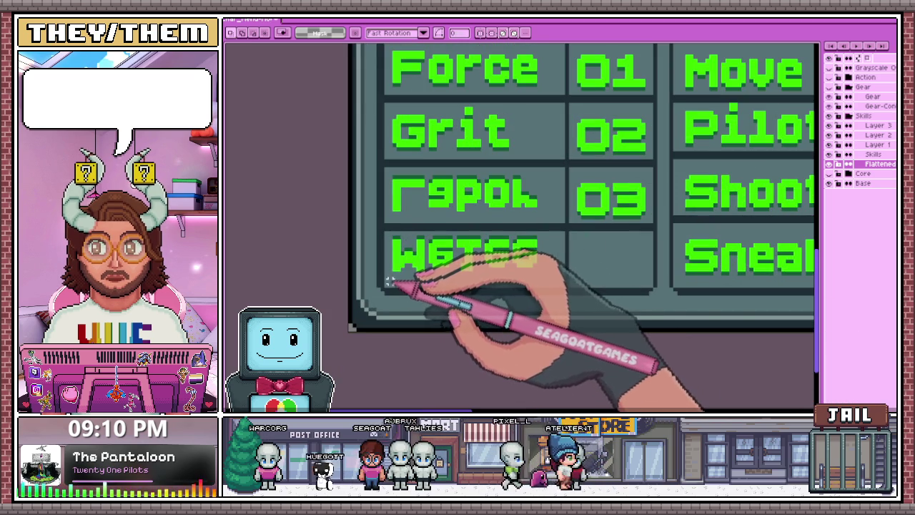
drag(422, 271, 559, 230)
scroll(559, 230, up, 1)
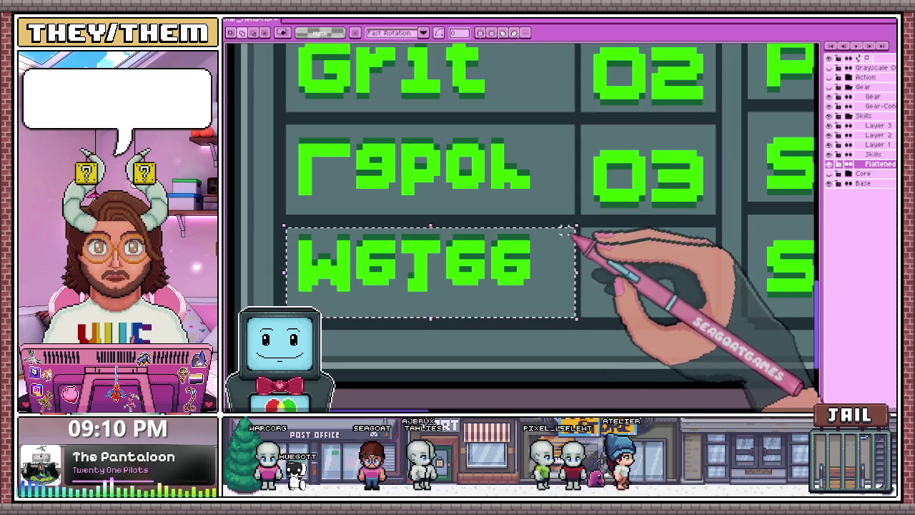
key(shift+v)
click(290, 127)
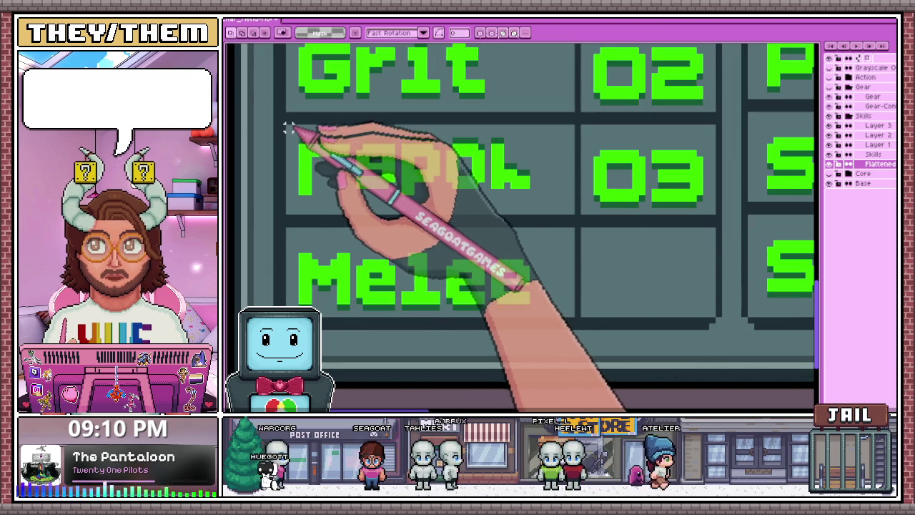
drag(290, 127, 576, 214)
key(shift+v)
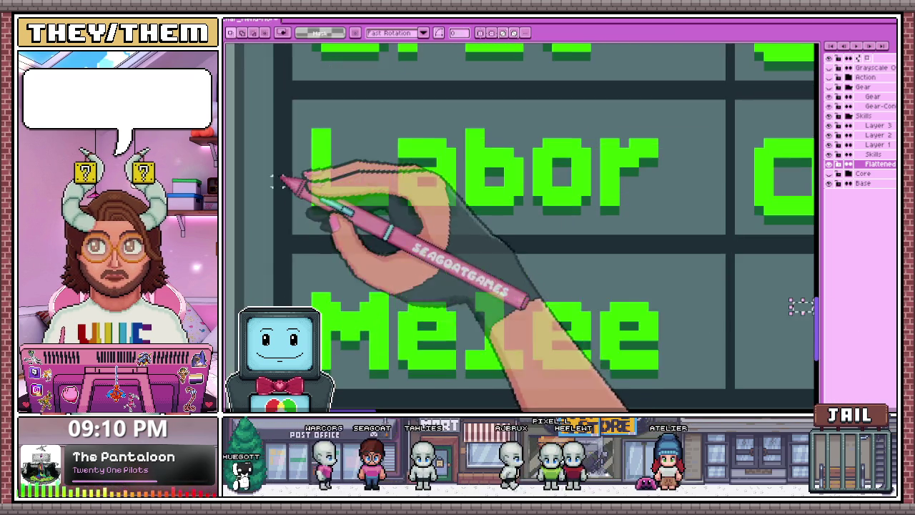
scroll(558, 254, down, 2)
click(558, 254)
Select the Melee label in its new last row to check its alignment
drag(301, 236, 485, 294)
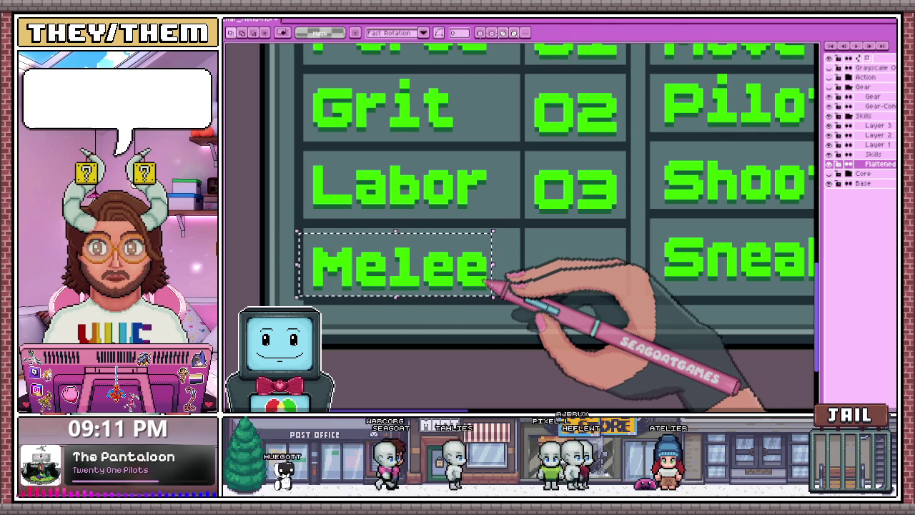
scroll(429, 286, down, 2)
scroll(343, 236, up, 2)
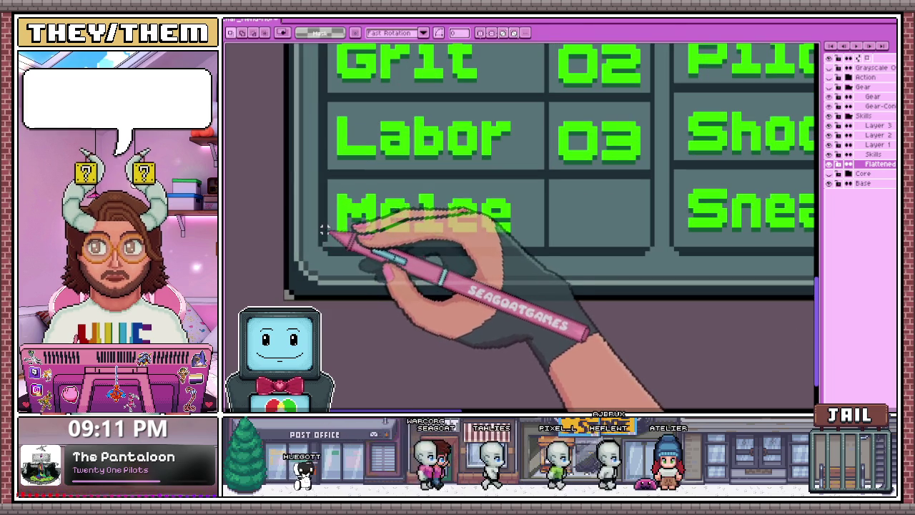
scroll(325, 233, down, 2)
scroll(390, 241, down, 1)
scroll(390, 241, up, 2)
scroll(378, 297, down, 2)
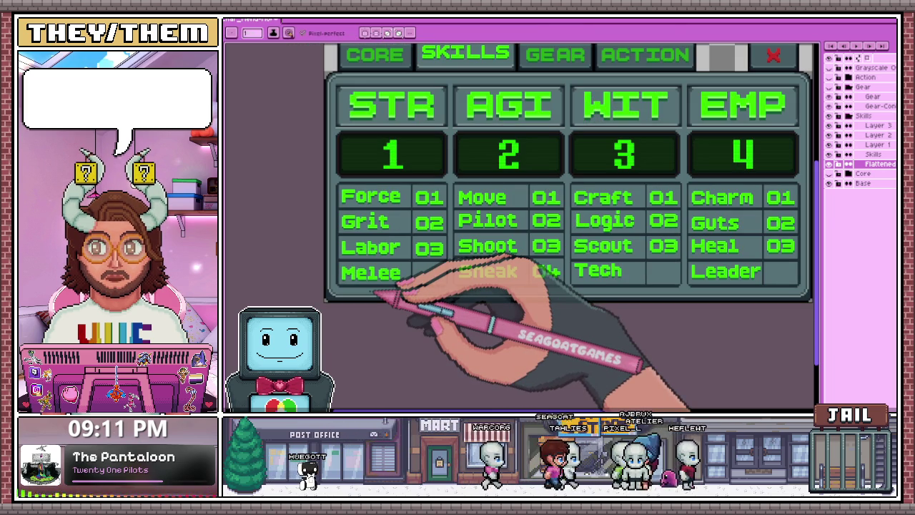
scroll(423, 251, up, 2)
scroll(422, 257, up, 2)
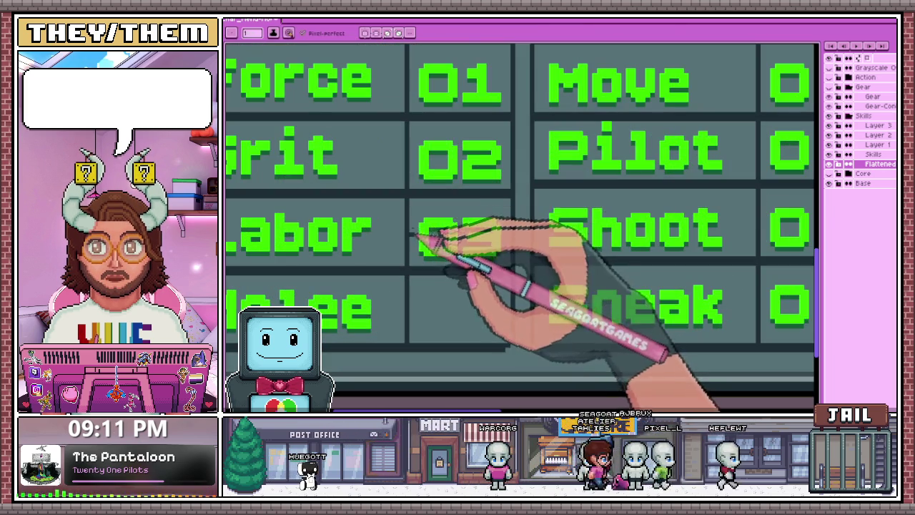
With the rectangular marquee (M), select the 03, 02 and 01 number tiles in turn
key(m)
scroll(409, 200, up, 2)
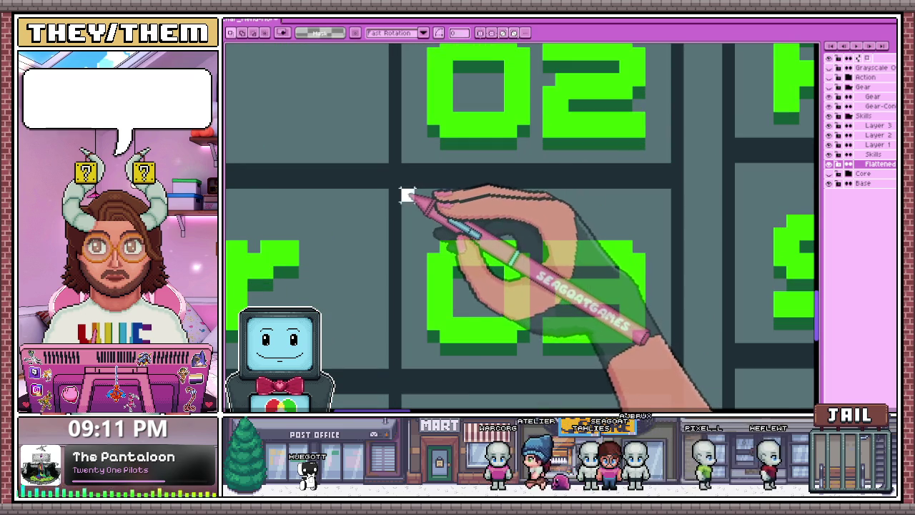
scroll(409, 198, down, 1)
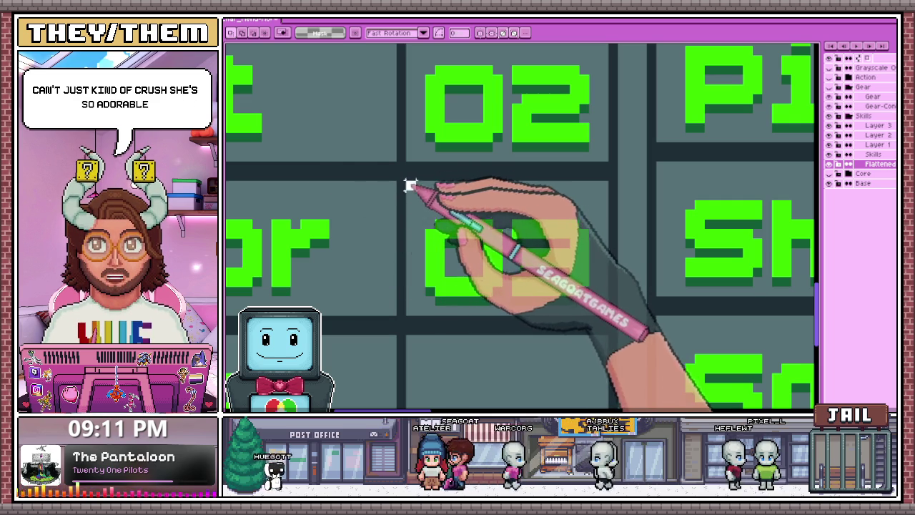
drag(406, 181, 609, 316)
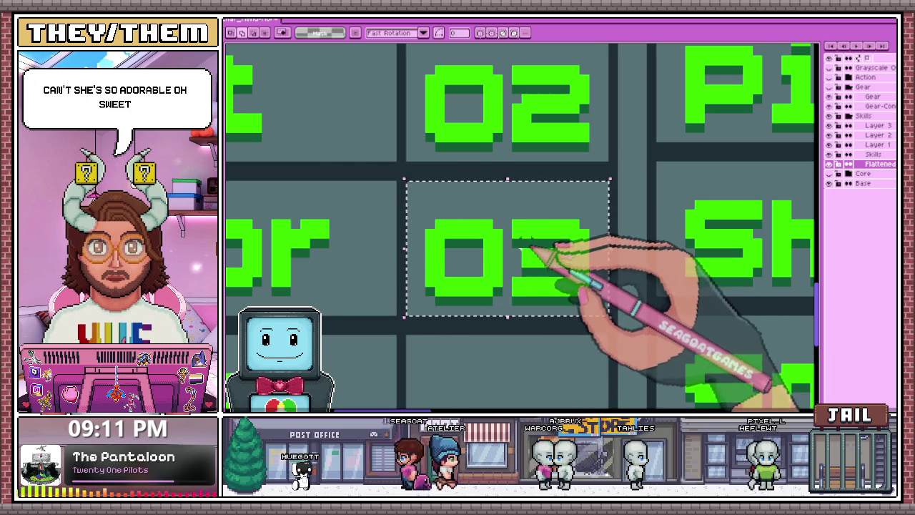
scroll(522, 245, down, 3)
scroll(480, 331, down, 2)
scroll(469, 178, up, 2)
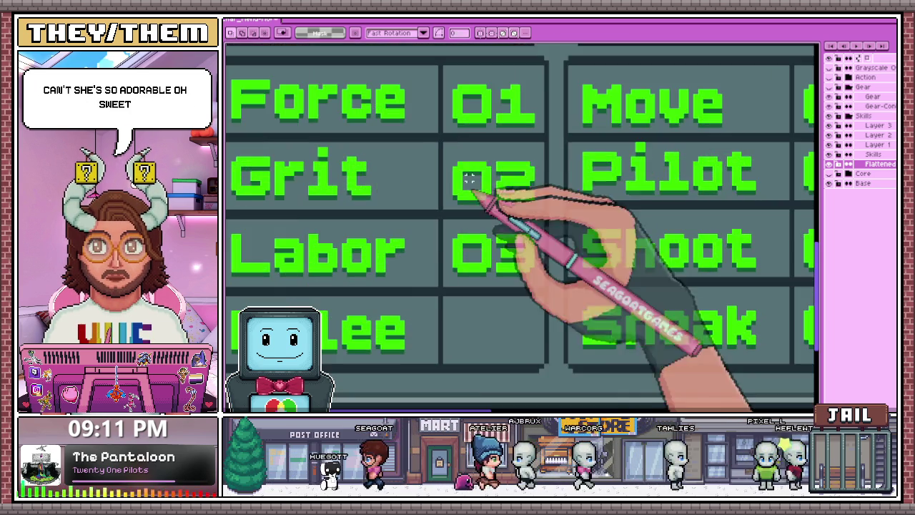
scroll(446, 152, up, 2)
drag(443, 143, 628, 270)
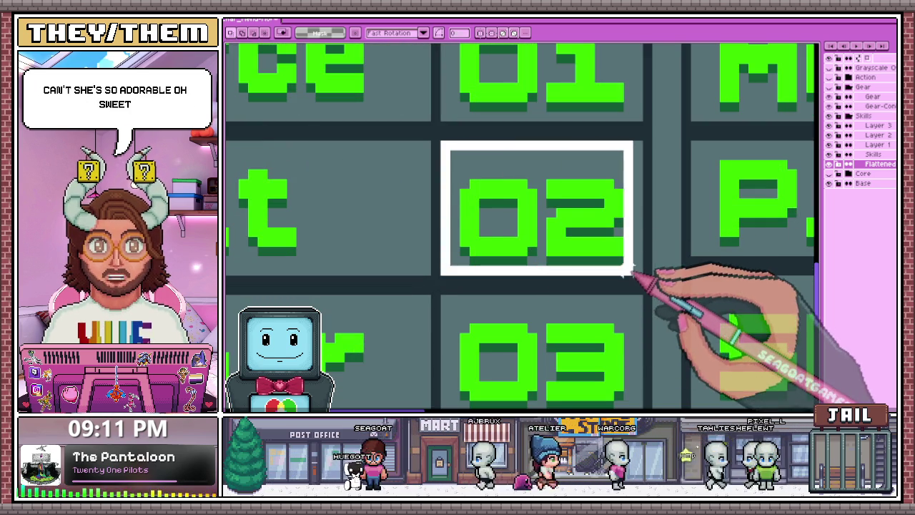
scroll(465, 243, down, 2)
scroll(468, 247, down, 1)
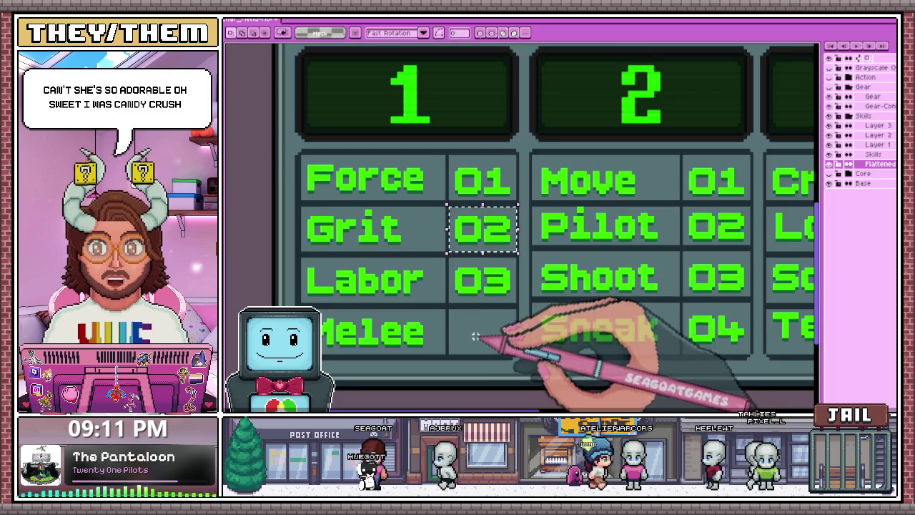
scroll(457, 247, up, 3)
scroll(440, 246, down, 3)
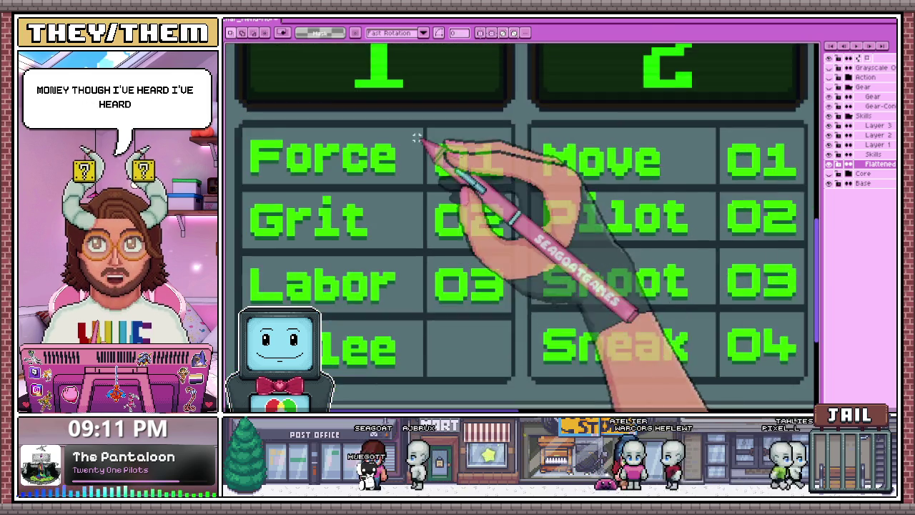
scroll(429, 136, up, 2)
mouse_move(430, 126)
mouse_down()
mouse_move(517, 205)
mouse_move(555, 209)
mouse_up()
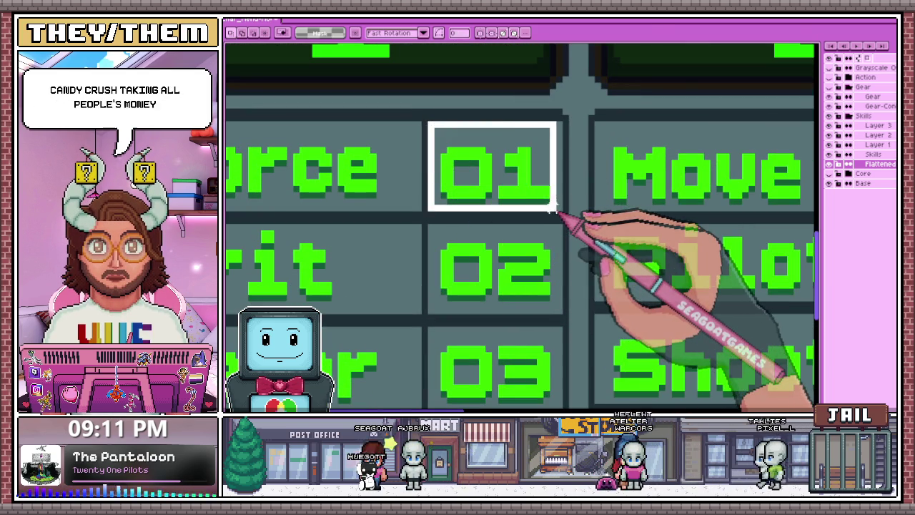
scroll(552, 202, down, 2)
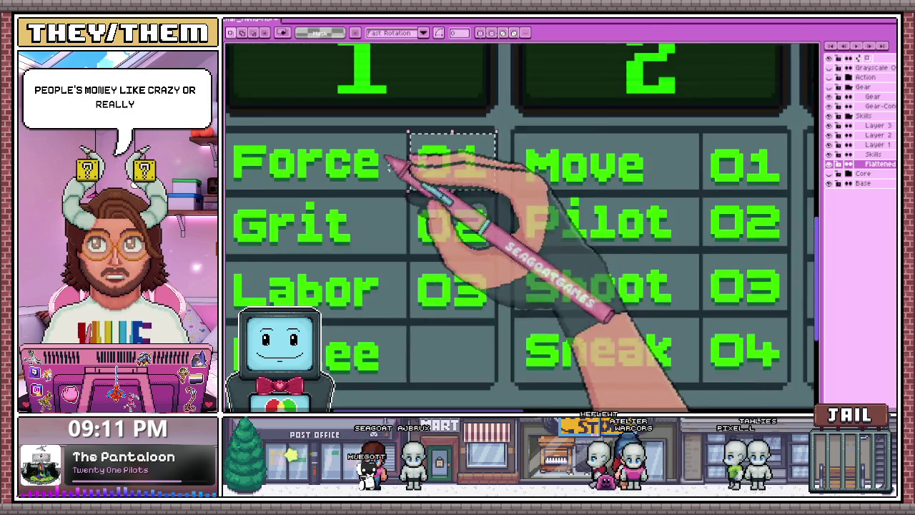
scroll(442, 172, down, 1)
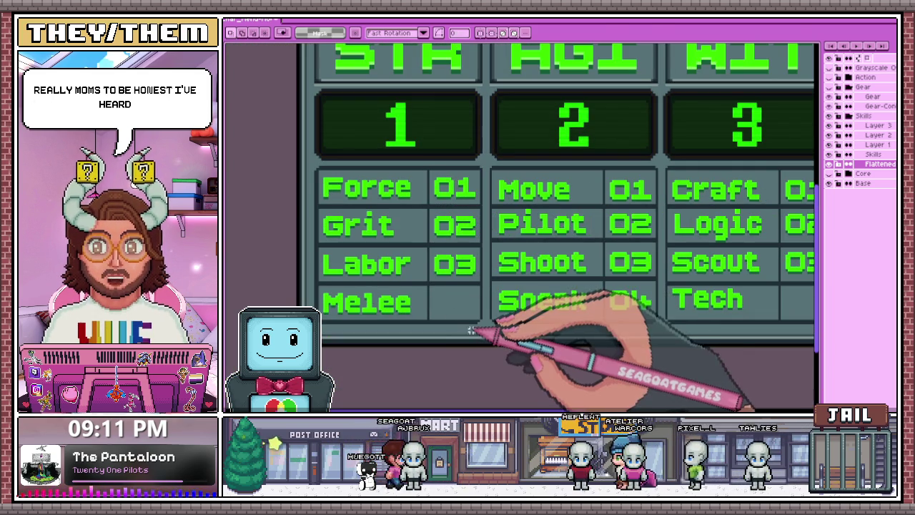
Open the Insert Text dialog and cancel it without adding text
click(471, 331)
click(629, 245)
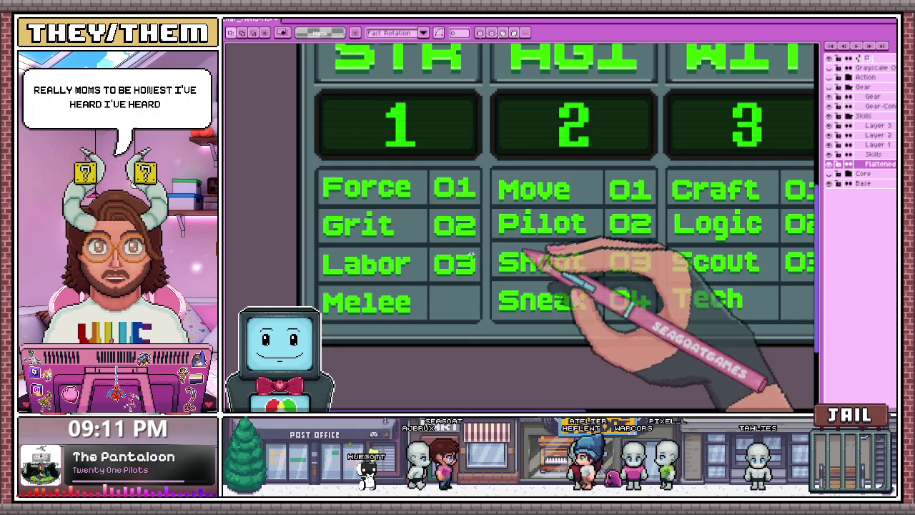
scroll(427, 219, down, 3)
scroll(482, 256, up, 3)
scroll(452, 191, up, 2)
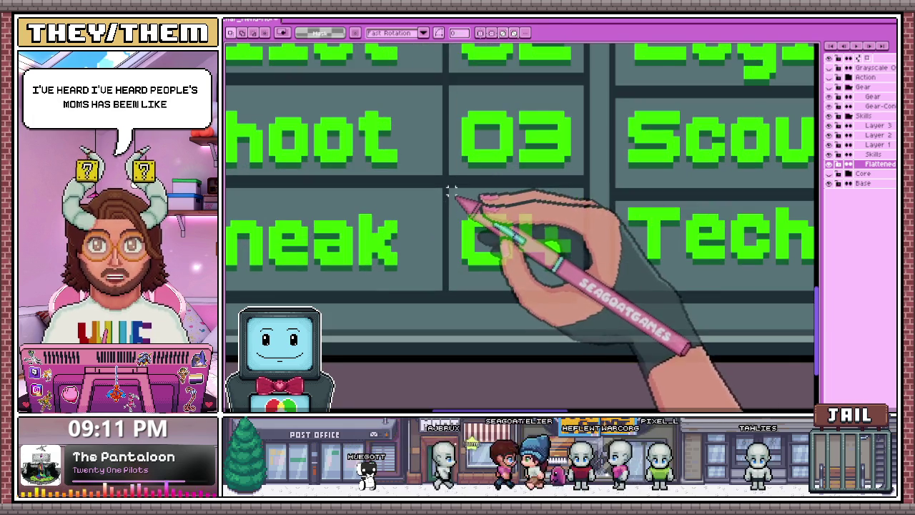
Select the 04 tile beside Sneak to reuse in Melee's empty value cell
drag(451, 192, 576, 289)
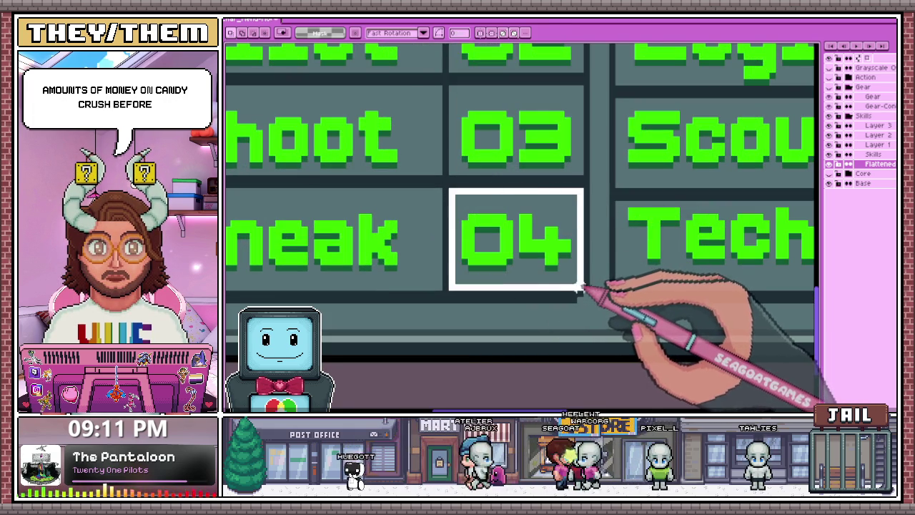
scroll(581, 288, down, 3)
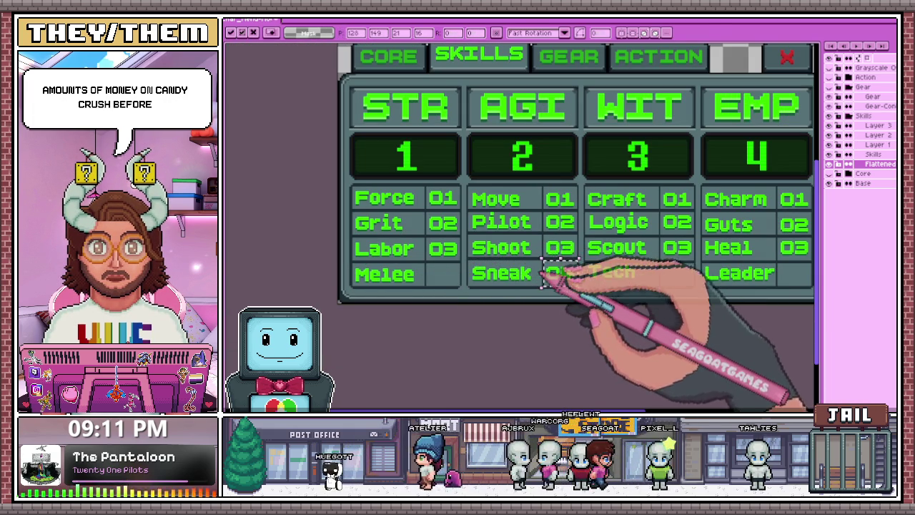
scroll(501, 261, up, 2)
scroll(476, 268, up, 2)
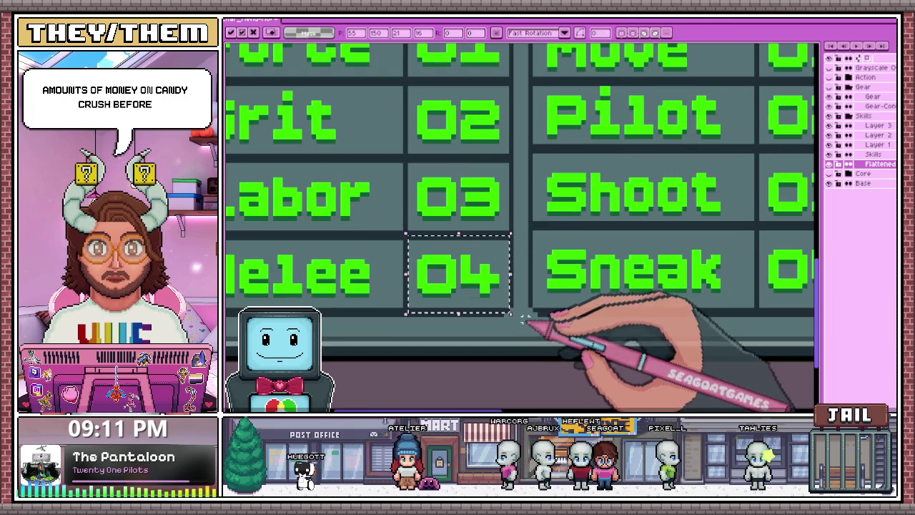
scroll(395, 236, up, 1)
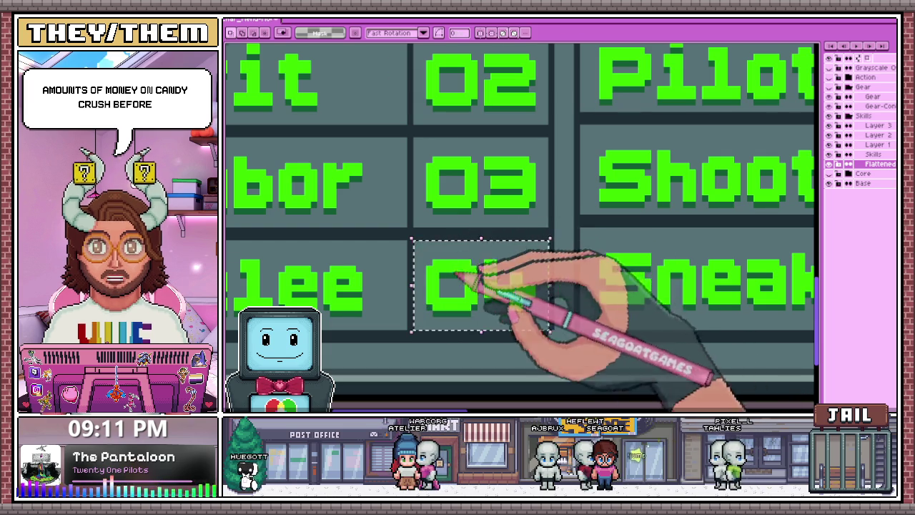
scroll(450, 259, down, 2)
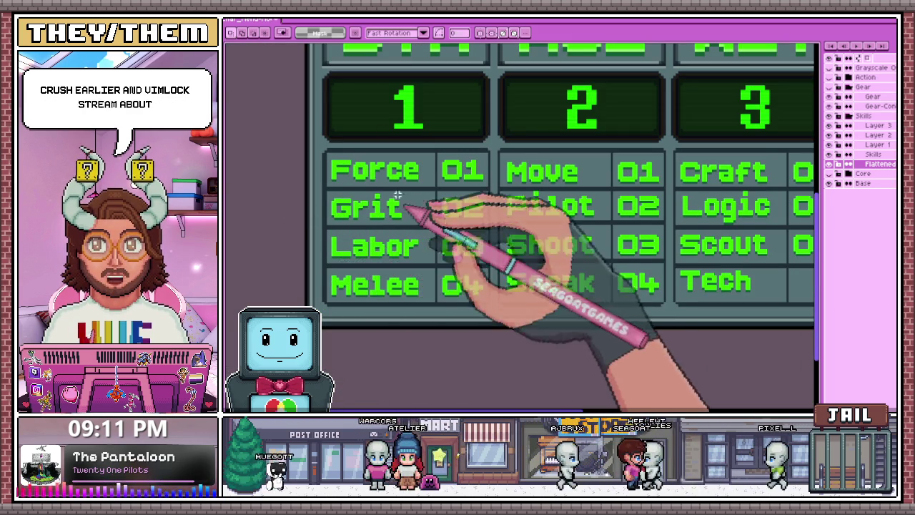
scroll(350, 250, down, 1)
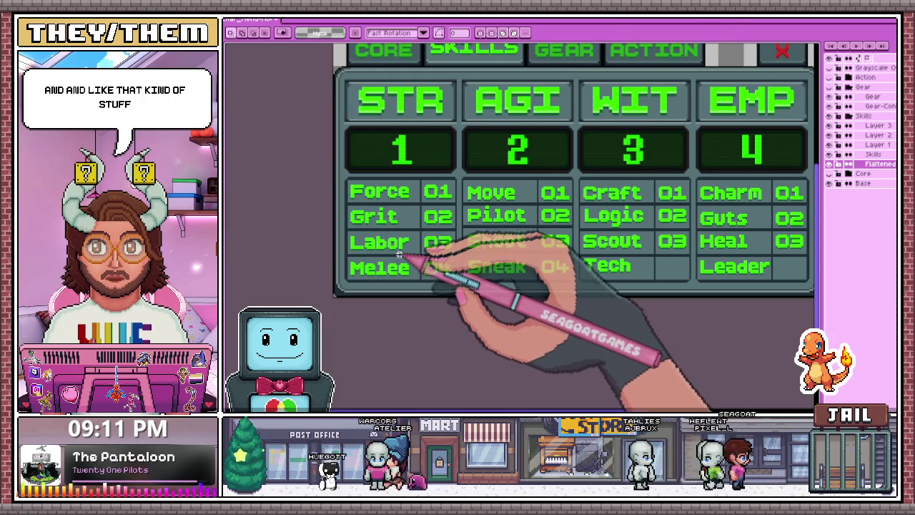
scroll(425, 229, up, 2)
scroll(435, 224, down, 1)
scroll(447, 231, down, 2)
scroll(379, 188, up, 3)
scroll(351, 184, up, 1)
scroll(317, 153, down, 1)
scroll(339, 163, down, 1)
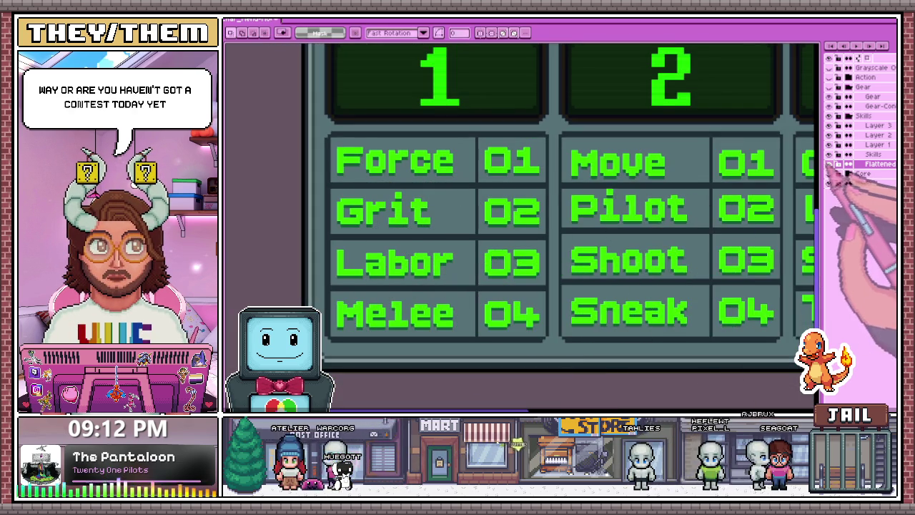
scroll(336, 148, up, 2)
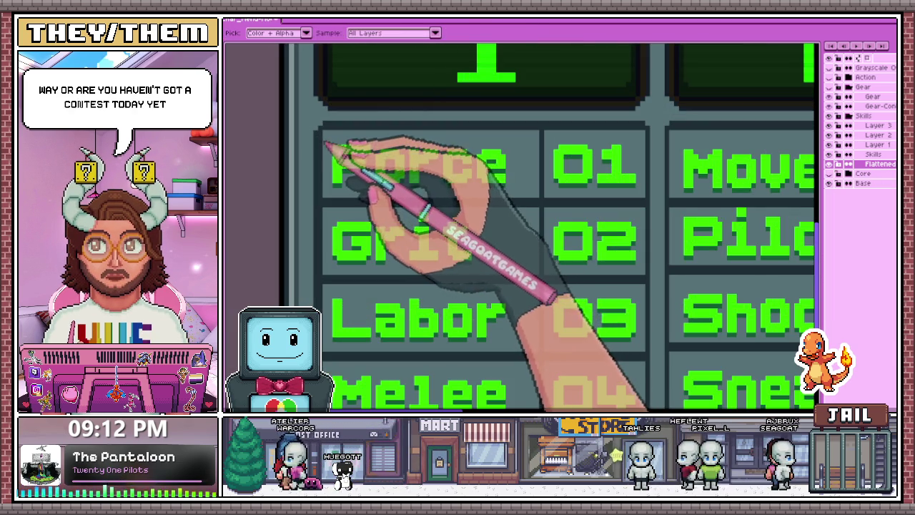
scroll(358, 163, down, 1)
scroll(327, 150, up, 1)
scroll(343, 171, down, 1)
scroll(365, 215, down, 3)
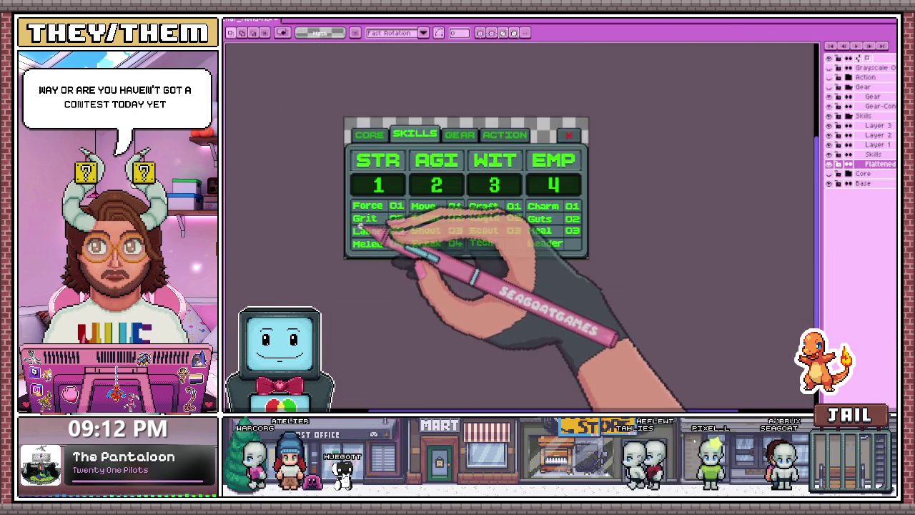
scroll(361, 227, up, 2)
scroll(350, 155, up, 1)
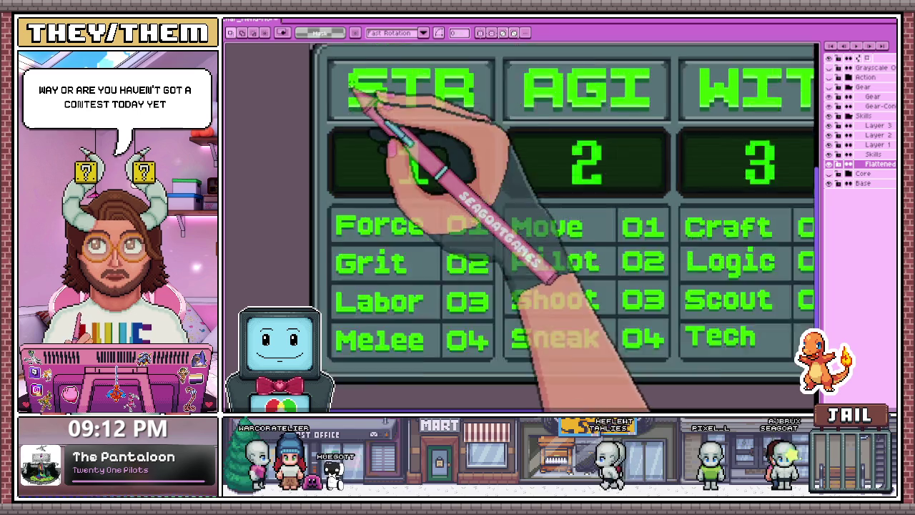
scroll(350, 154, up, 1)
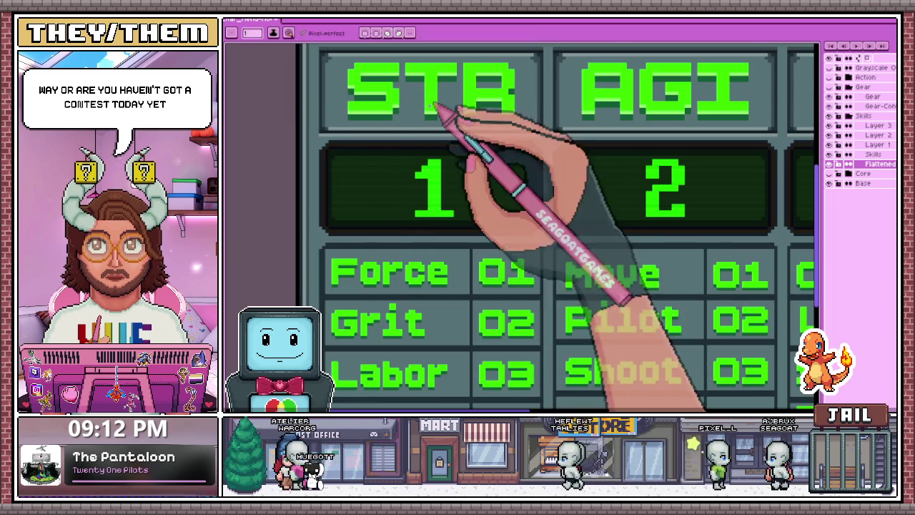
scroll(422, 143, down, 2)
scroll(355, 229, up, 2)
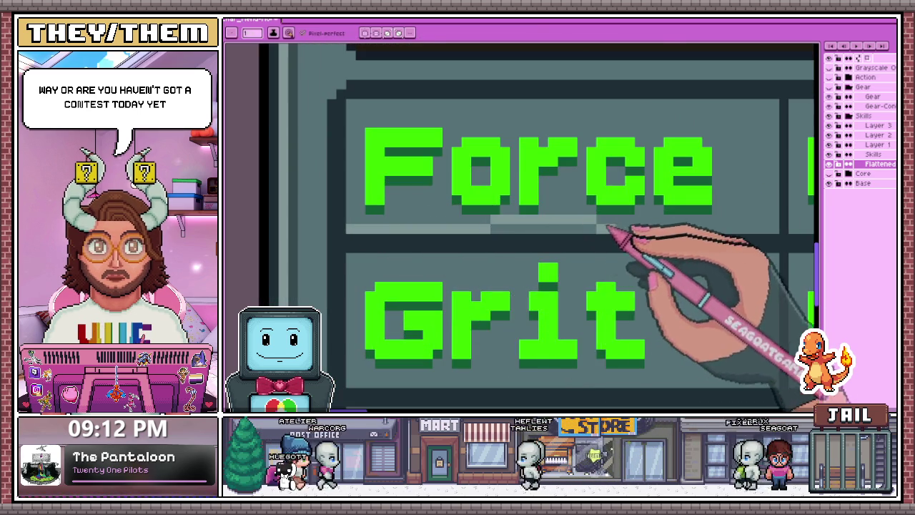
scroll(608, 228, down, 2)
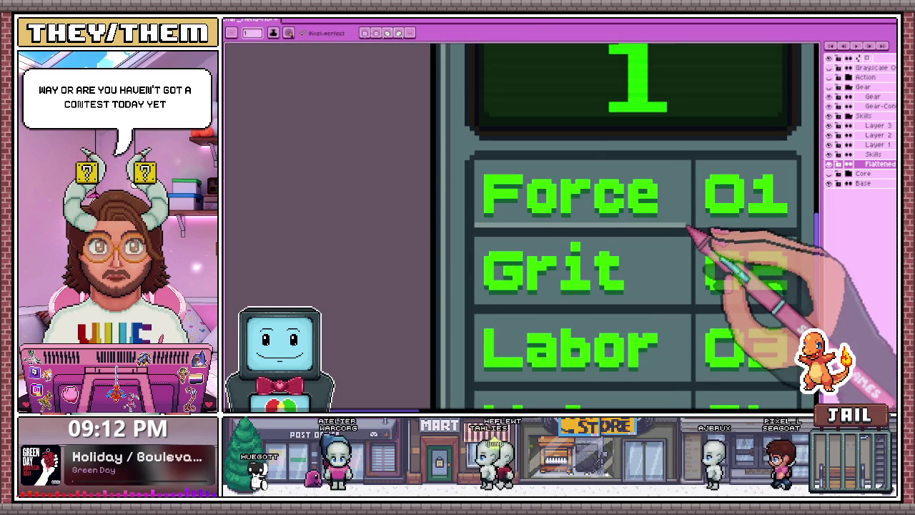
scroll(521, 269, down, 1)
scroll(443, 288, up, 3)
scroll(441, 286, down, 1)
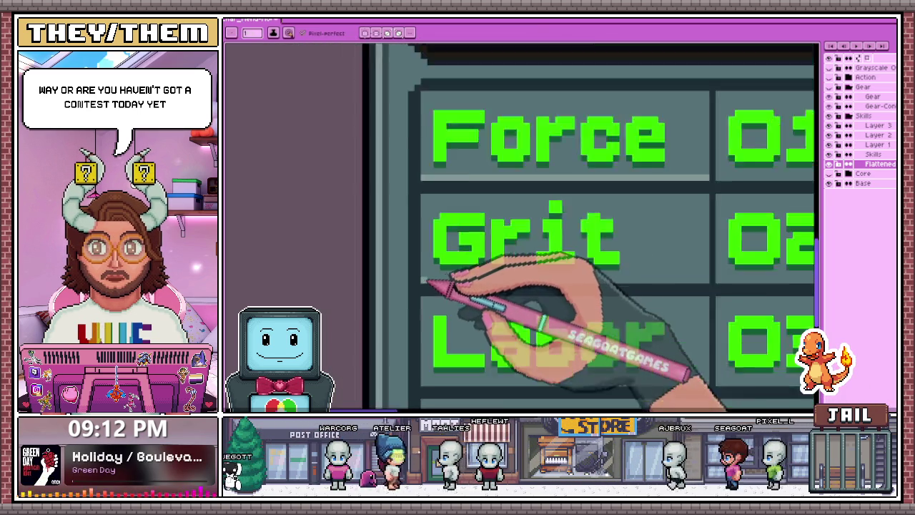
scroll(612, 286, down, 1)
scroll(633, 283, up, 1)
scroll(629, 280, down, 1)
scroll(439, 224, down, 1)
scroll(484, 246, up, 1)
scroll(439, 317, up, 1)
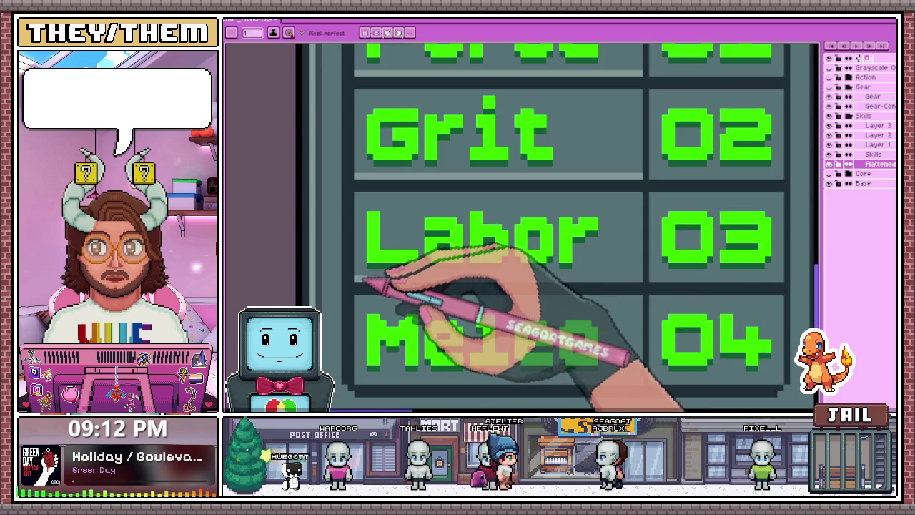
scroll(388, 245, down, 1)
scroll(435, 281, down, 1)
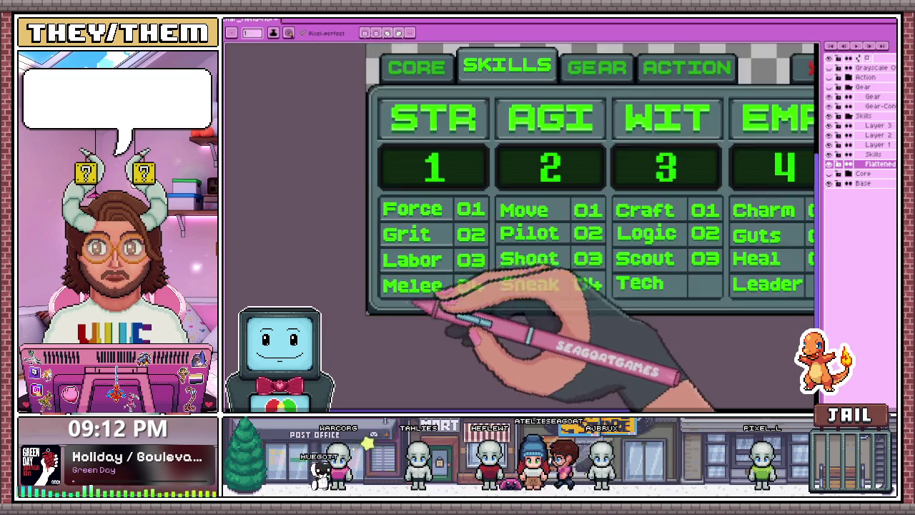
scroll(368, 286, up, 1)
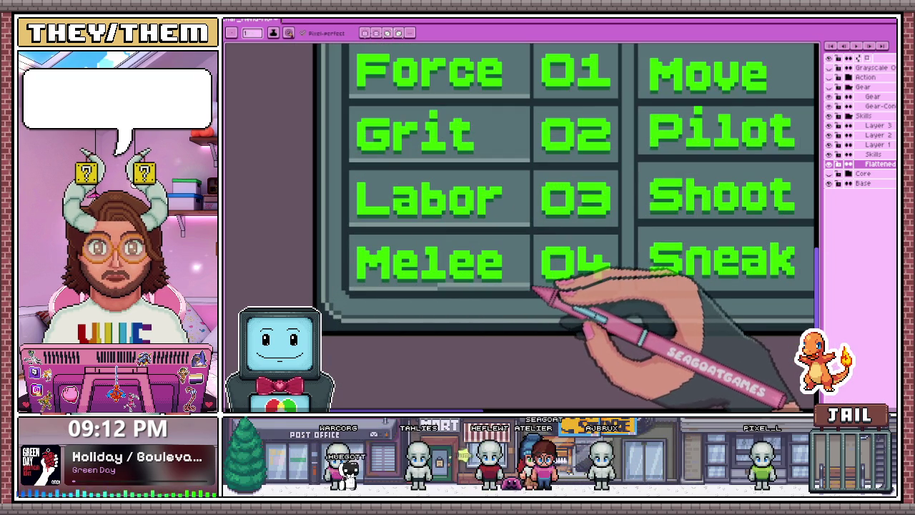
scroll(453, 253, down, 1)
scroll(548, 265, up, 1)
scroll(490, 272, up, 1)
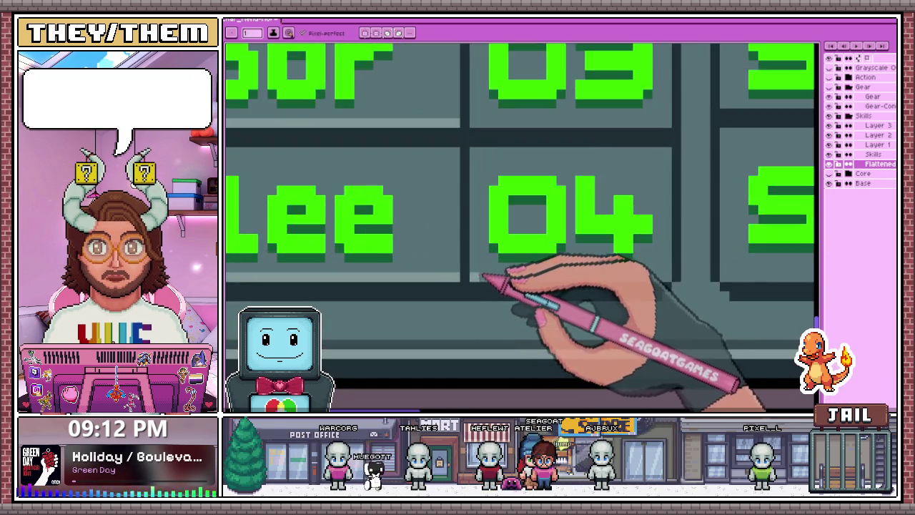
scroll(538, 281, down, 1)
scroll(541, 280, up, 2)
scroll(542, 244, down, 3)
scroll(527, 249, down, 1)
scroll(515, 215, up, 1)
scroll(472, 193, up, 2)
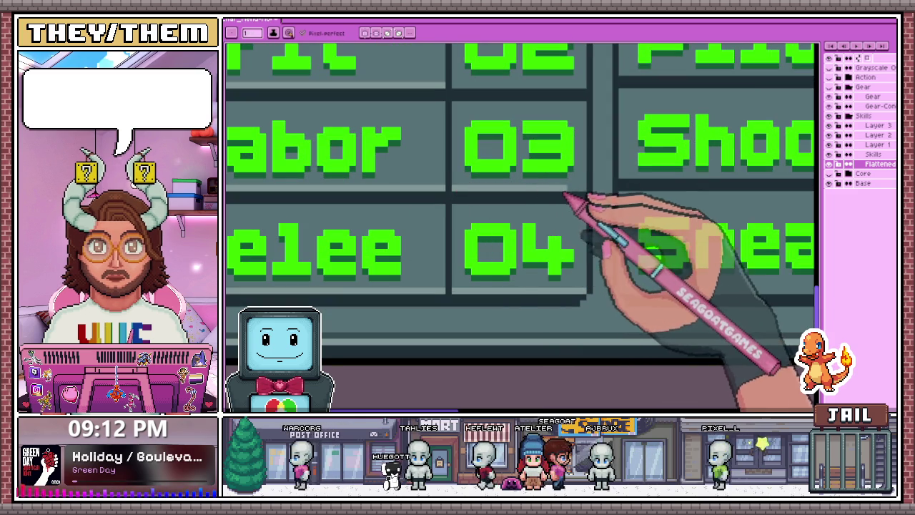
scroll(581, 194, down, 2)
scroll(547, 221, up, 2)
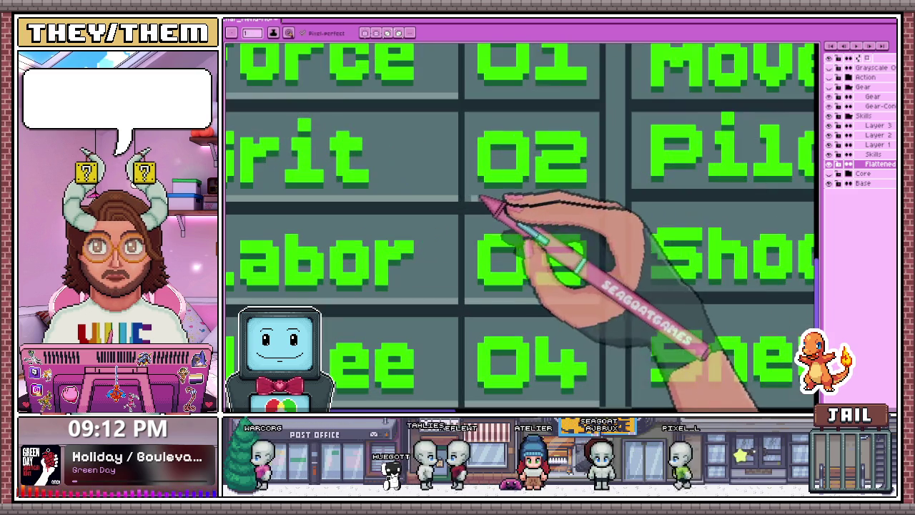
scroll(601, 203, down, 2)
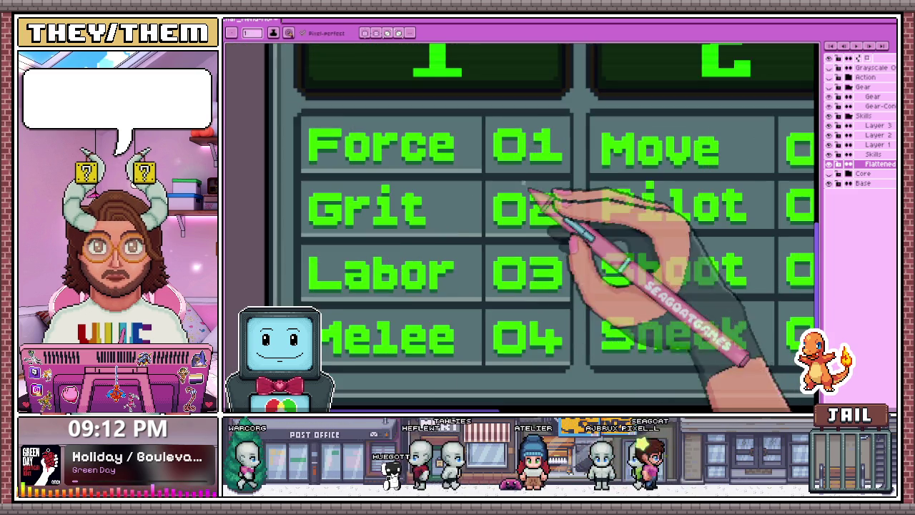
scroll(484, 173, up, 2)
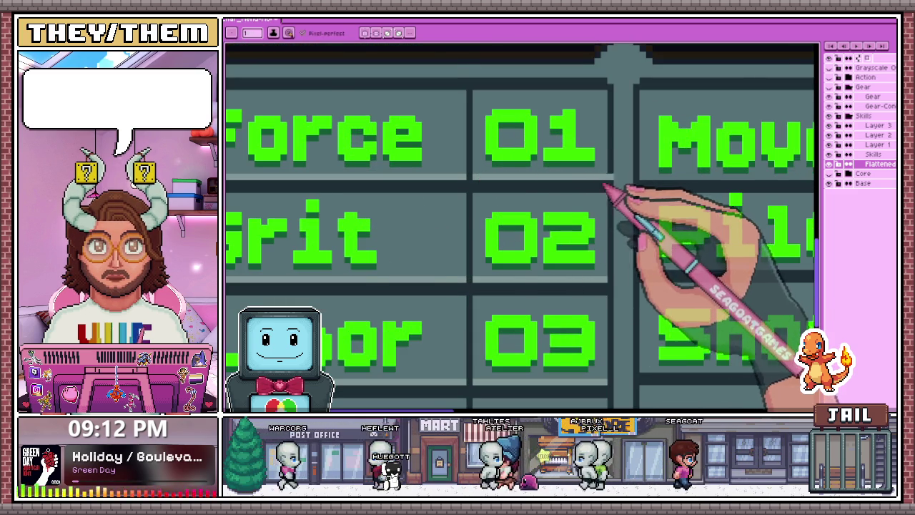
scroll(601, 185, down, 2)
scroll(562, 214, down, 1)
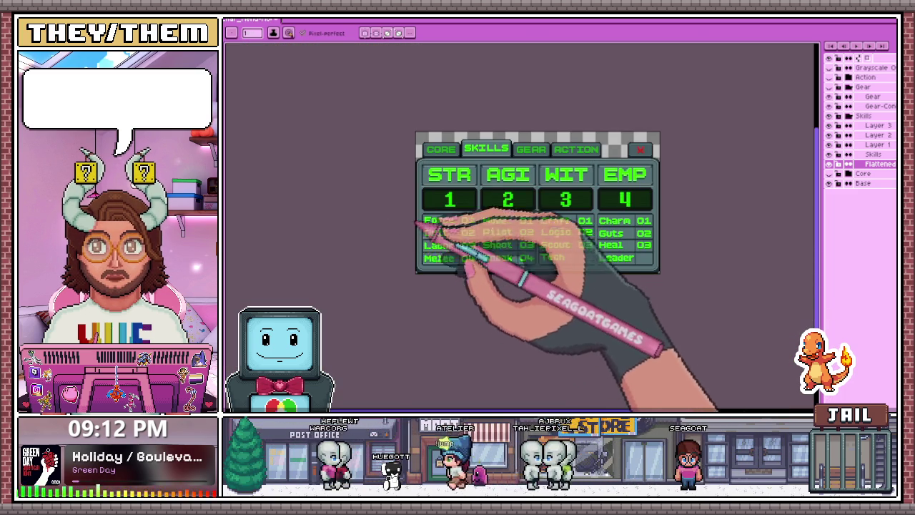
scroll(429, 250, up, 2)
scroll(439, 255, up, 1)
key(b)
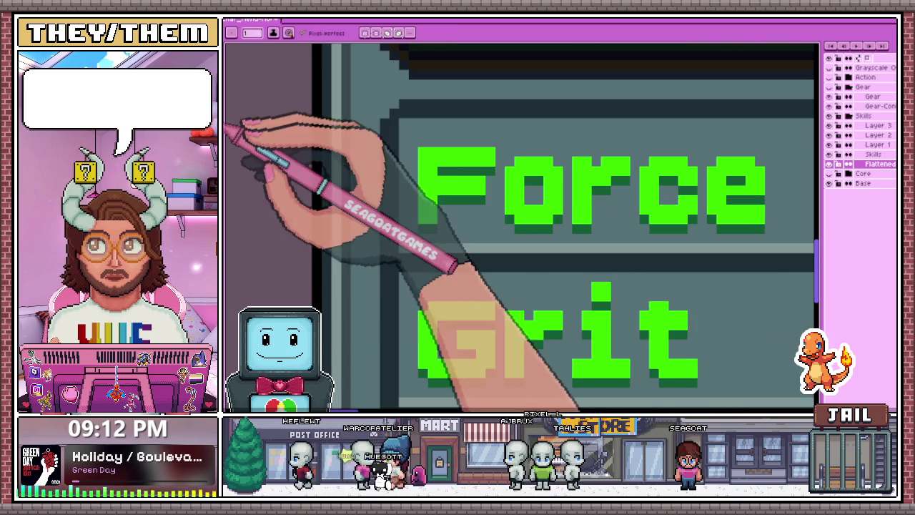
scroll(421, 190, down, 2)
scroll(565, 157, up, 1)
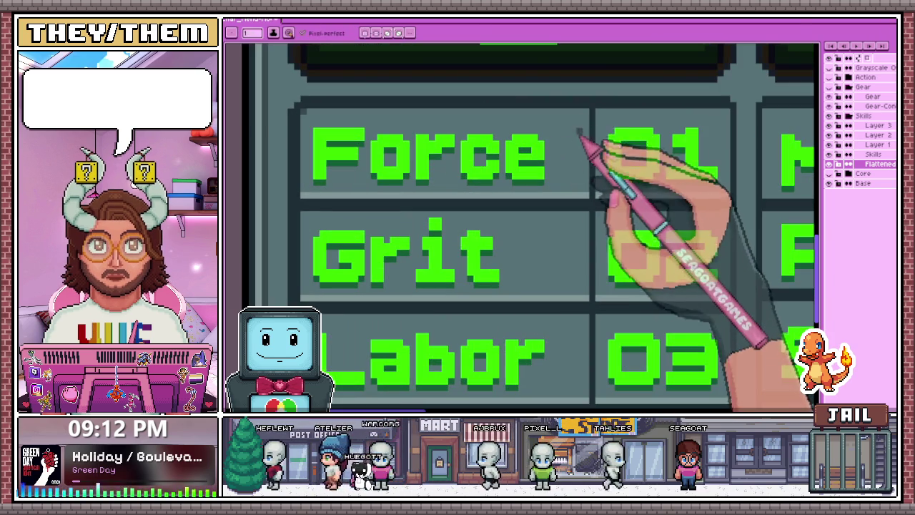
scroll(491, 243, down, 2)
scroll(528, 177, up, 1)
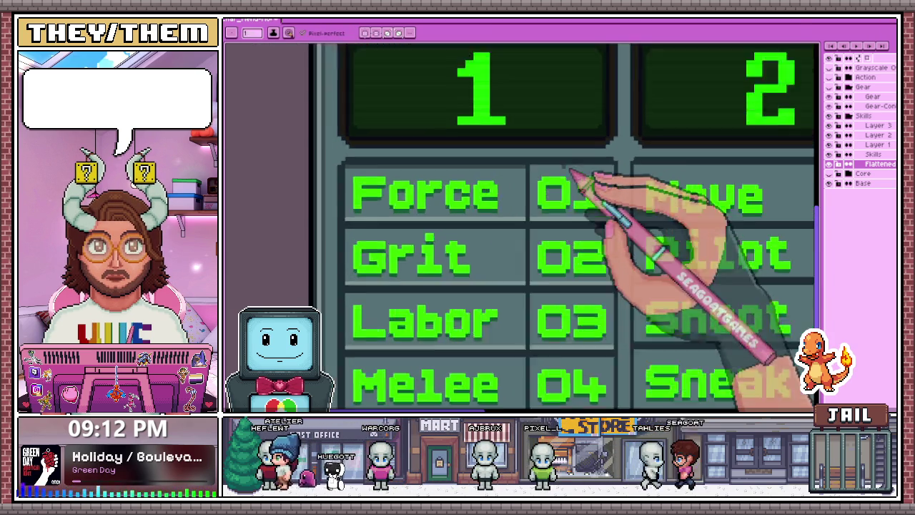
scroll(527, 174, up, 1)
scroll(656, 183, down, 2)
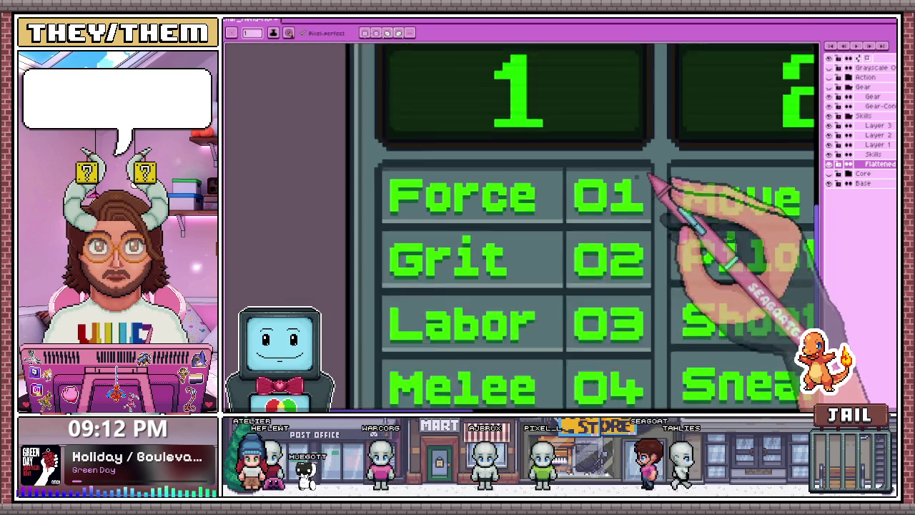
scroll(476, 231, up, 1)
scroll(426, 223, up, 1)
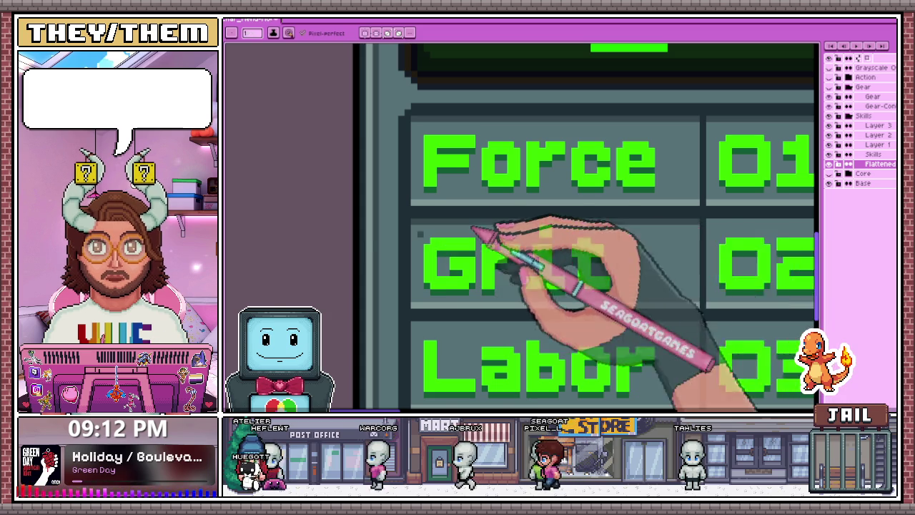
scroll(486, 239, down, 2)
scroll(526, 250, up, 2)
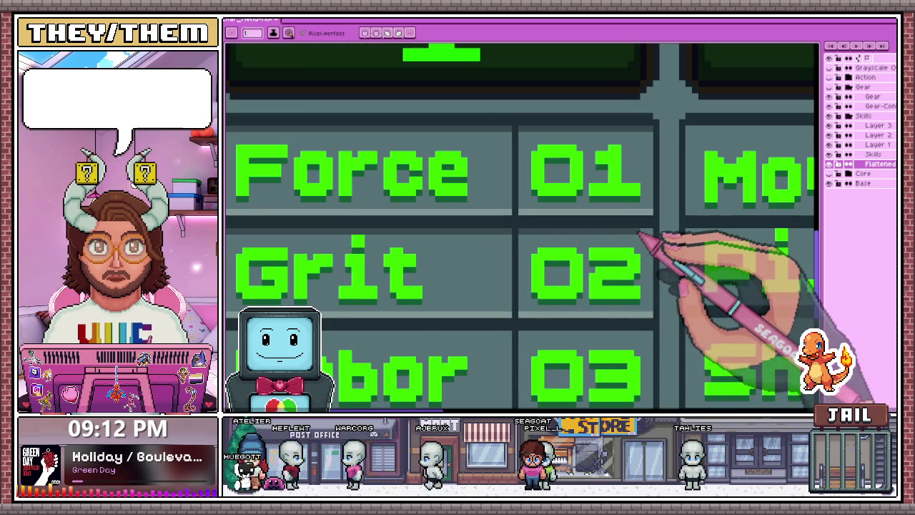
scroll(576, 236, down, 1)
scroll(500, 232, down, 2)
scroll(532, 268, up, 1)
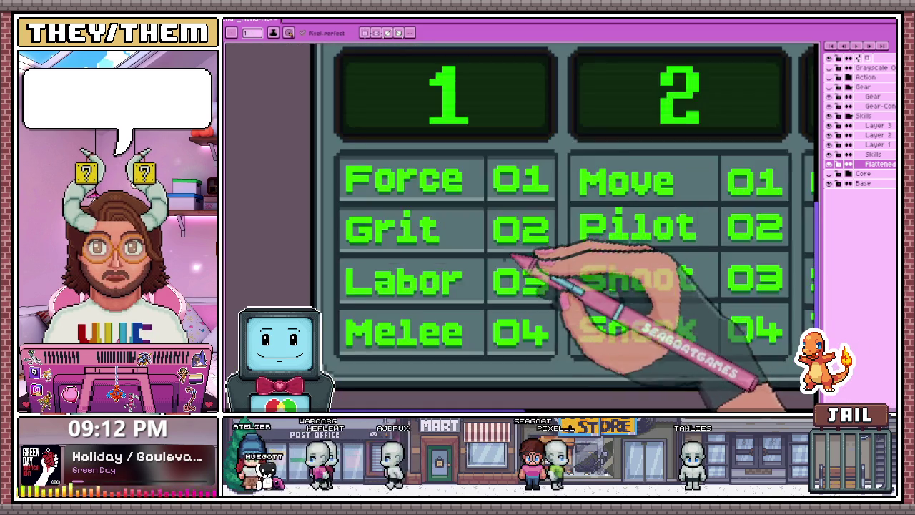
scroll(501, 261, up, 2)
scroll(654, 258, down, 1)
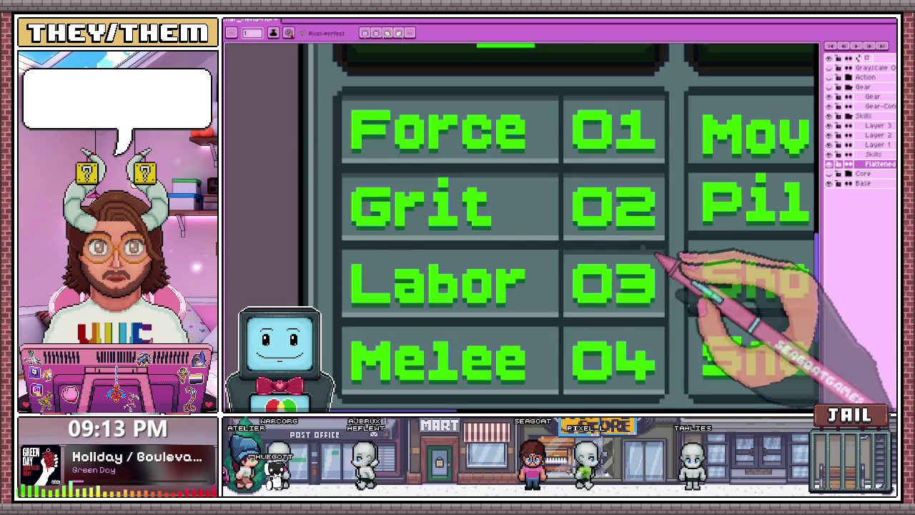
scroll(372, 257, up, 2)
scroll(372, 200, down, 2)
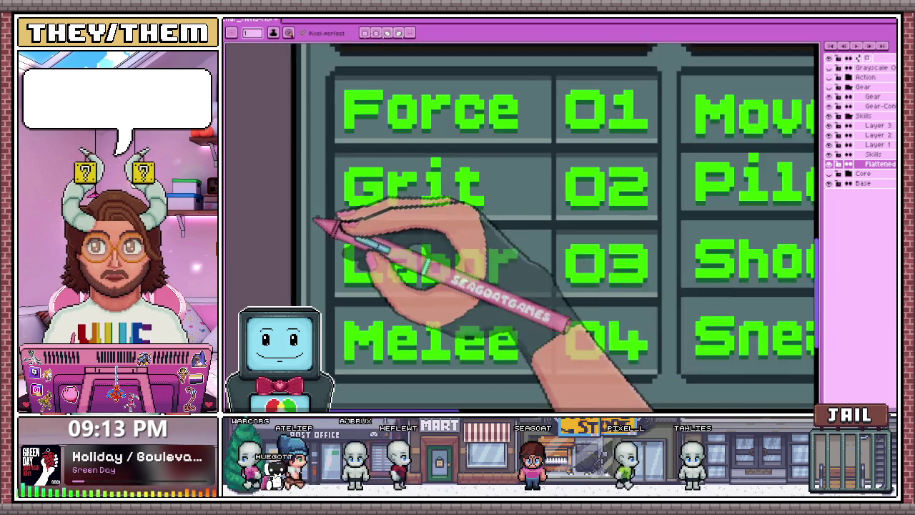
scroll(543, 228, up, 1)
scroll(429, 222, down, 2)
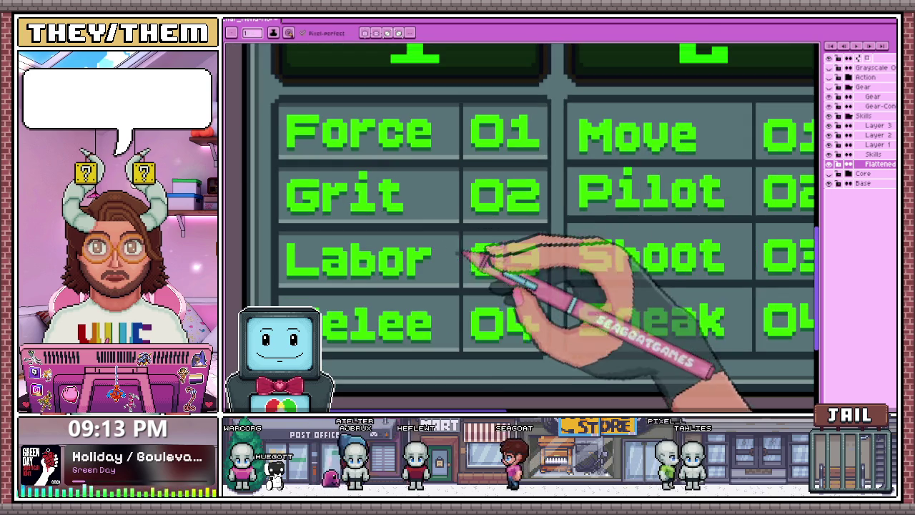
scroll(329, 268, up, 1)
scroll(314, 247, down, 1)
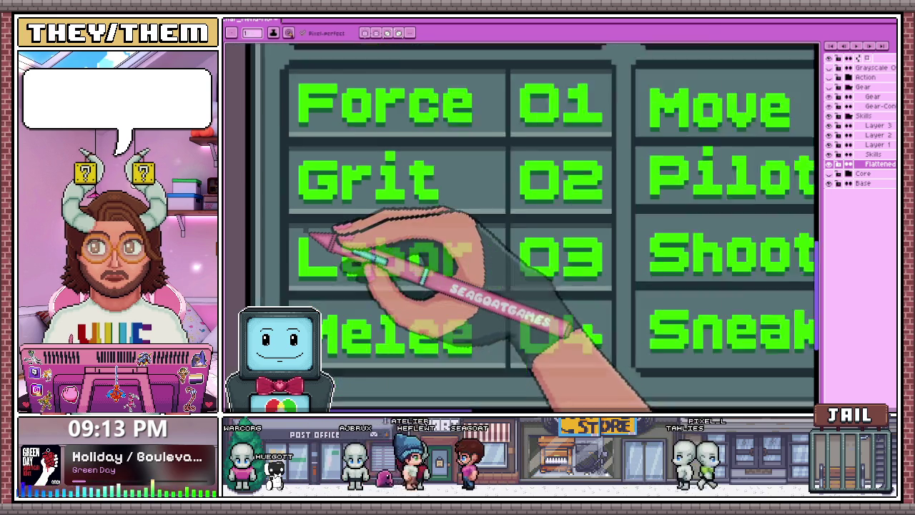
scroll(336, 250, down, 1)
scroll(357, 254, up, 1)
scroll(386, 260, down, 1)
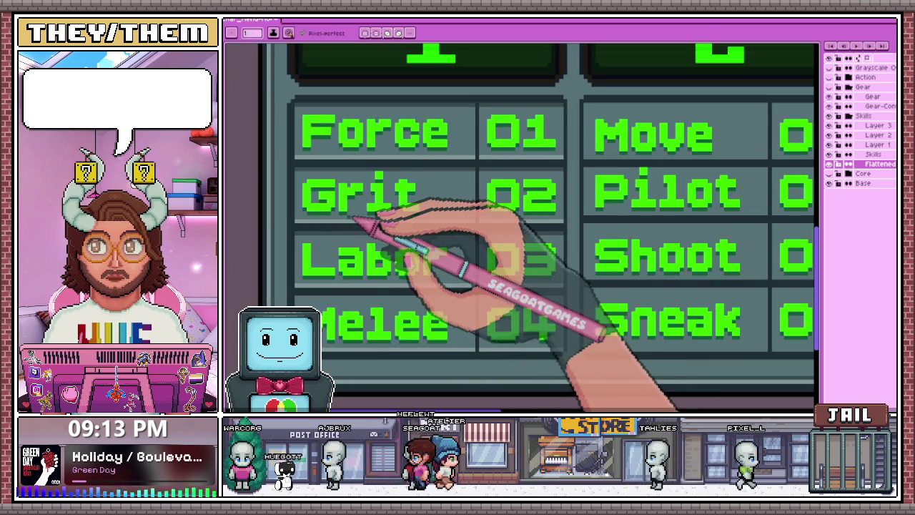
scroll(314, 247, up, 1)
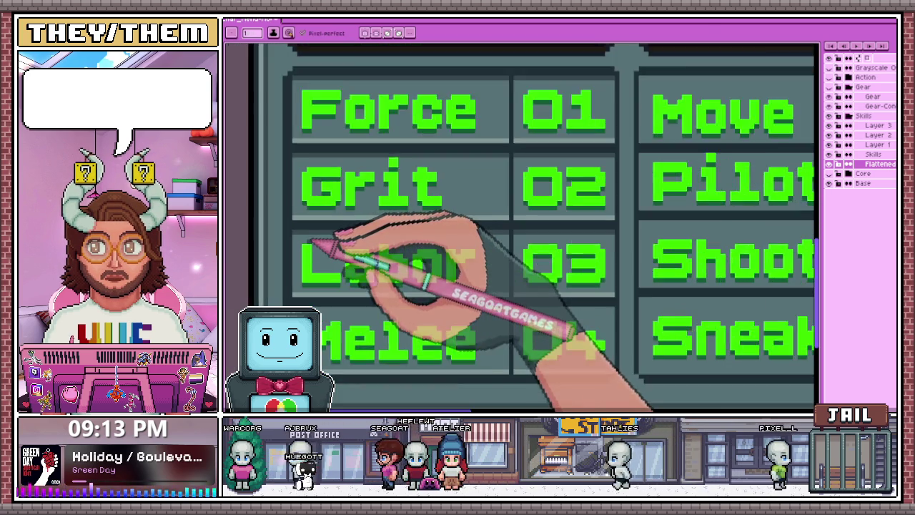
scroll(318, 243, up, 1)
scroll(322, 236, down, 1)
scroll(325, 215, down, 1)
scroll(330, 166, up, 1)
scroll(328, 158, down, 1)
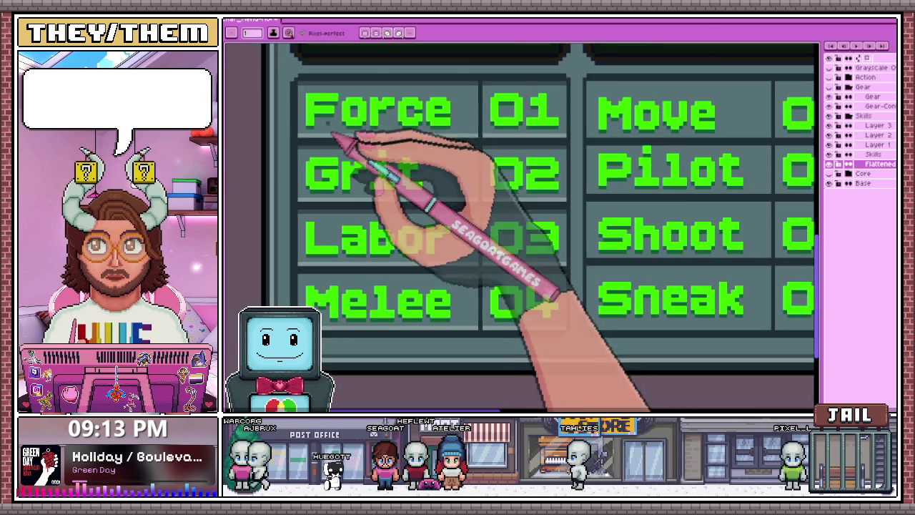
scroll(366, 191, down, 1)
scroll(315, 208, up, 2)
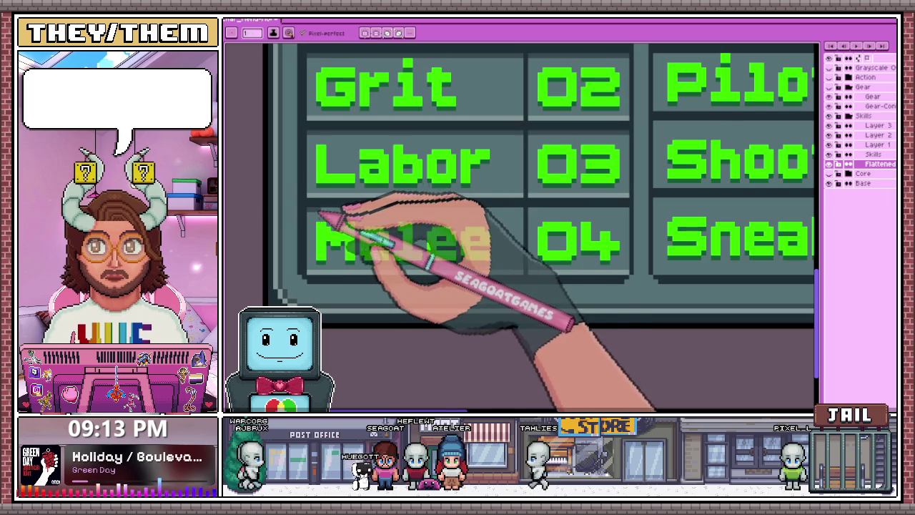
scroll(323, 178, up, 1)
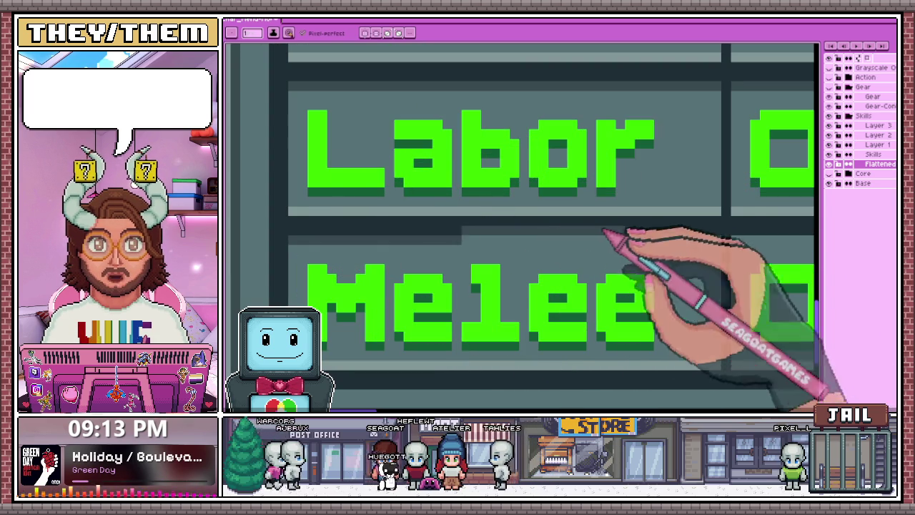
scroll(415, 250, down, 1)
scroll(585, 242, up, 1)
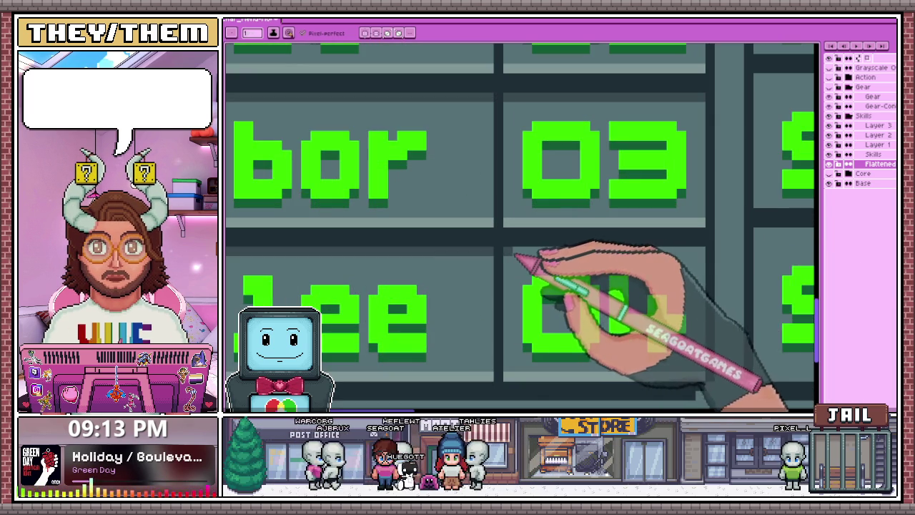
scroll(705, 257, down, 3)
scroll(450, 286, down, 2)
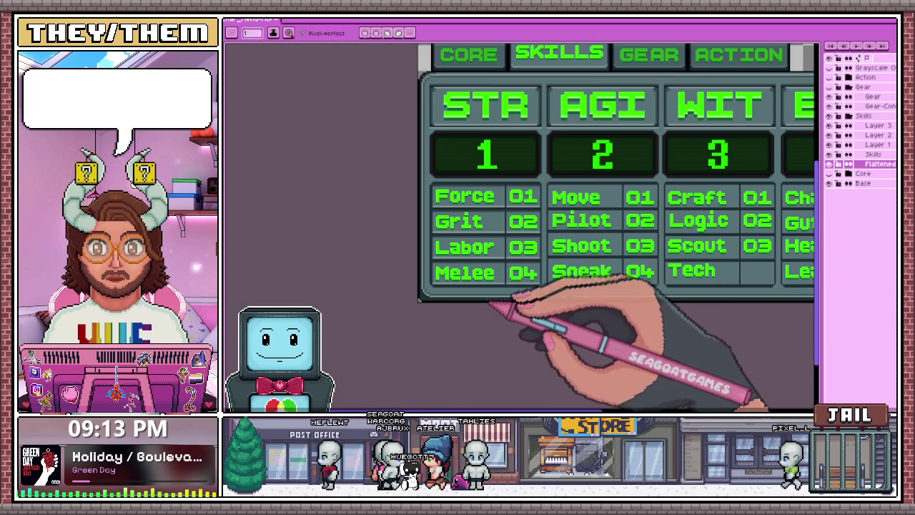
scroll(433, 260, up, 2)
scroll(433, 286, up, 2)
scroll(433, 292, down, 2)
scroll(429, 272, up, 1)
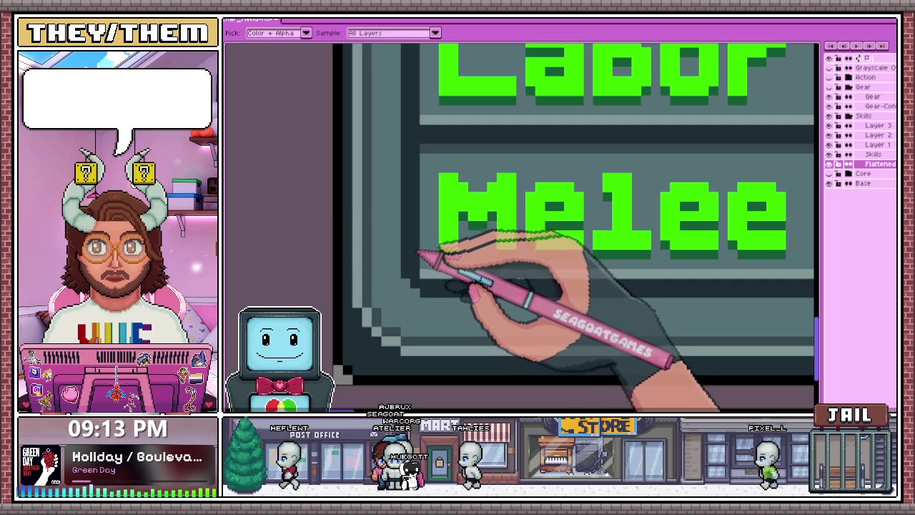
Zoom in and out on the STR/AGI skill rows to inspect the cell borders
scroll(500, 289, down, 1)
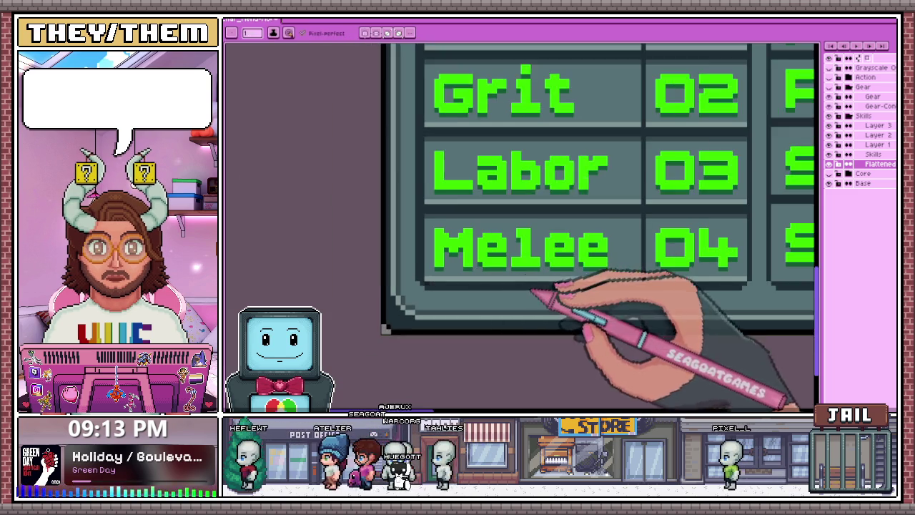
scroll(639, 286, up, 1)
scroll(665, 292, down, 1)
scroll(740, 289, up, 1)
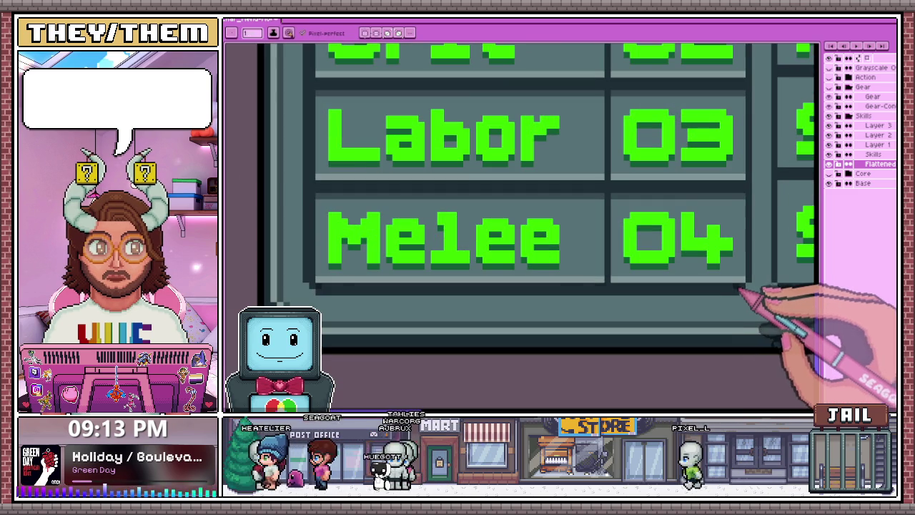
scroll(643, 229, up, 1)
scroll(572, 221, down, 1)
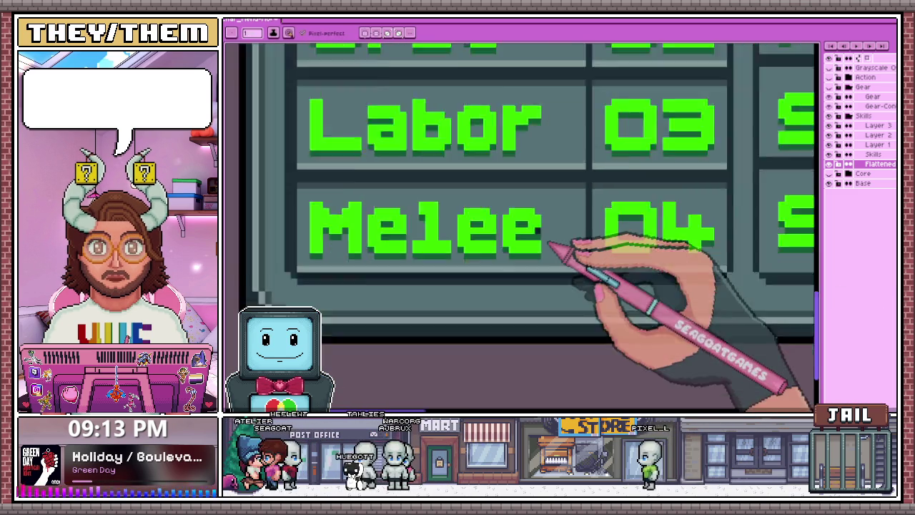
scroll(559, 227, down, 1)
scroll(465, 214, up, 1)
scroll(429, 207, up, 1)
scroll(486, 228, down, 2)
scroll(608, 228, up, 3)
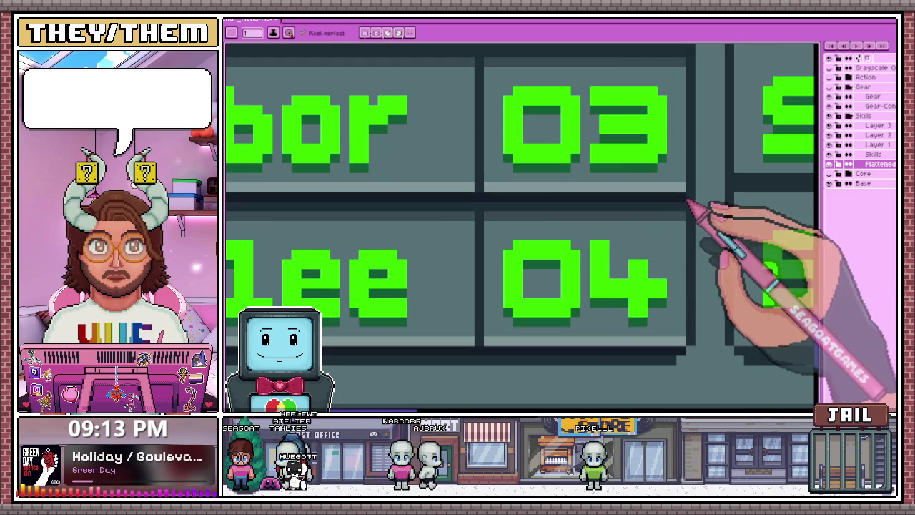
scroll(608, 236, down, 2)
scroll(443, 215, up, 1)
scroll(372, 204, up, 1)
scroll(354, 212, down, 1)
scroll(500, 233, down, 1)
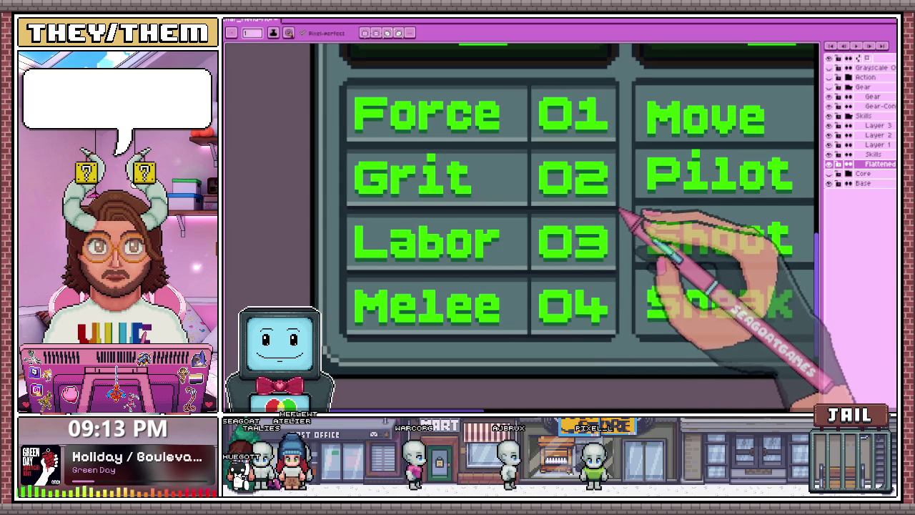
scroll(501, 186, down, 2)
scroll(400, 172, up, 3)
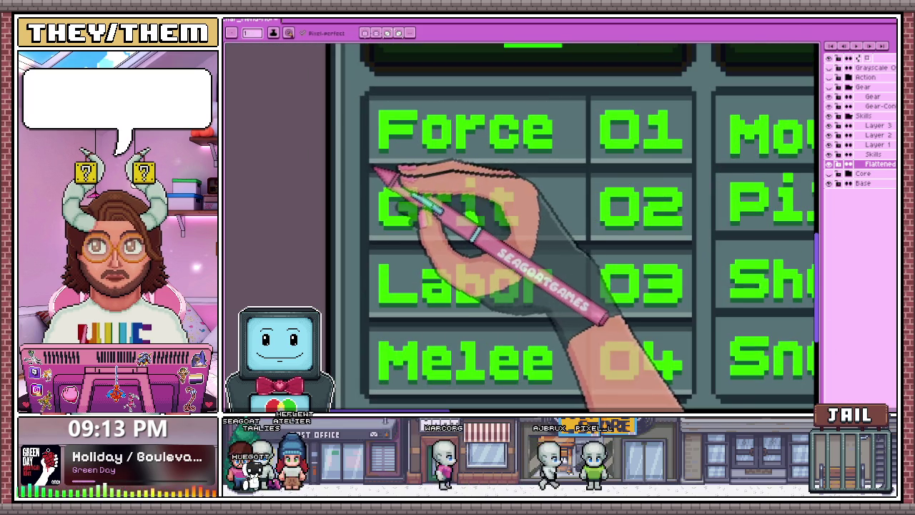
scroll(500, 243, down, 1)
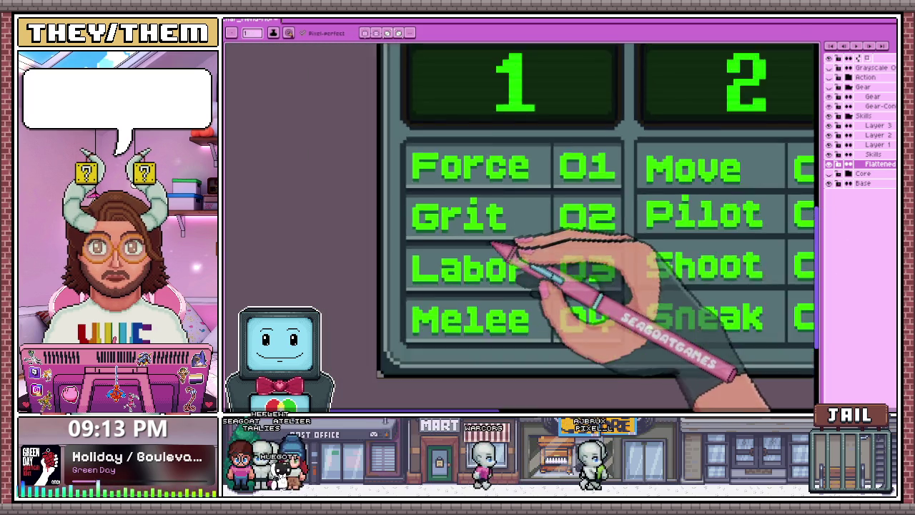
scroll(525, 281, down, 1)
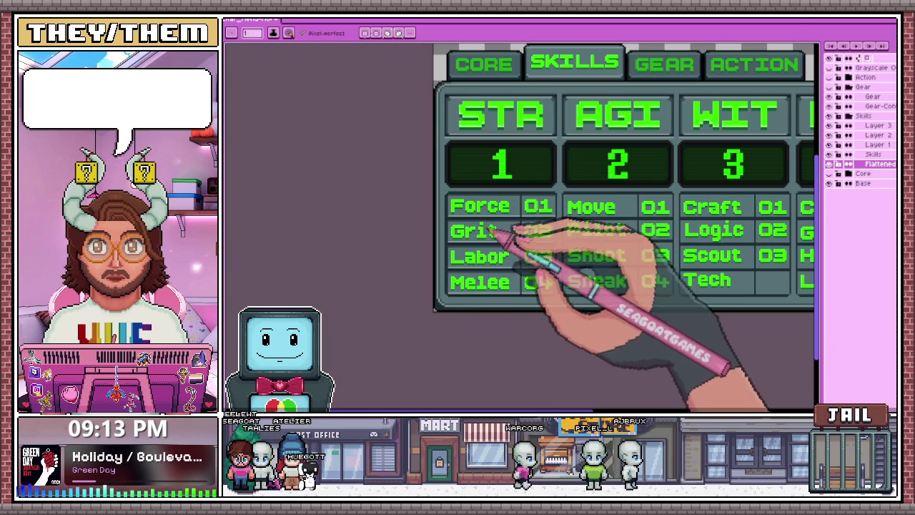
scroll(506, 202, up, 2)
scroll(500, 215, up, 2)
Pick a darker colour from the canvas and add darker corner pixels to the skill-row cells
key(alt)
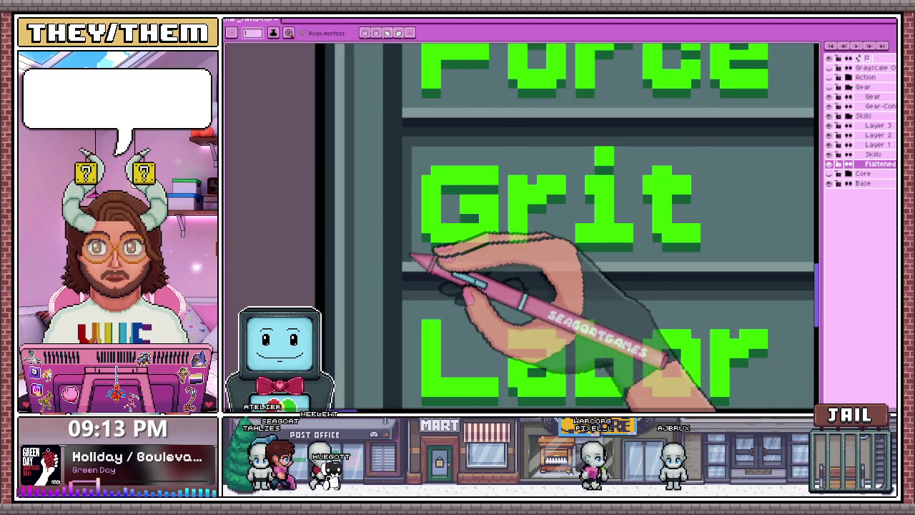
scroll(413, 256, down, 1)
scroll(627, 251, up, 1)
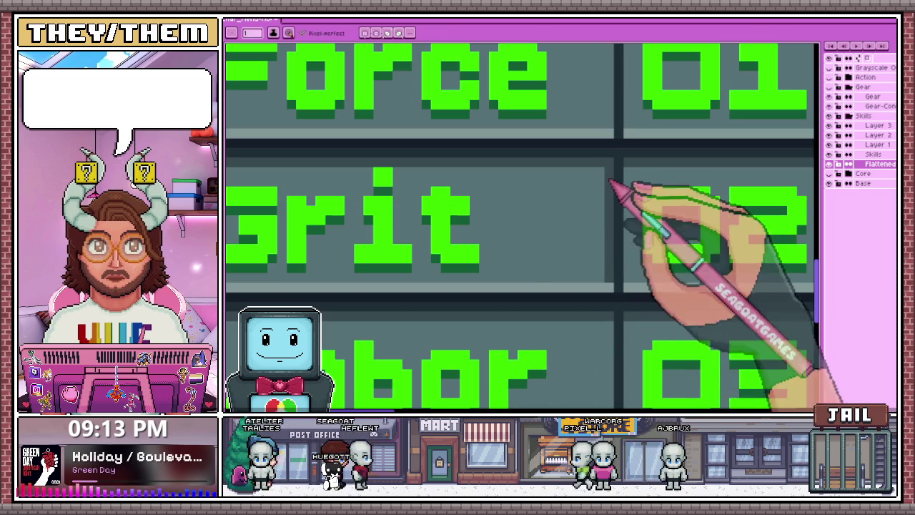
scroll(610, 190, down, 1)
scroll(527, 241, down, 1)
scroll(525, 275, down, 1)
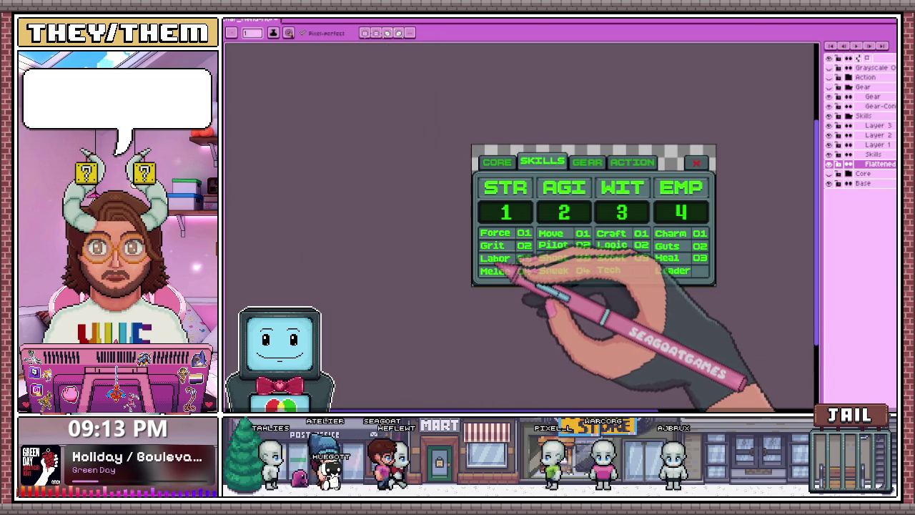
scroll(493, 265, up, 1)
scroll(485, 272, up, 1)
scroll(488, 279, up, 1)
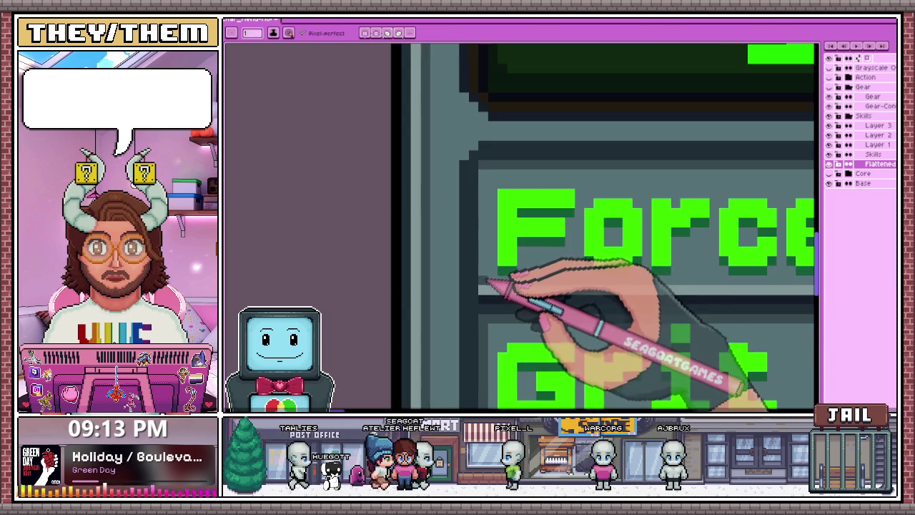
scroll(450, 201, down, 2)
scroll(501, 212, up, 1)
scroll(608, 235, up, 1)
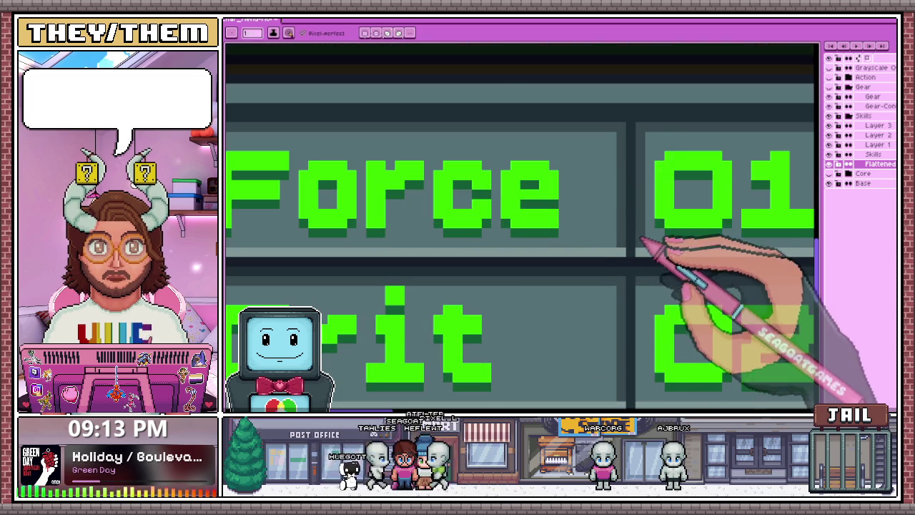
scroll(633, 215, down, 1)
scroll(552, 214, down, 1)
scroll(549, 245, up, 2)
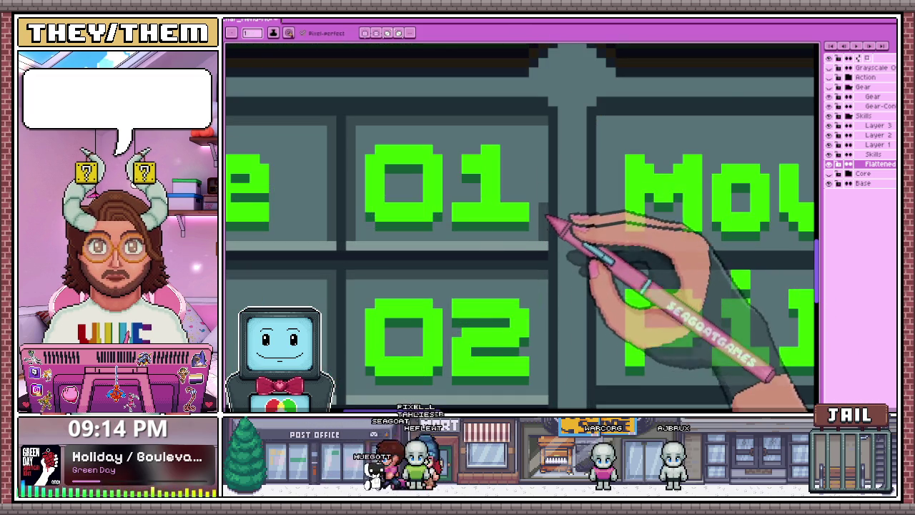
scroll(579, 172, down, 2)
scroll(558, 200, down, 1)
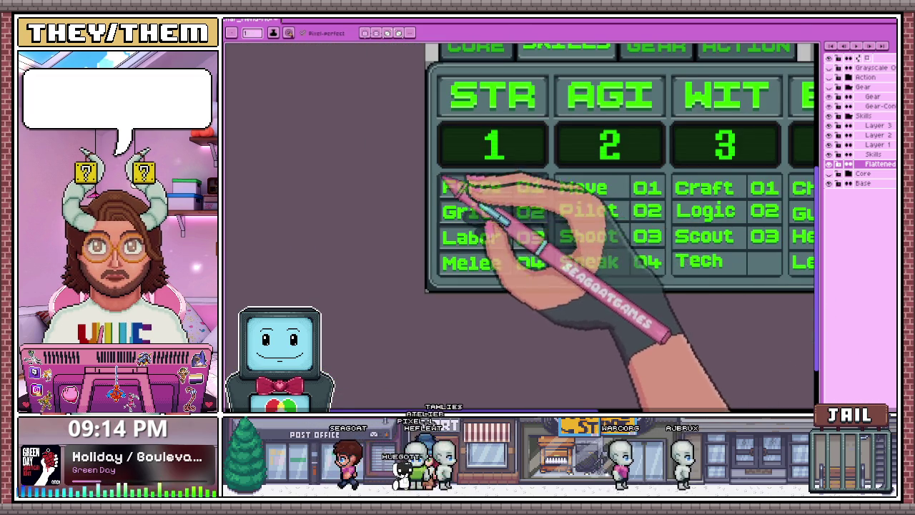
scroll(429, 166, up, 1)
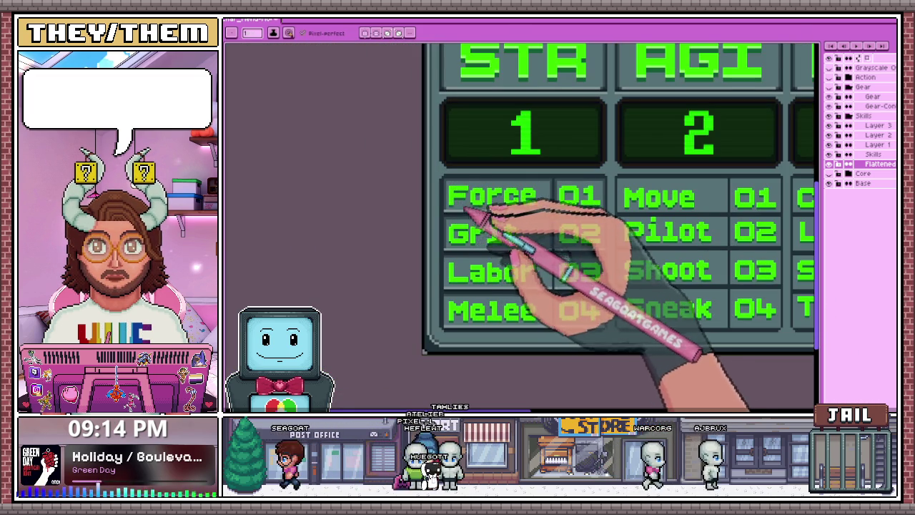
scroll(463, 209, down, 1)
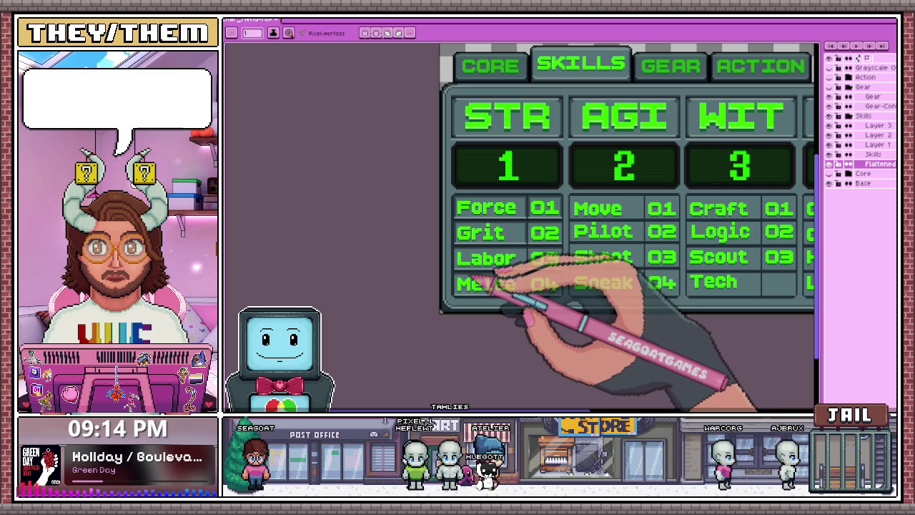
scroll(493, 272, down, 2)
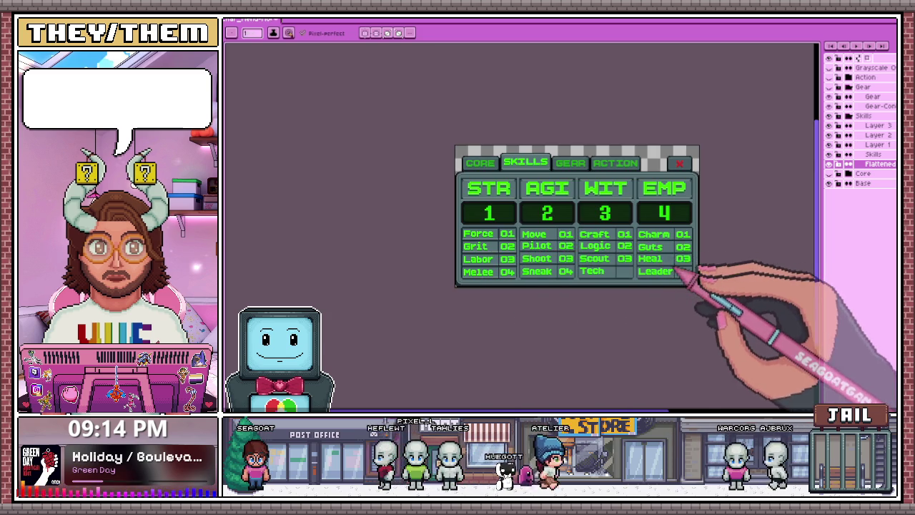
scroll(690, 268, up, 3)
scroll(679, 271, down, 1)
scroll(493, 247, down, 3)
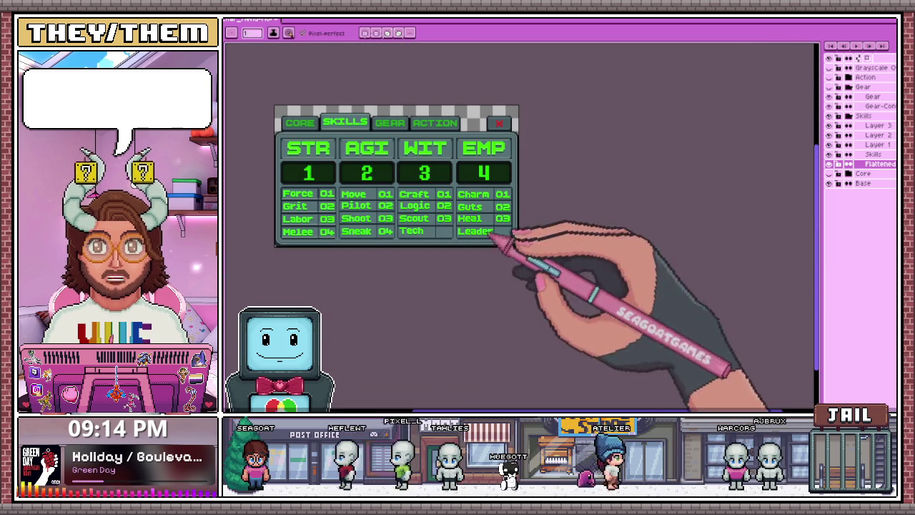
scroll(293, 193, up, 3)
scroll(269, 179, up, 2)
scroll(266, 175, up, 2)
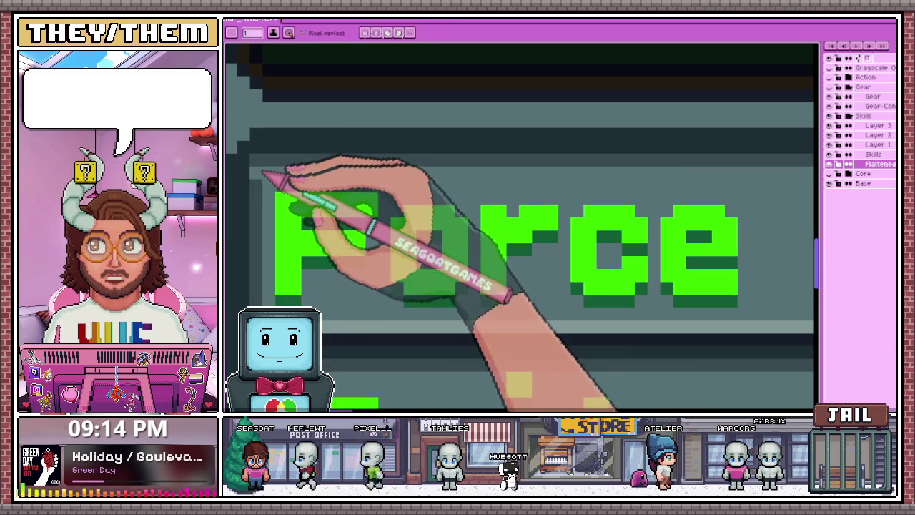
scroll(275, 283, down, 1)
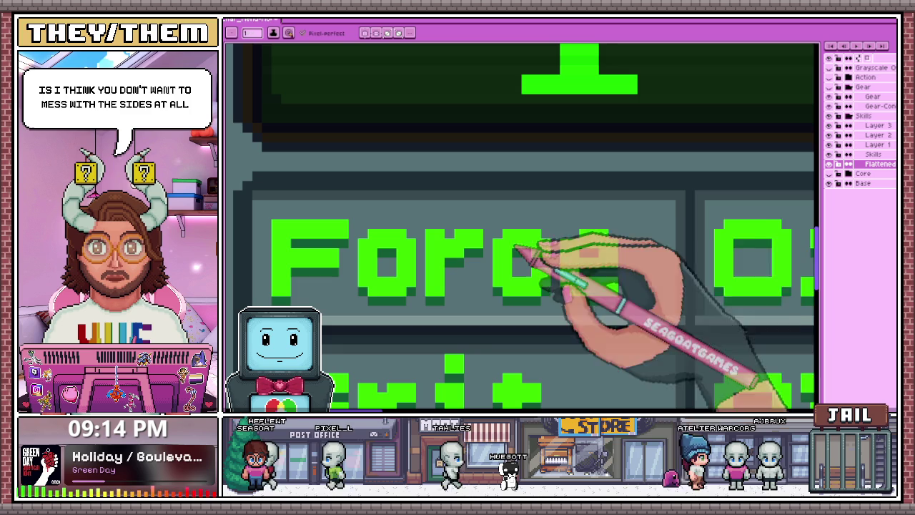
scroll(636, 301, down, 3)
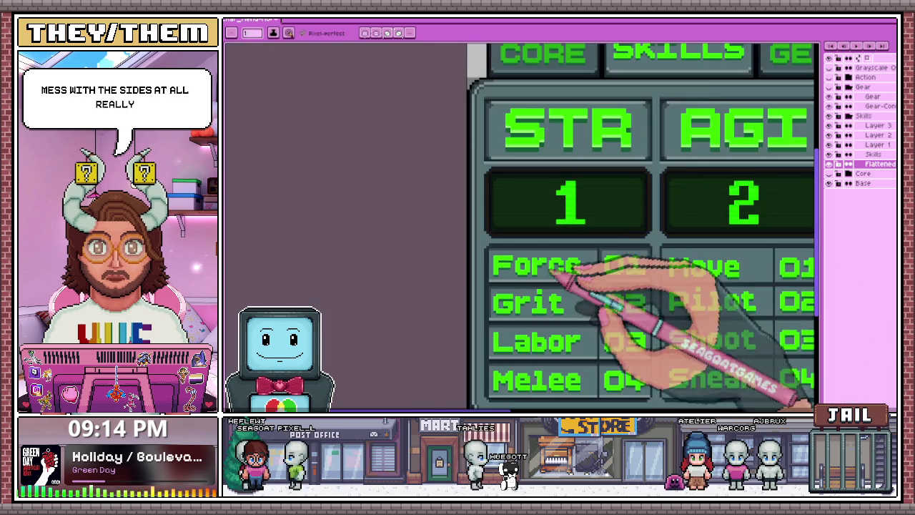
scroll(583, 285, up, 1)
scroll(596, 278, up, 2)
scroll(565, 211, down, 2)
scroll(606, 241, up, 1)
scroll(515, 240, up, 2)
scroll(505, 259, up, 1)
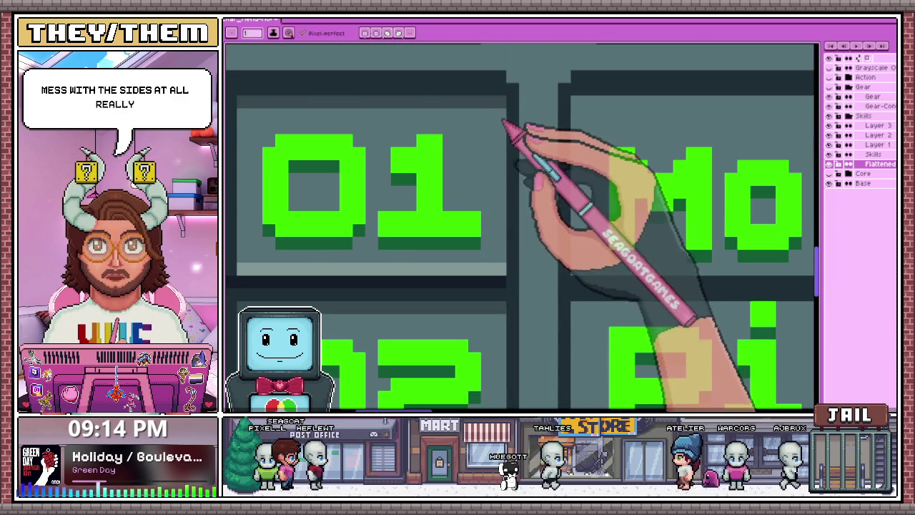
scroll(589, 204, down, 2)
scroll(490, 194, down, 2)
scroll(472, 228, down, 2)
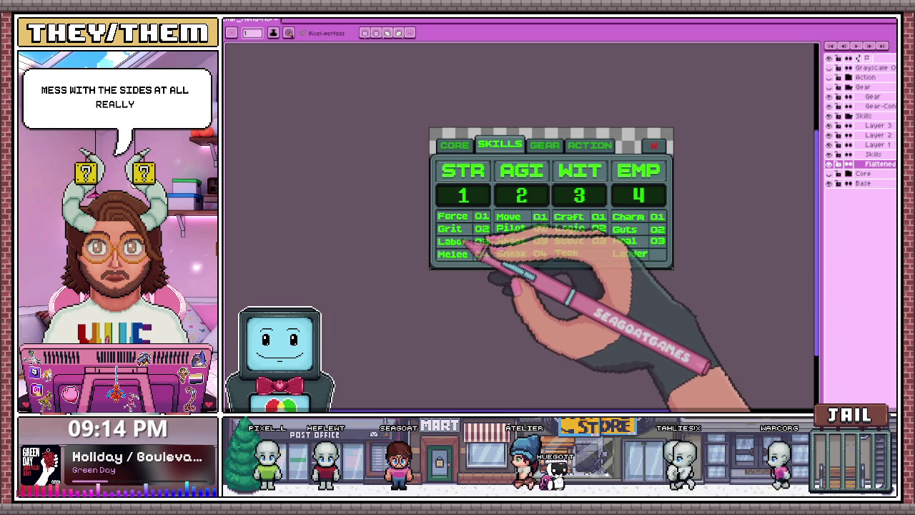
scroll(472, 239, up, 2)
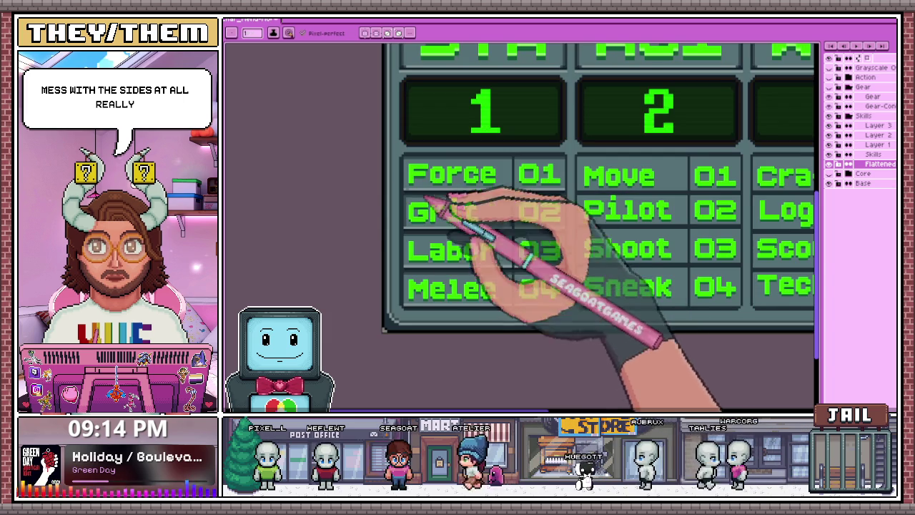
scroll(422, 222, up, 1)
scroll(408, 261, up, 2)
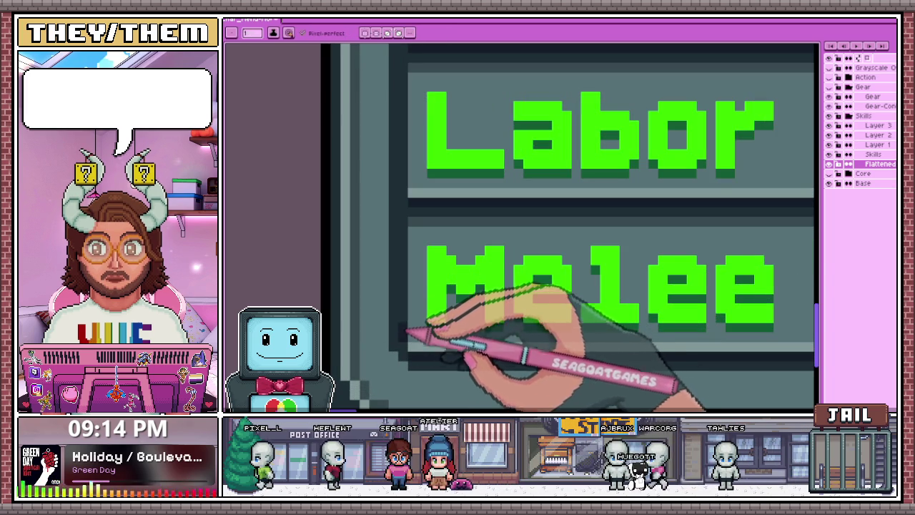
scroll(422, 257, down, 2)
scroll(619, 279, up, 2)
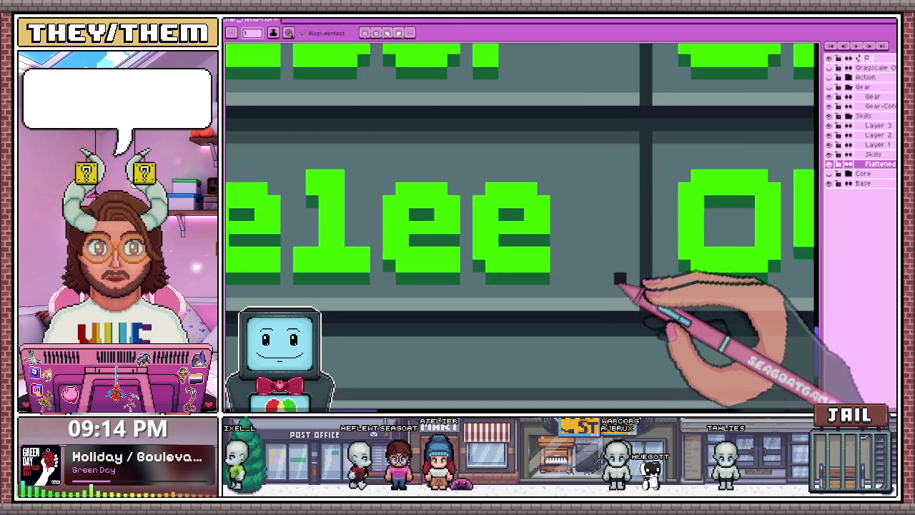
scroll(651, 293, up, 1)
scroll(527, 303, down, 3)
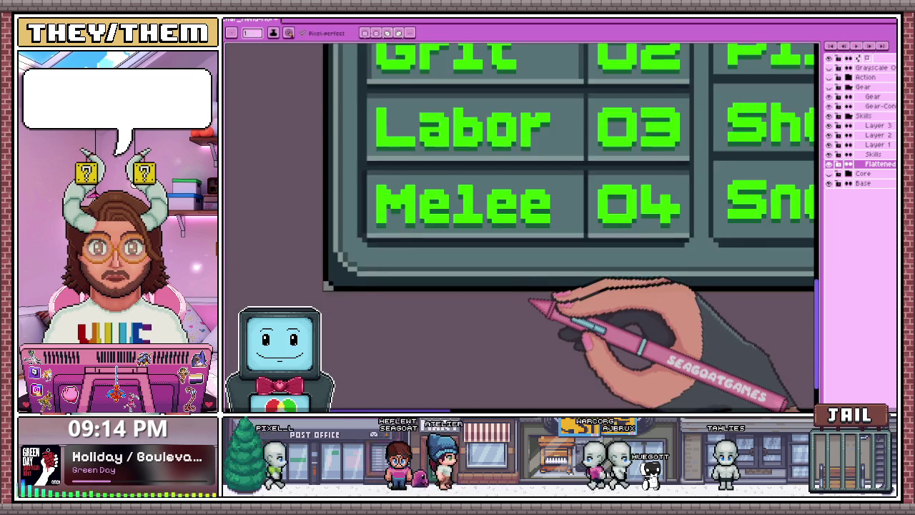
scroll(535, 298, down, 1)
scroll(533, 294, down, 1)
scroll(532, 294, down, 2)
scroll(521, 286, up, 2)
scroll(541, 292, up, 2)
scroll(515, 269, down, 2)
scroll(492, 291, down, 2)
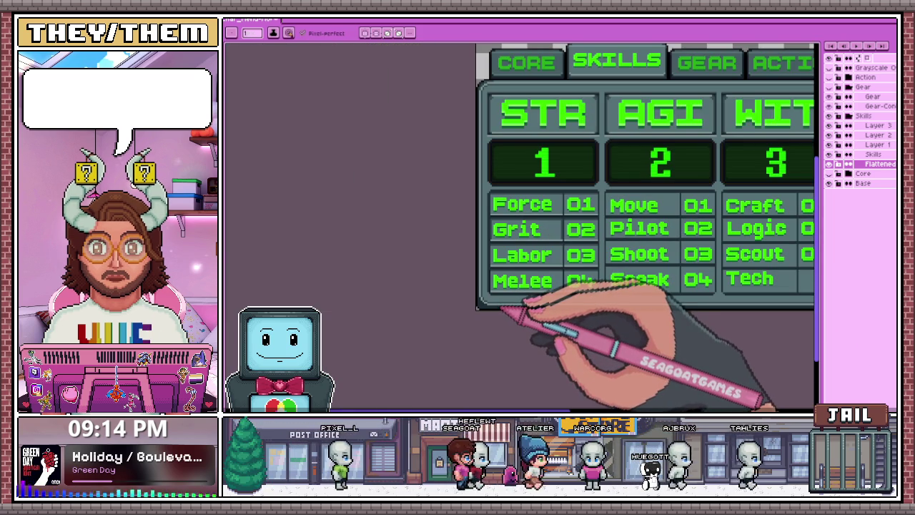
scroll(507, 303, up, 2)
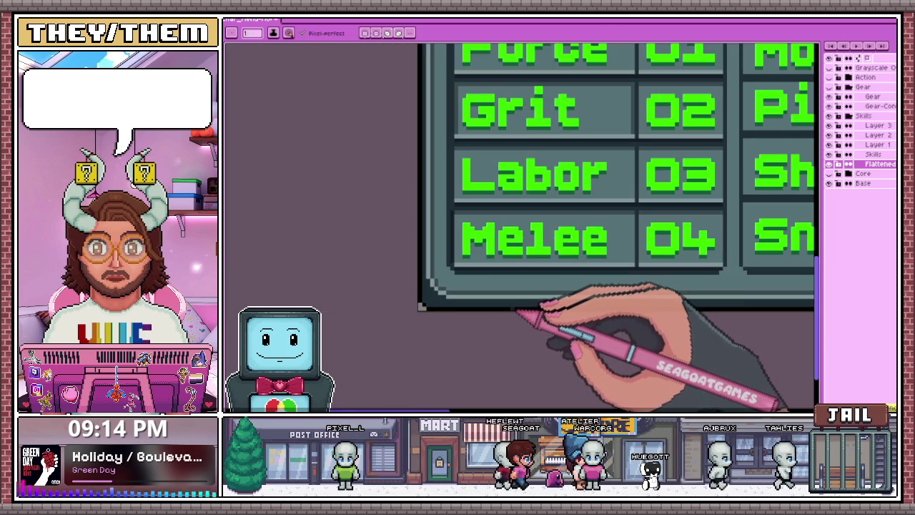
scroll(513, 306, down, 1)
scroll(526, 310, up, 2)
scroll(474, 241, down, 2)
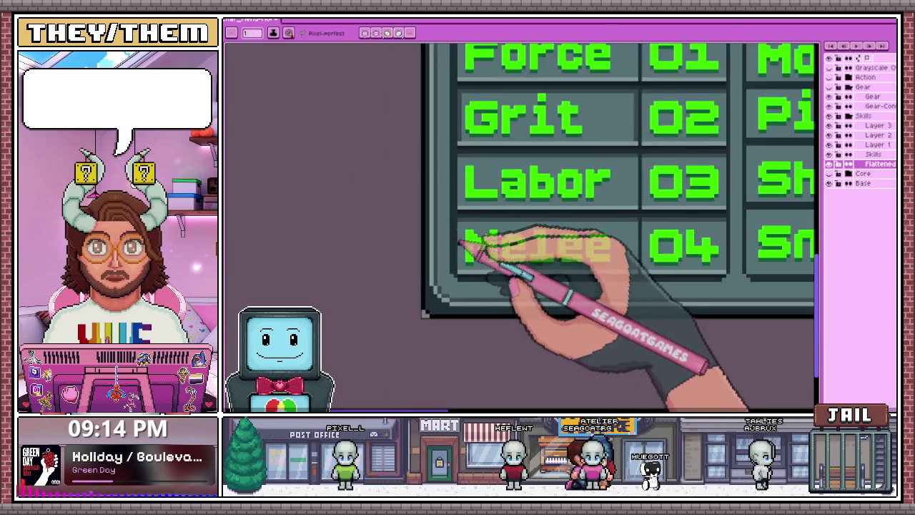
scroll(465, 241, up, 2)
scroll(462, 250, down, 2)
scroll(476, 292, down, 1)
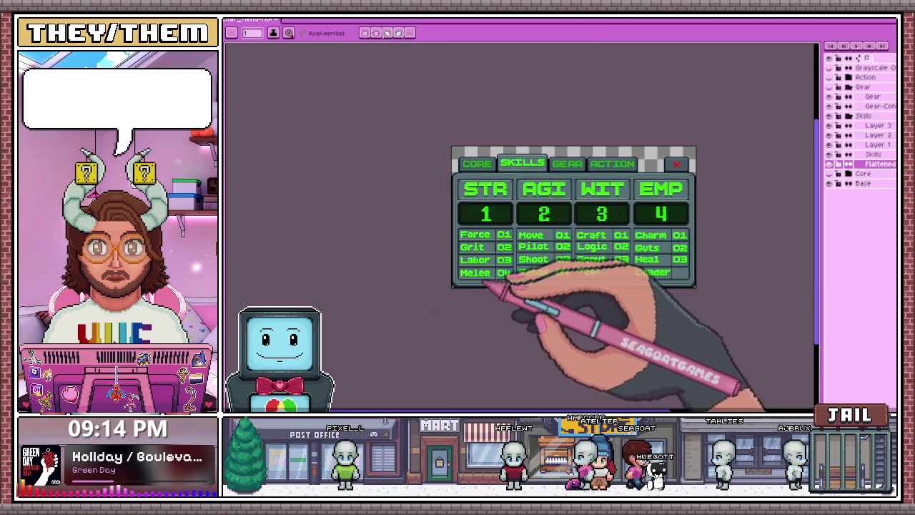
scroll(486, 288, up, 1)
scroll(530, 191, up, 1)
scroll(531, 169, up, 1)
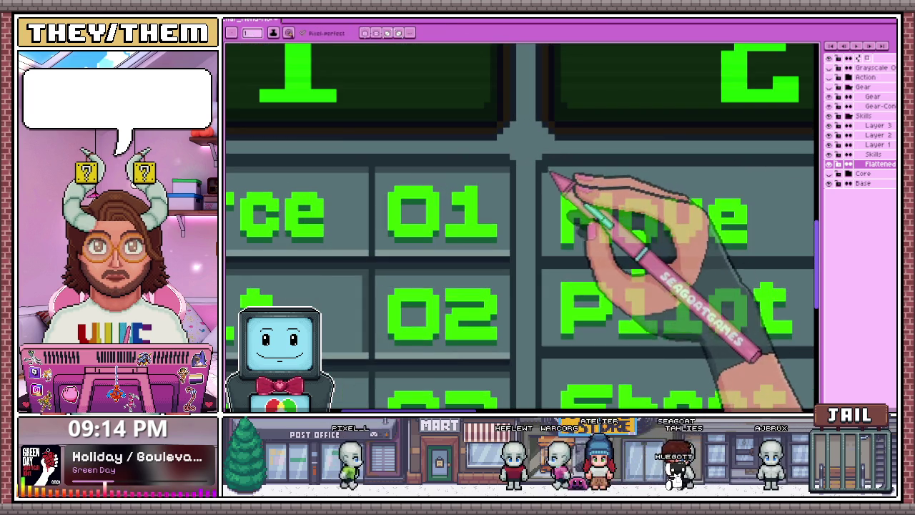
scroll(518, 190, down, 1)
scroll(511, 236, up, 1)
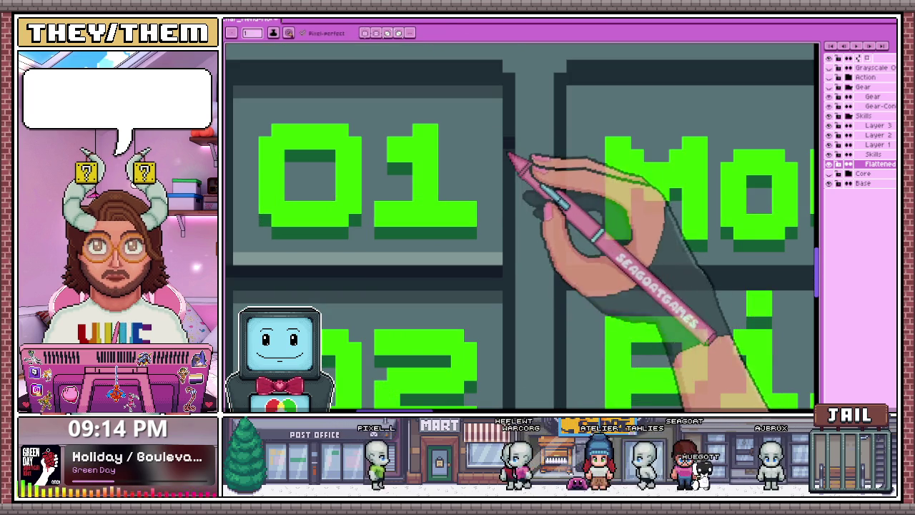
scroll(509, 125, down, 1)
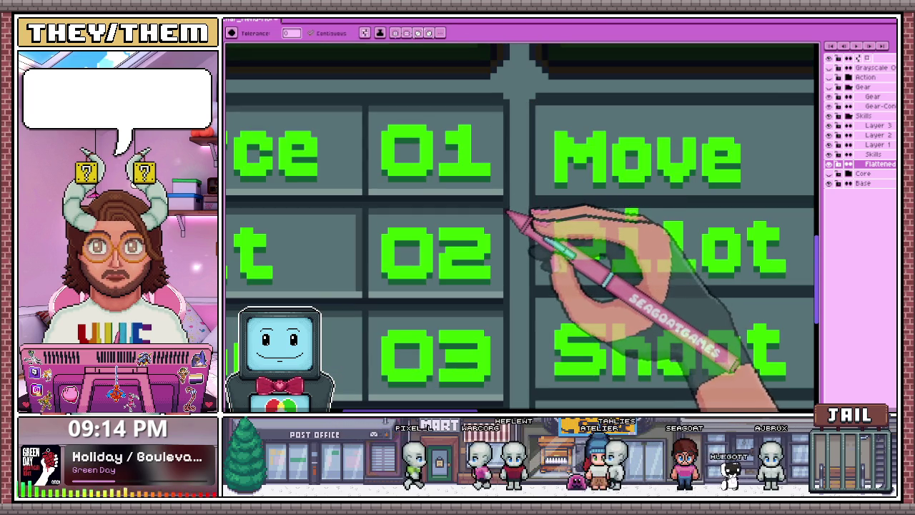
scroll(508, 212, down, 2)
scroll(527, 217, down, 1)
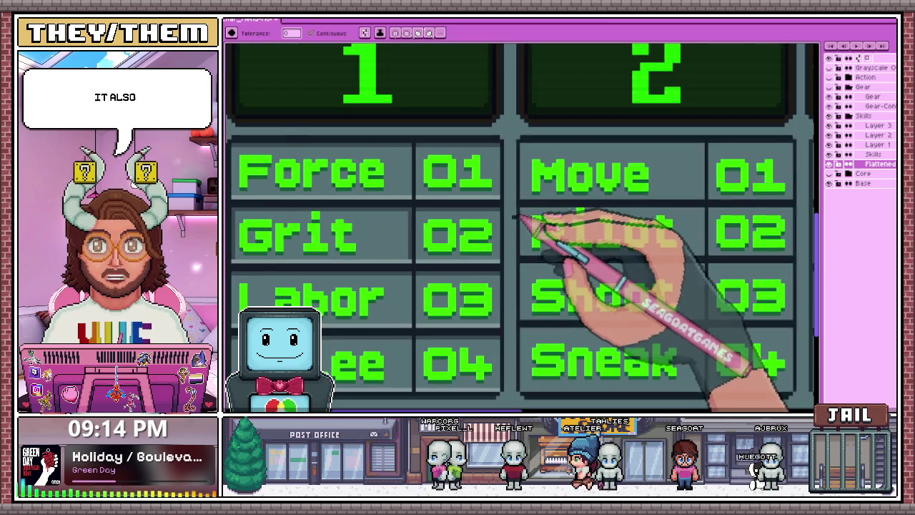
scroll(500, 265, down, 1)
scroll(460, 292, up, 2)
scroll(472, 322, up, 1)
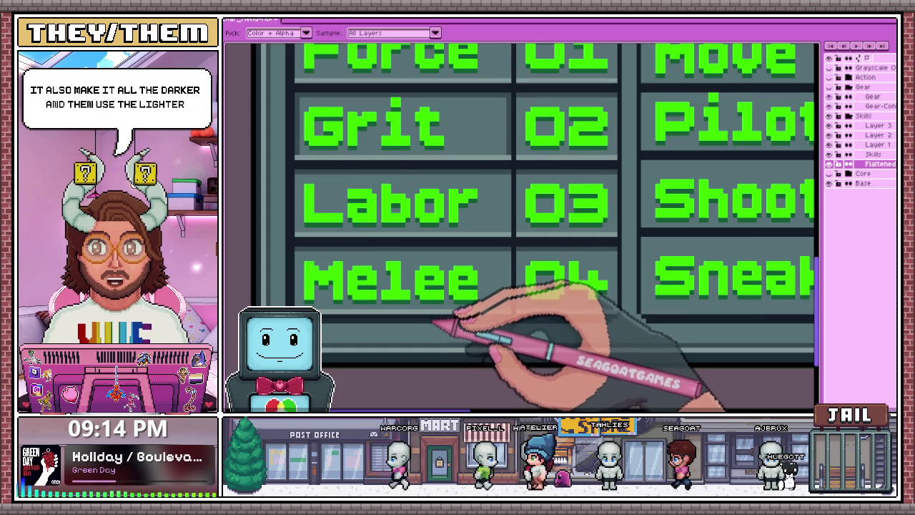
scroll(451, 319, down, 1)
key(b)
scroll(388, 210, up, 1)
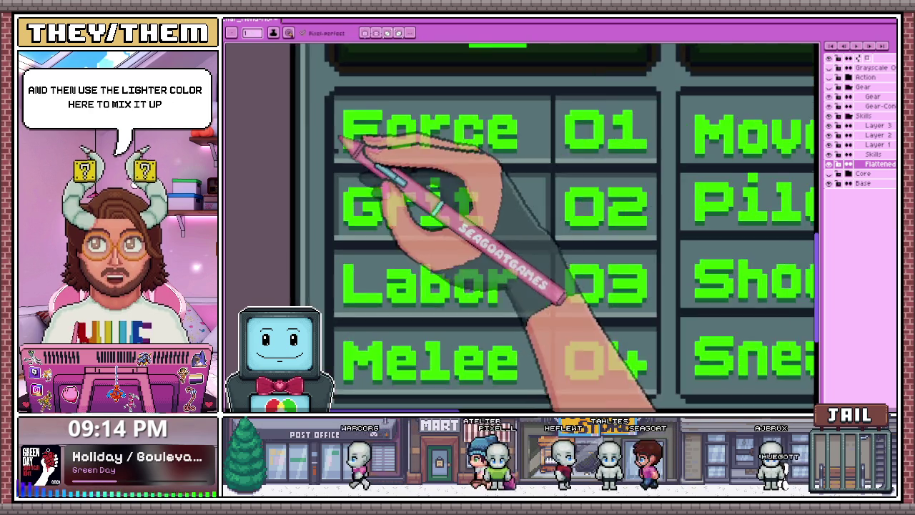
scroll(351, 147, down, 1)
scroll(484, 139, up, 2)
scroll(570, 121, up, 1)
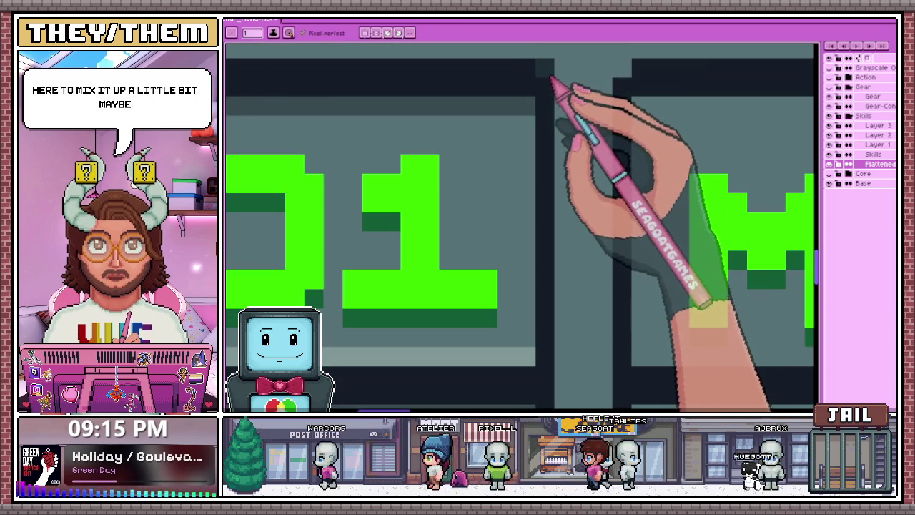
scroll(566, 143, down, 2)
scroll(568, 193, down, 1)
scroll(566, 214, down, 1)
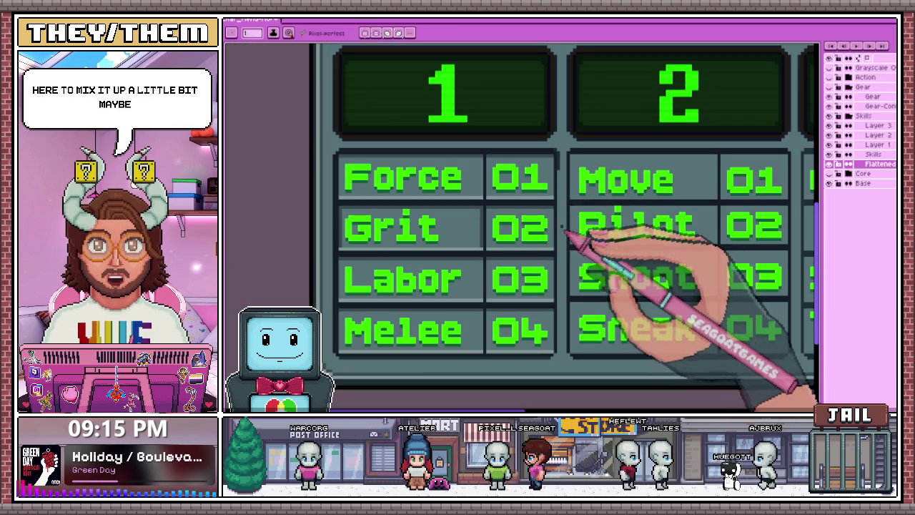
scroll(561, 234, up, 1)
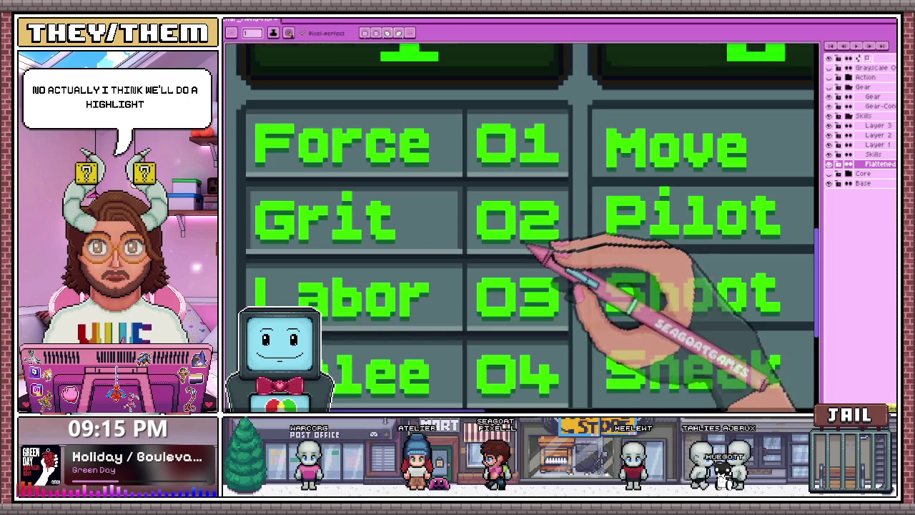
scroll(569, 139, up, 1)
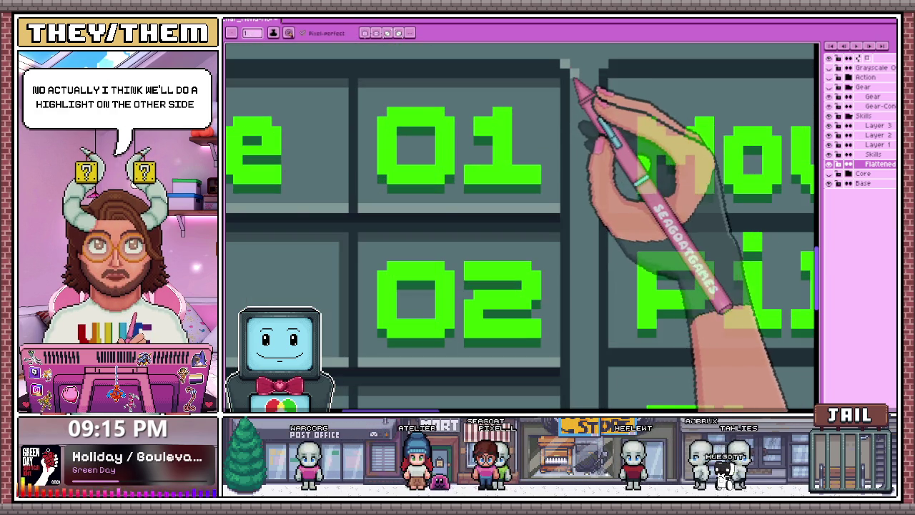
scroll(565, 68, down, 2)
scroll(572, 314, up, 2)
scroll(581, 325, down, 1)
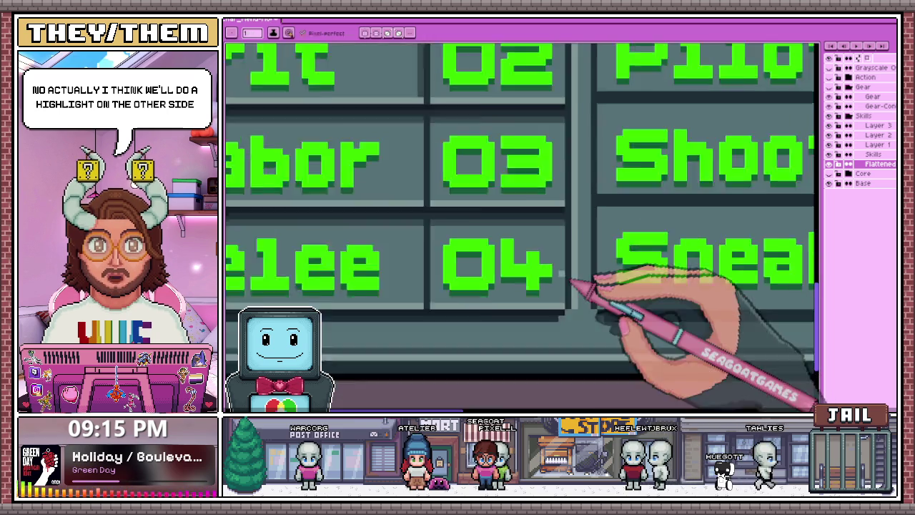
scroll(577, 286, down, 1)
scroll(552, 296, down, 1)
scroll(465, 275, up, 1)
scroll(457, 279, up, 1)
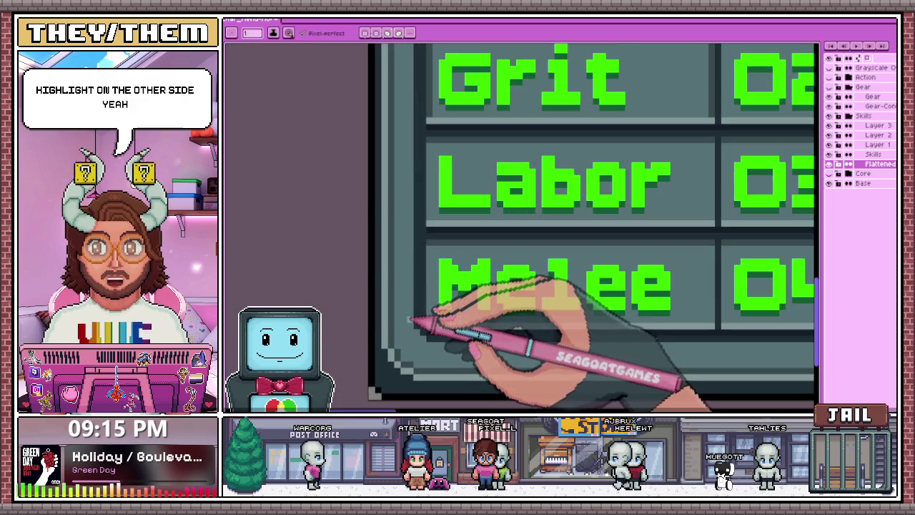
scroll(422, 336, down, 2)
scroll(419, 194, up, 1)
scroll(414, 185, up, 1)
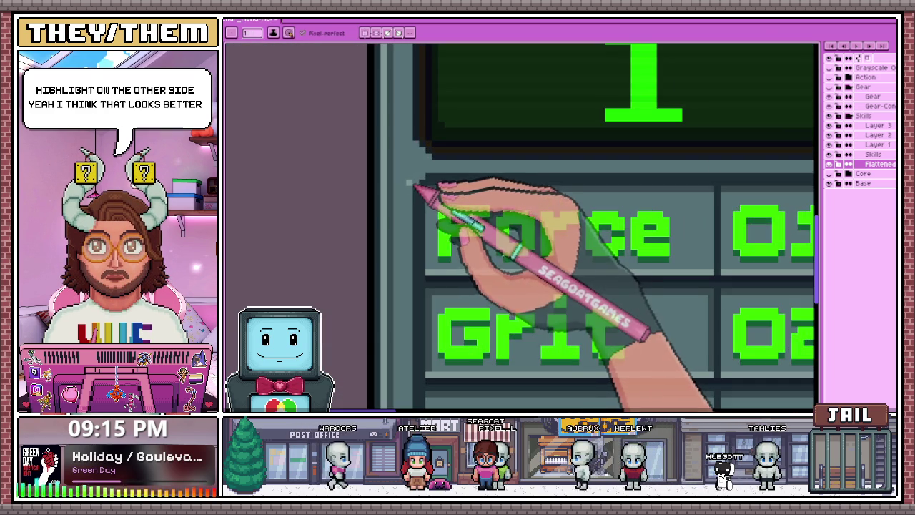
scroll(421, 187, down, 1)
scroll(429, 184, down, 1)
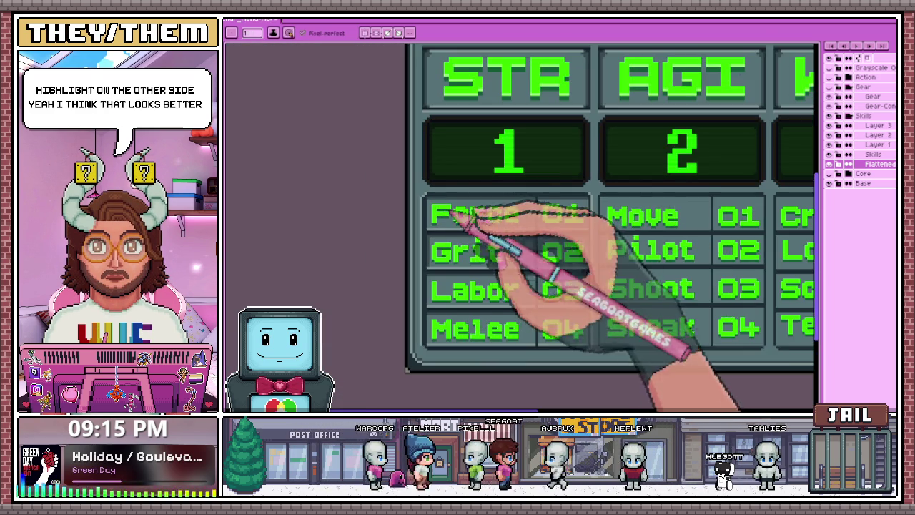
scroll(572, 218, down, 1)
scroll(537, 243, up, 1)
scroll(651, 146, up, 2)
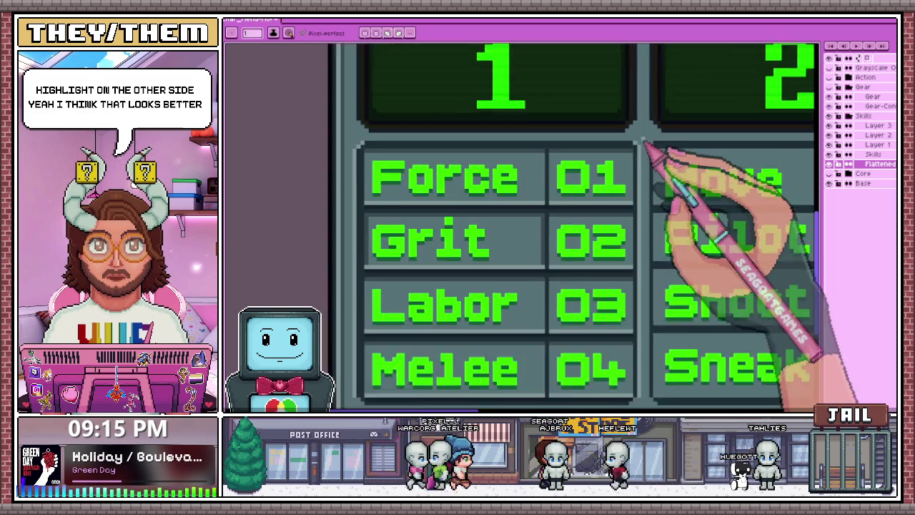
scroll(634, 175, up, 1)
scroll(633, 146, up, 2)
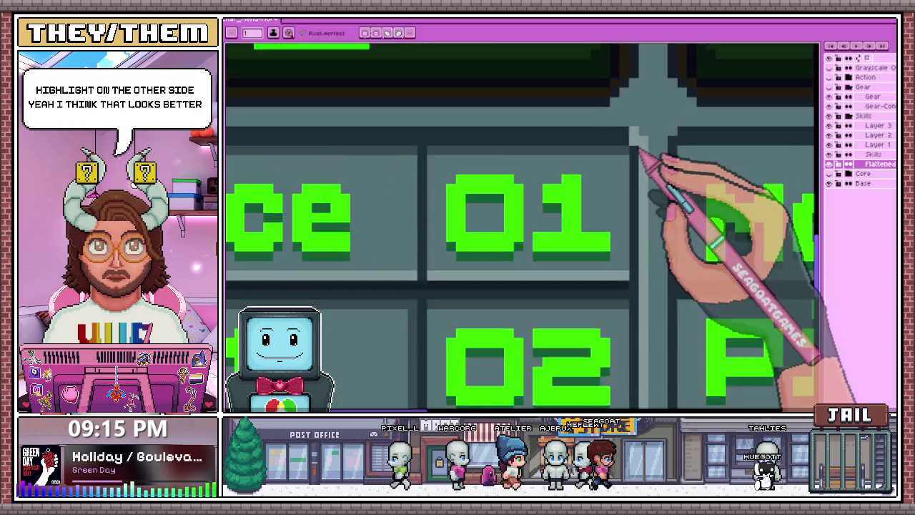
key(alt)
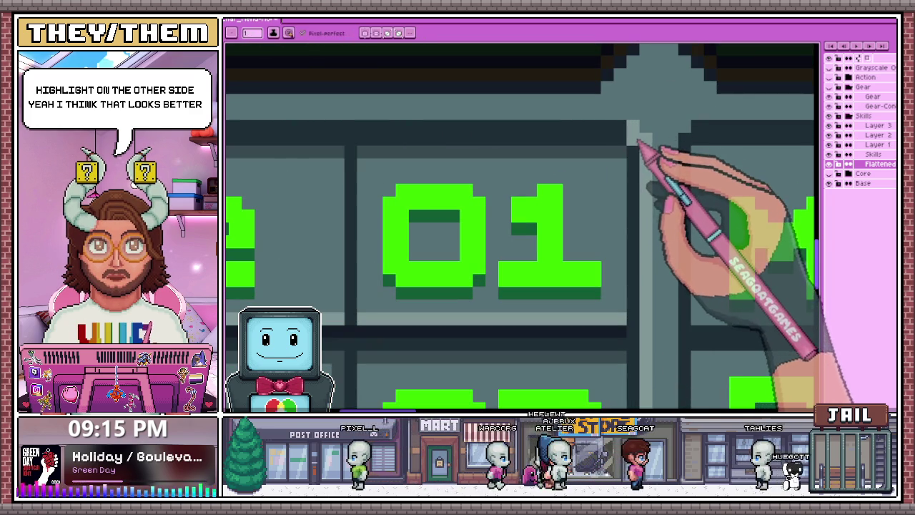
key(alt)
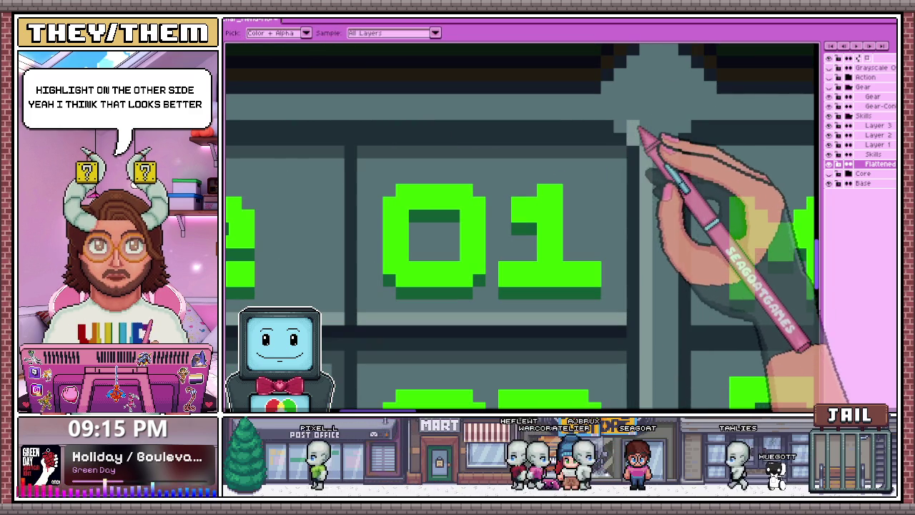
scroll(639, 133, down, 2)
scroll(633, 153, down, 2)
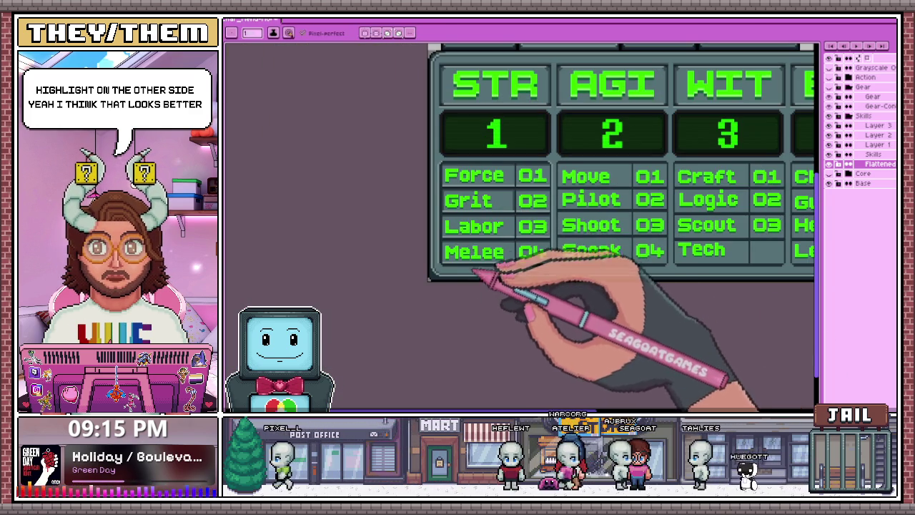
scroll(485, 243, up, 1)
scroll(500, 243, up, 1)
key(alt)
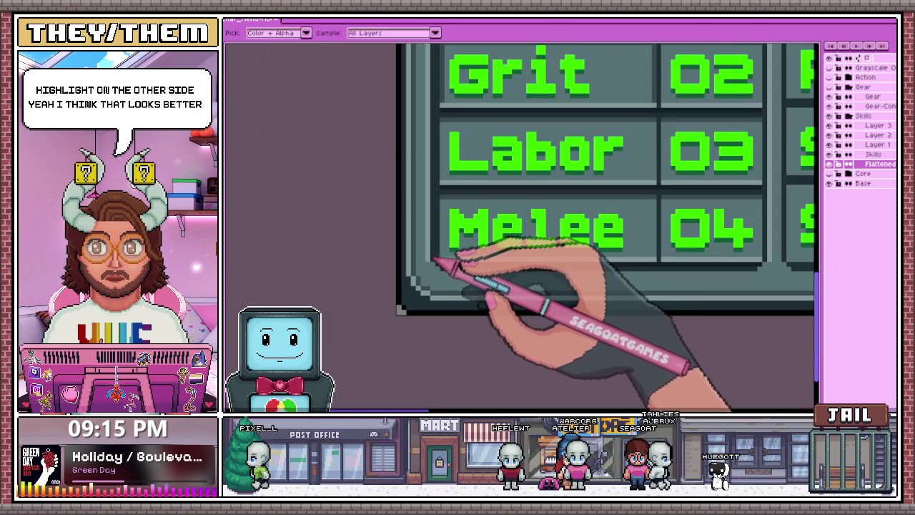
scroll(437, 267, up, 1)
scroll(451, 276, down, 1)
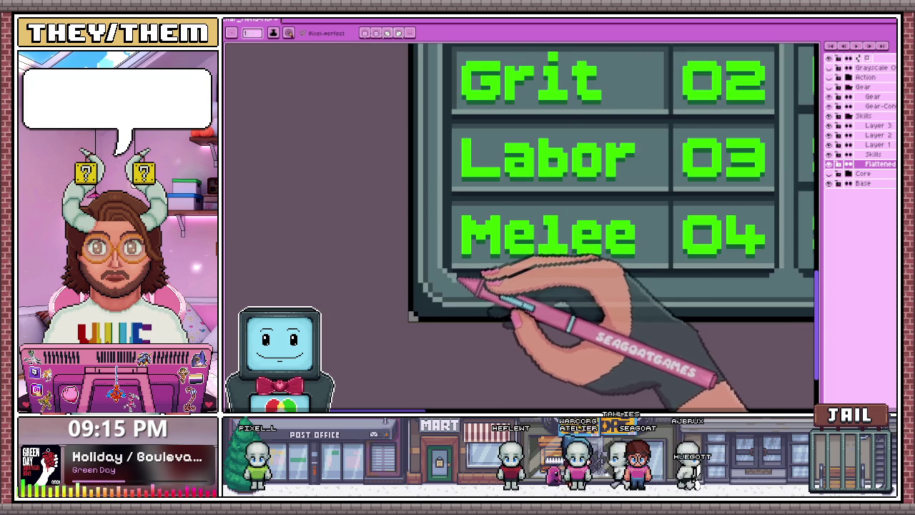
scroll(501, 282, down, 1)
scroll(662, 285, up, 1)
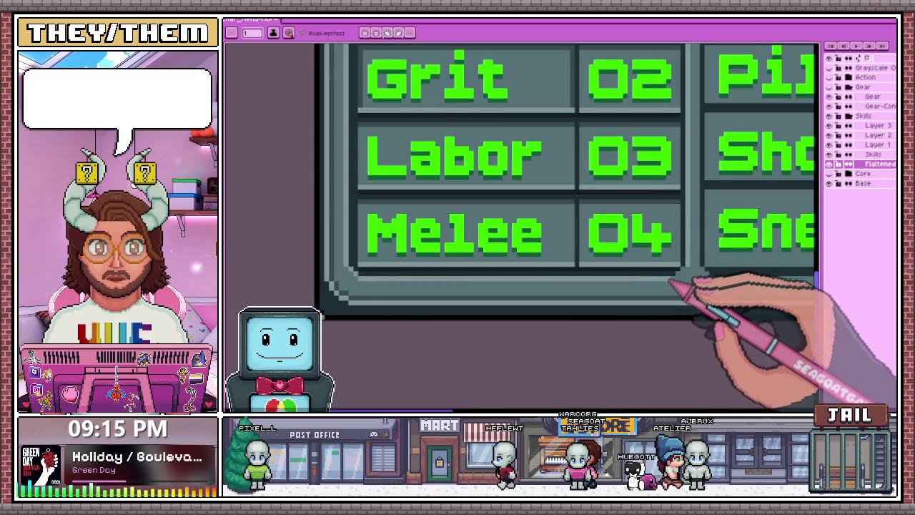
scroll(676, 279, up, 1)
scroll(637, 256, down, 1)
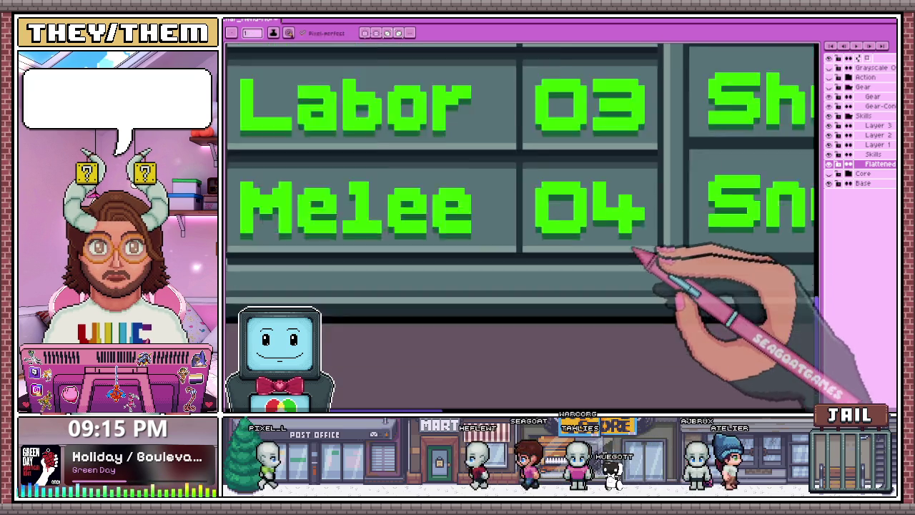
scroll(597, 249, down, 2)
scroll(551, 256, up, 2)
scroll(464, 277, up, 2)
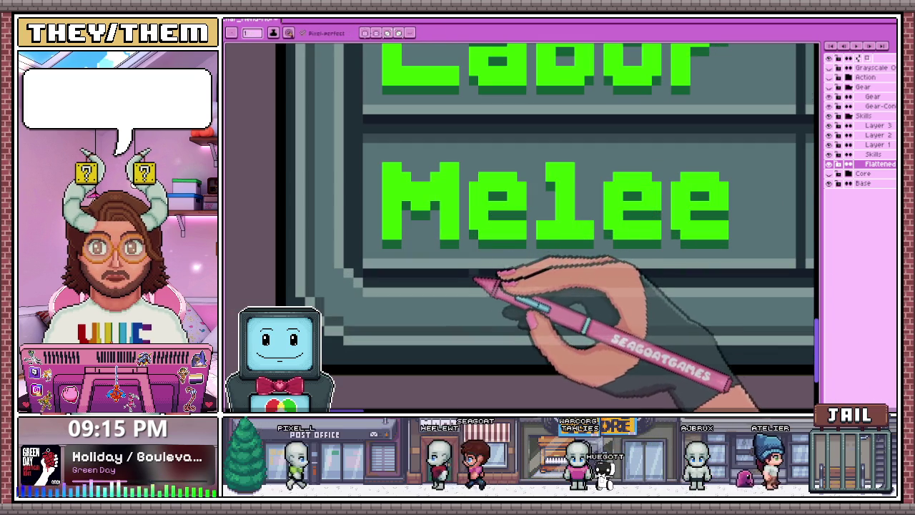
scroll(439, 262, down, 2)
scroll(454, 292, down, 2)
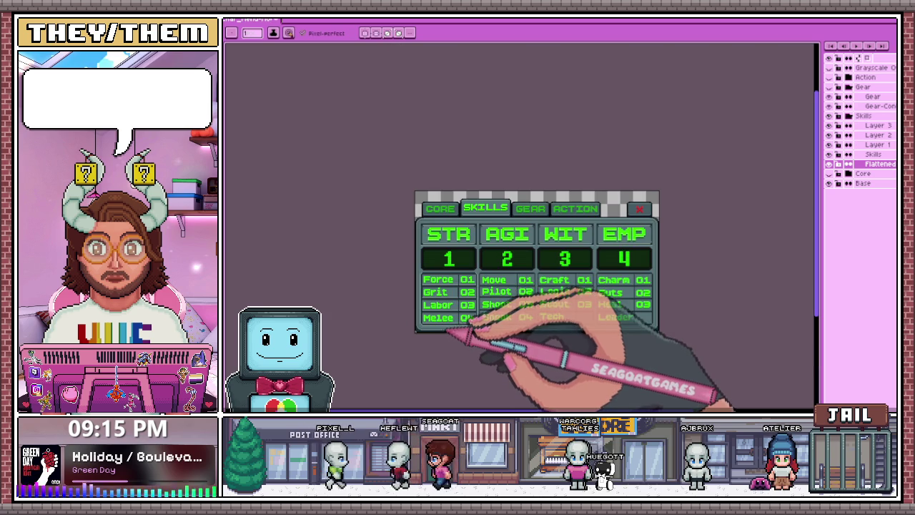
scroll(439, 328, up, 2)
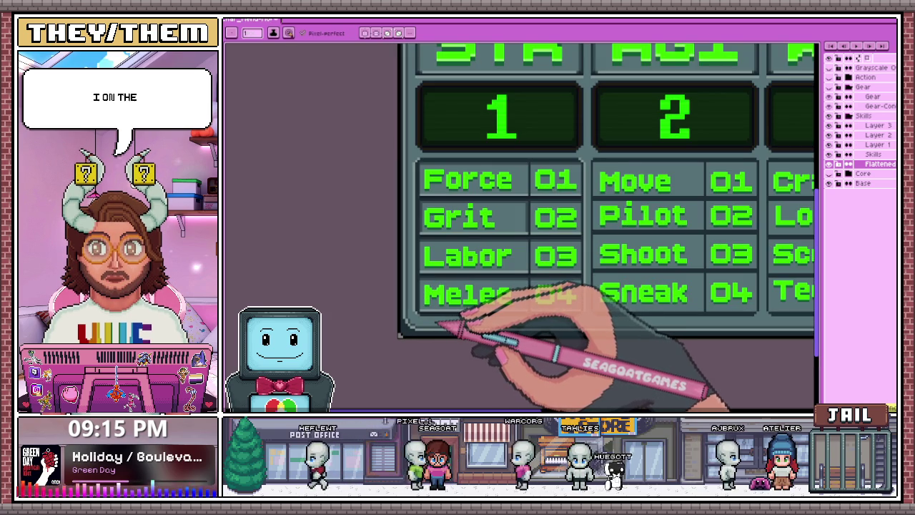
scroll(438, 326, up, 1)
scroll(438, 318, down, 2)
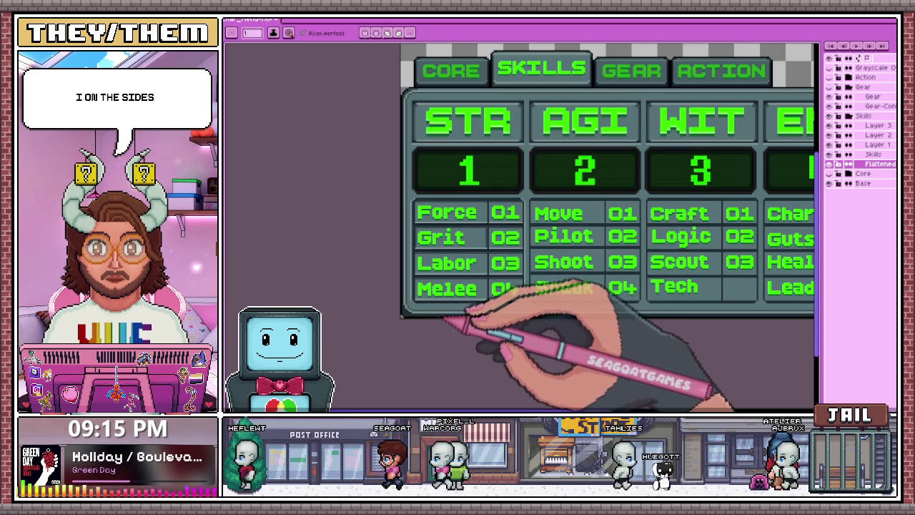
scroll(443, 315, up, 2)
scroll(418, 301, up, 1)
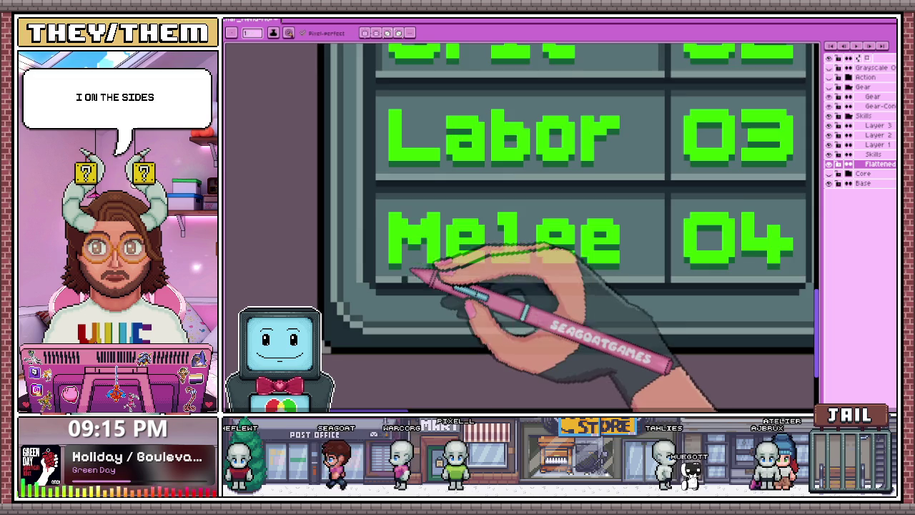
scroll(536, 302, down, 1)
scroll(586, 302, up, 1)
scroll(605, 292, up, 1)
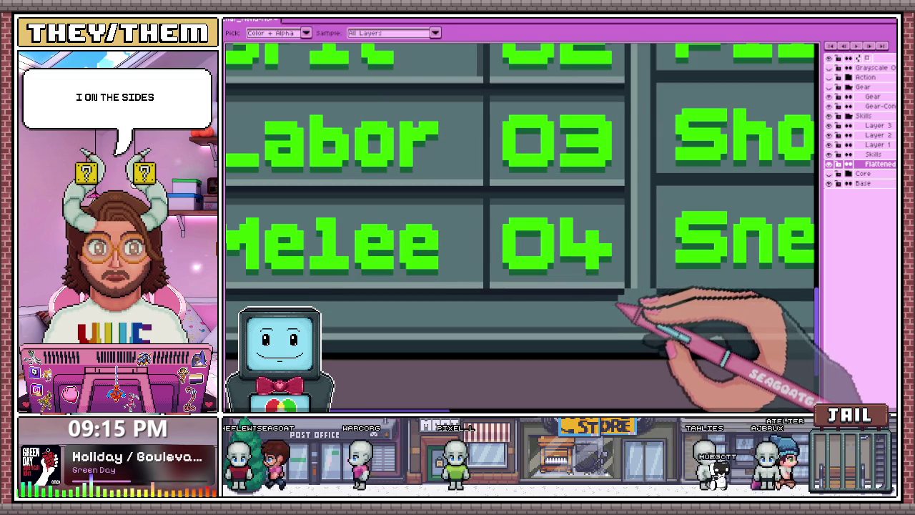
scroll(629, 300, up, 2)
scroll(565, 278, down, 1)
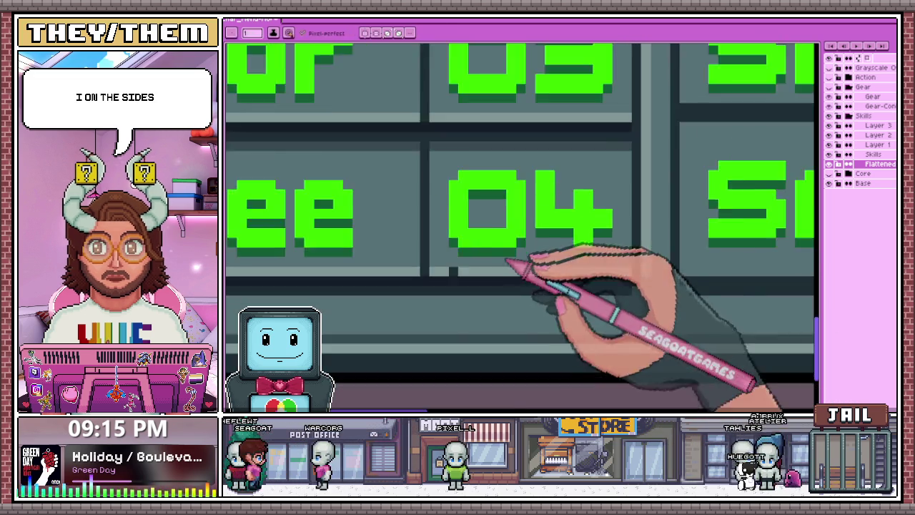
scroll(533, 282, down, 2)
scroll(529, 286, up, 1)
scroll(507, 282, down, 1)
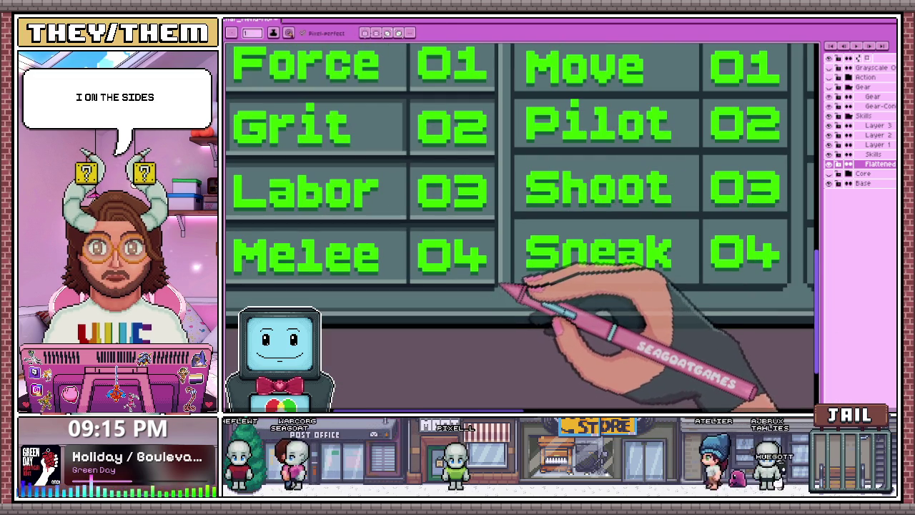
scroll(550, 286, up, 1)
scroll(458, 250, down, 1)
scroll(586, 271, up, 1)
scroll(609, 275, down, 1)
scroll(609, 273, up, 1)
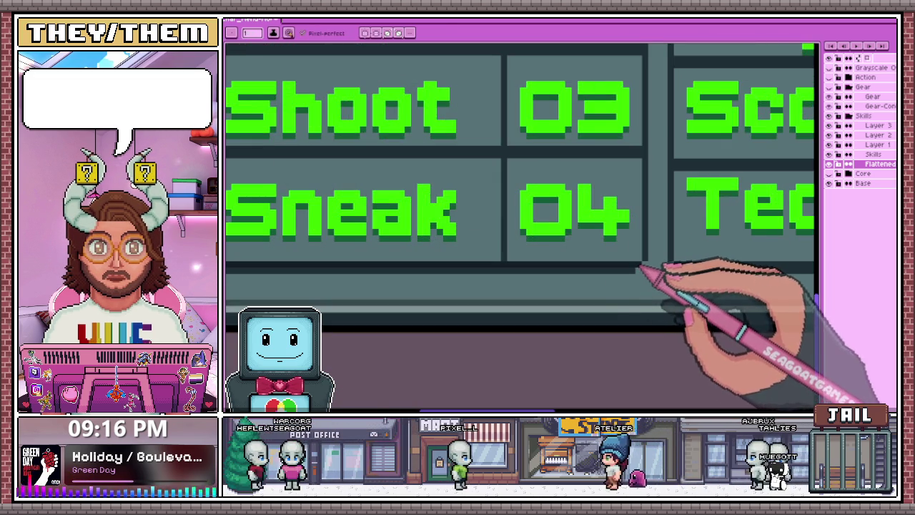
scroll(641, 268, down, 1)
scroll(482, 245, up, 1)
scroll(400, 231, down, 1)
scroll(613, 241, up, 1)
scroll(622, 271, down, 1)
scroll(404, 221, up, 1)
scroll(388, 233, up, 1)
scroll(386, 238, down, 1)
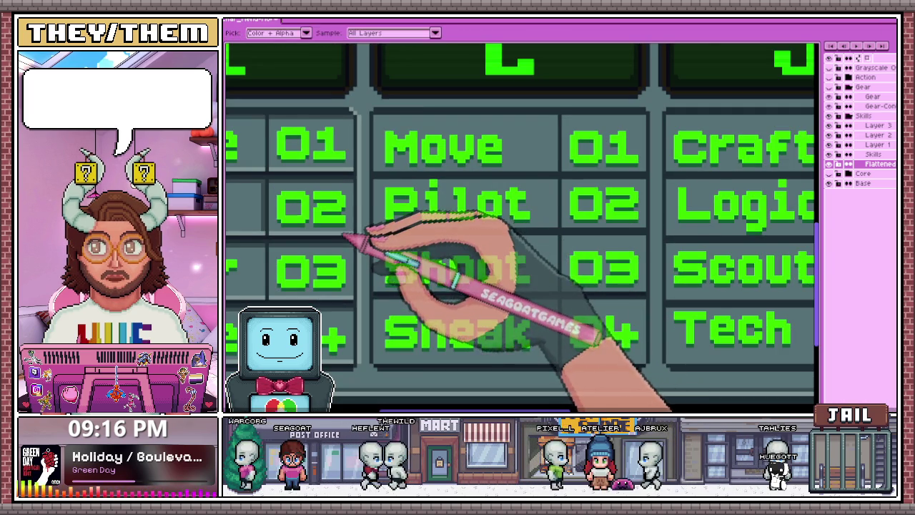
scroll(384, 233, up, 1)
scroll(392, 186, down, 1)
scroll(374, 206, up, 1)
scroll(572, 205, up, 1)
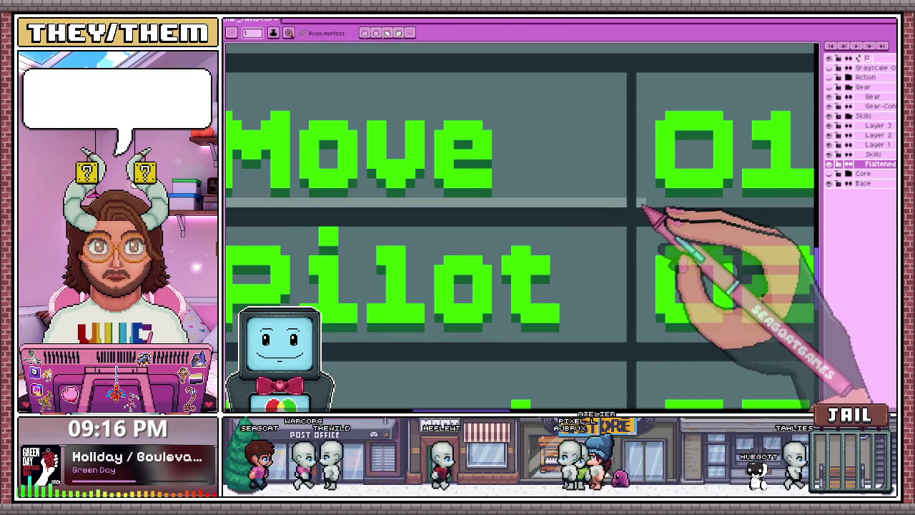
scroll(644, 208, down, 1)
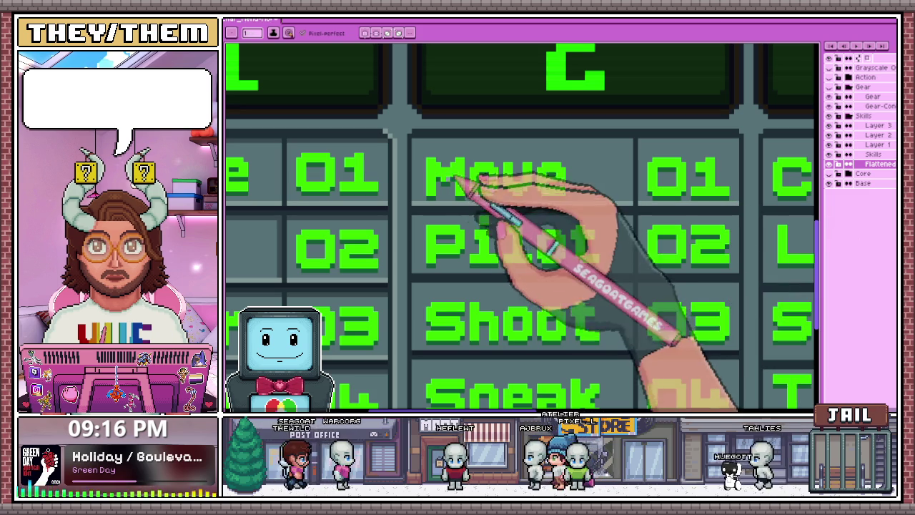
key(m)
scroll(443, 165, up, 1)
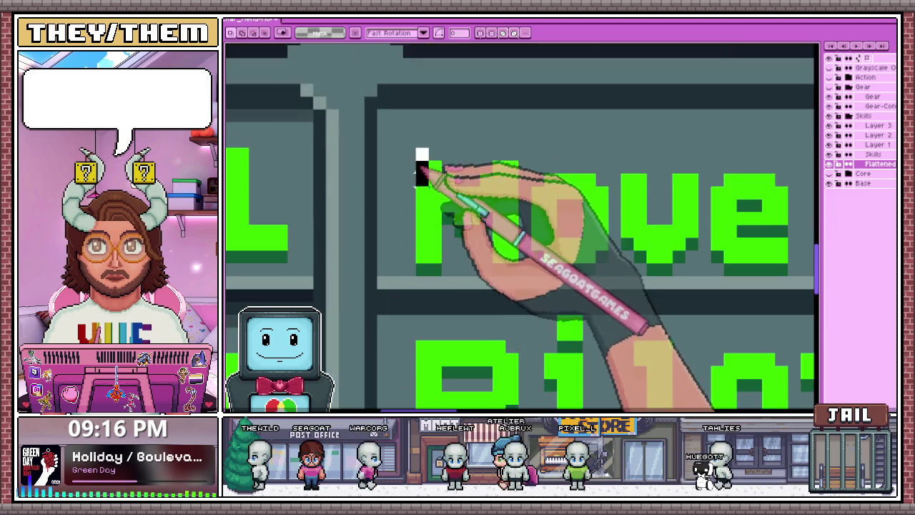
scroll(419, 153, down, 1)
drag(421, 161, 699, 250)
key(ctrl+d)
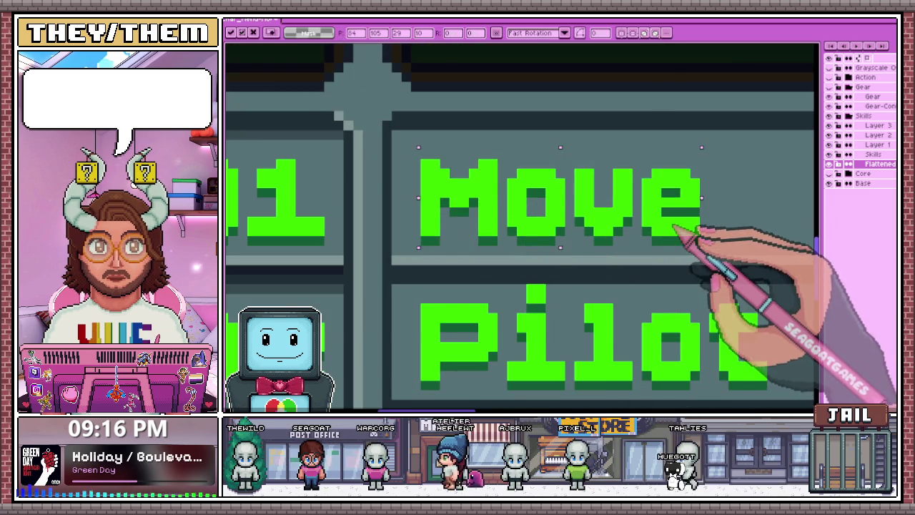
scroll(700, 232, down, 1)
scroll(649, 262, down, 1)
scroll(445, 245, up, 1)
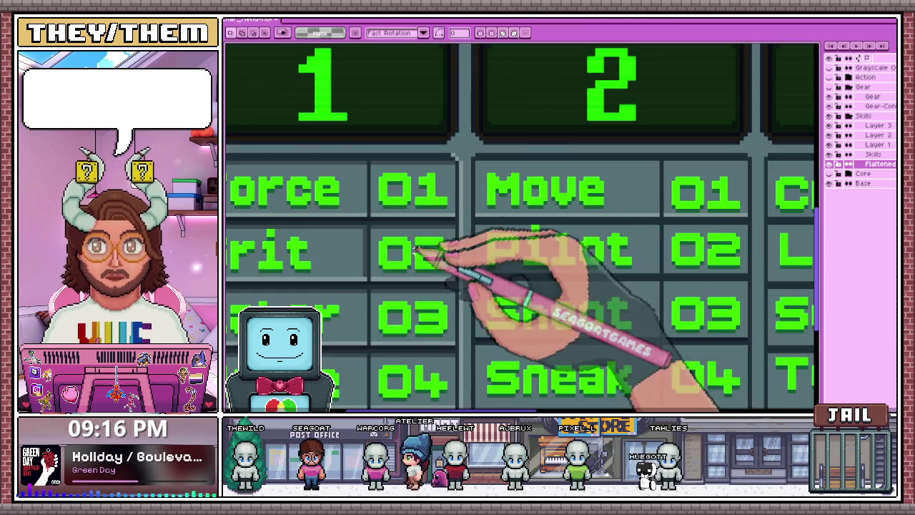
scroll(556, 276, down, 1)
scroll(466, 334, up, 1)
scroll(466, 334, up, 1)
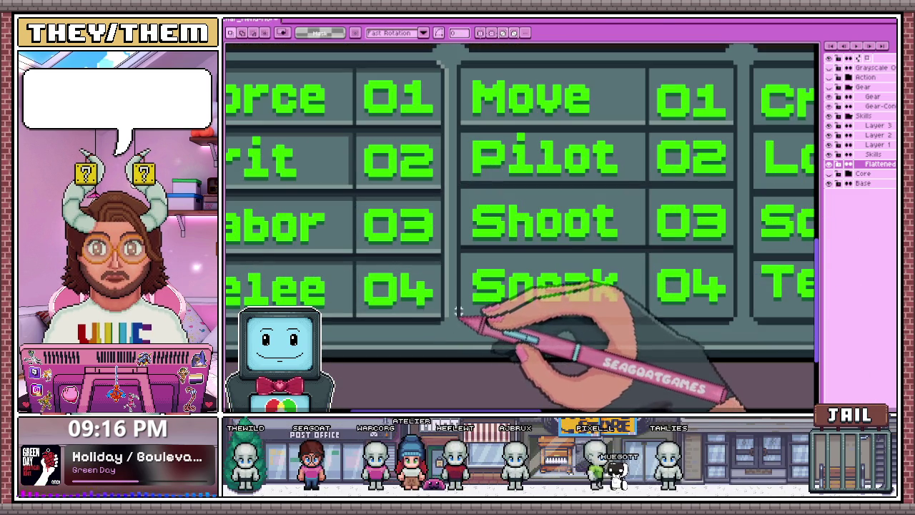
scroll(456, 245, up, 1)
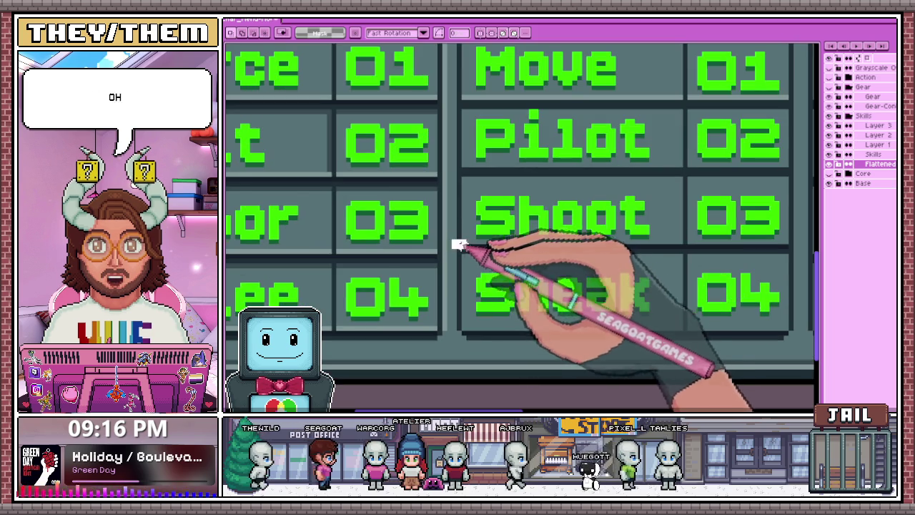
scroll(482, 259, down, 1)
scroll(496, 278, down, 1)
scroll(504, 258, up, 1)
scroll(501, 247, down, 1)
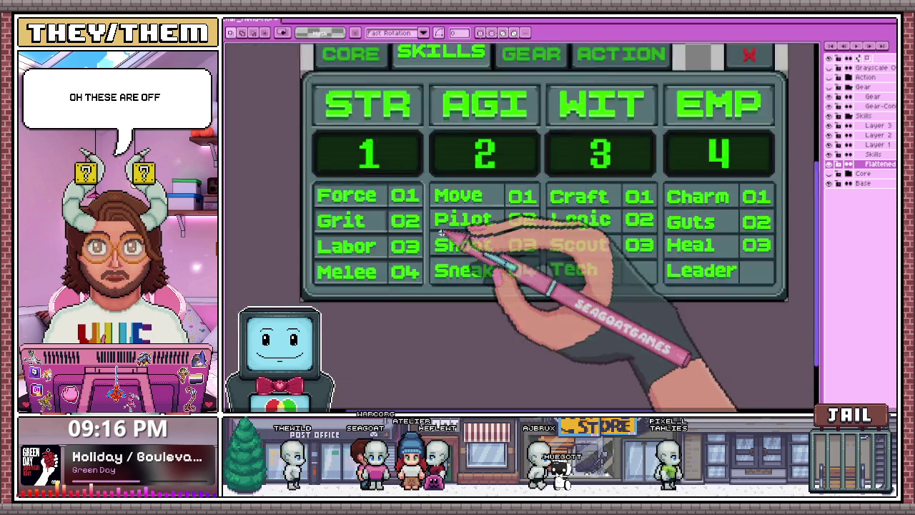
scroll(417, 218, up, 2)
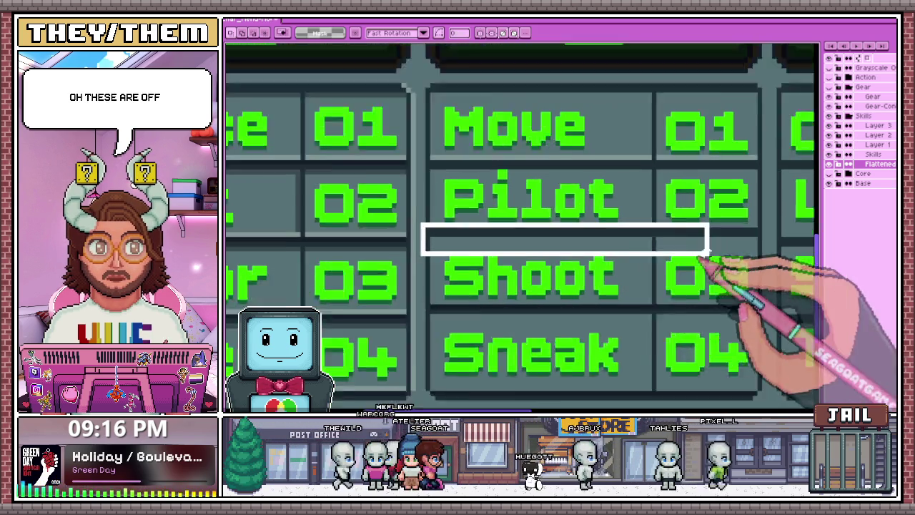
drag(541, 246, 778, 248)
key(ctrl+t)
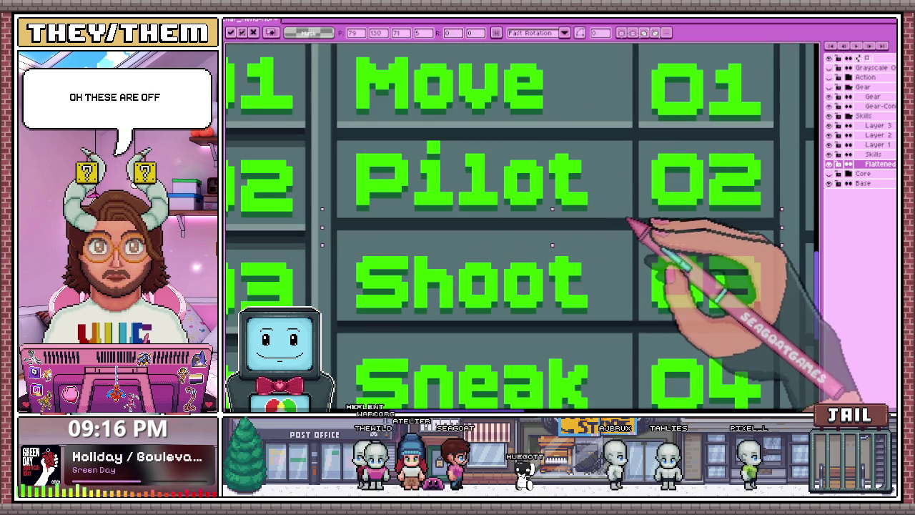
scroll(629, 228, down, 3)
key(Return)
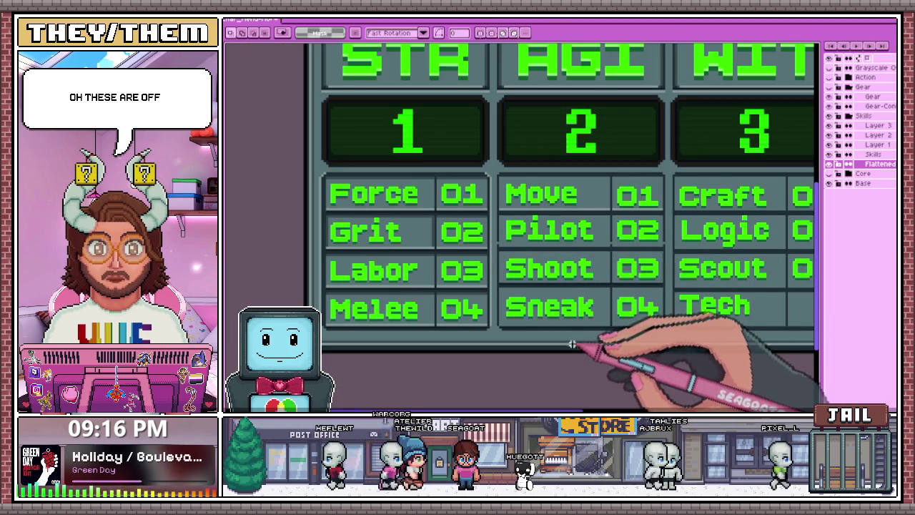
scroll(550, 293, up, 2)
scroll(468, 234, up, 2)
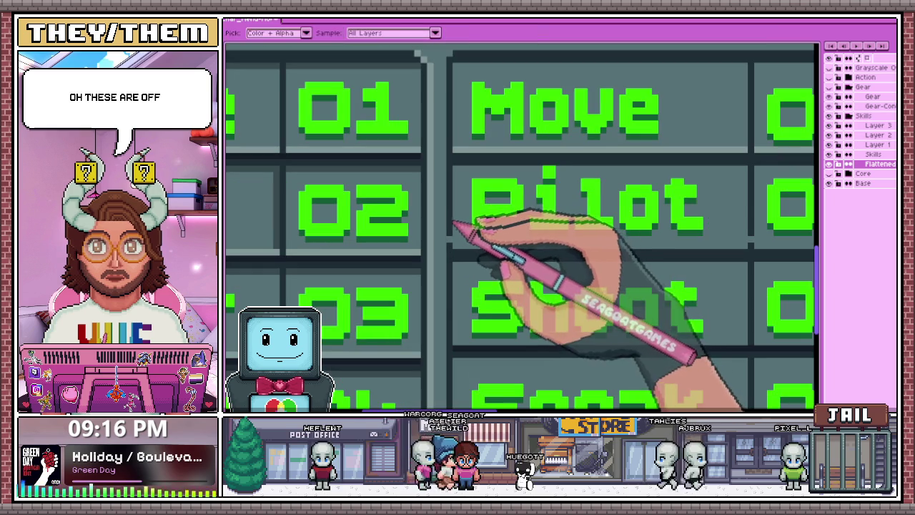
scroll(452, 245, down, 2)
scroll(656, 250, up, 2)
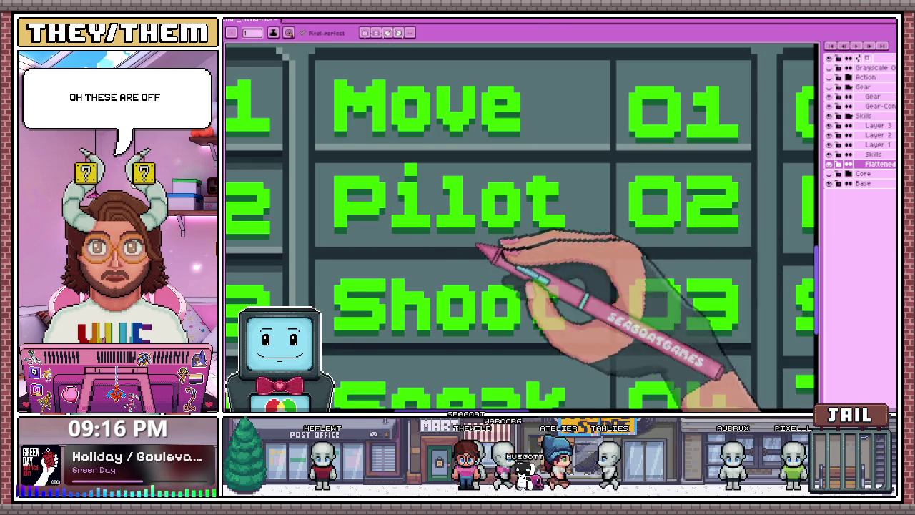
scroll(393, 243, up, 2)
scroll(336, 236, down, 2)
scroll(343, 247, up, 1)
scroll(644, 254, down, 2)
scroll(643, 252, up, 2)
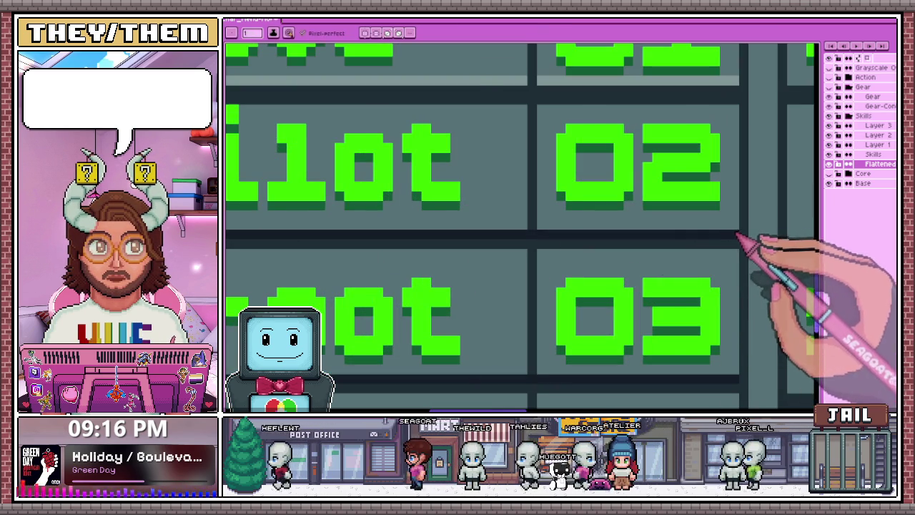
scroll(725, 236, down, 2)
scroll(500, 236, up, 1)
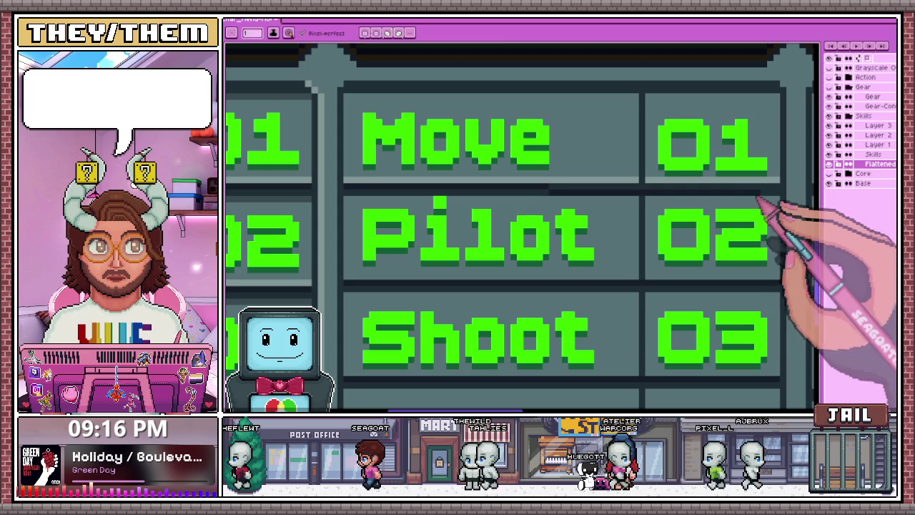
scroll(432, 218, down, 2)
scroll(466, 307, up, 2)
scroll(491, 307, down, 2)
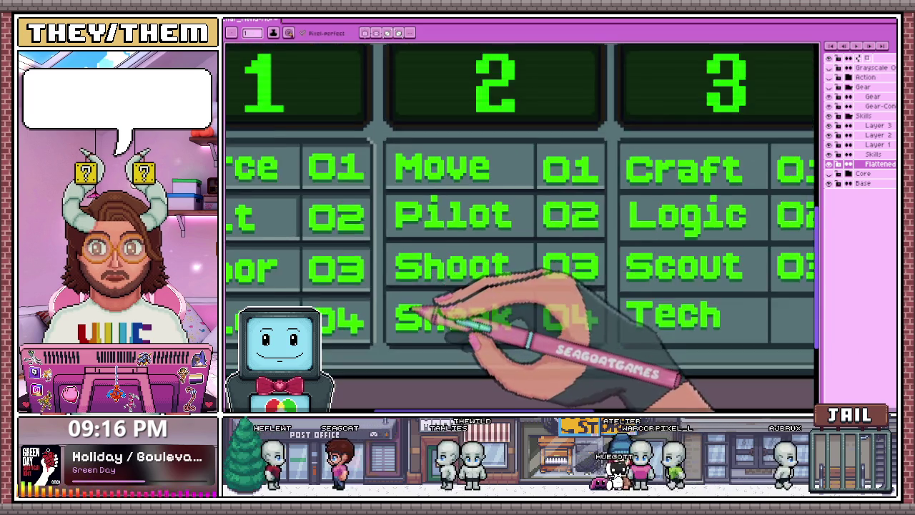
scroll(465, 307, down, 1)
scroll(401, 342, up, 2)
scroll(403, 342, down, 2)
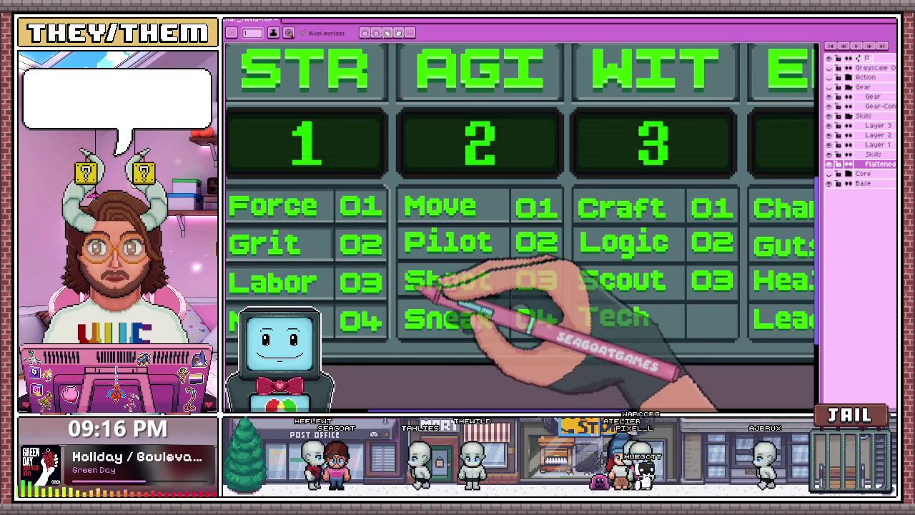
scroll(402, 232, up, 2)
scroll(434, 218, up, 1)
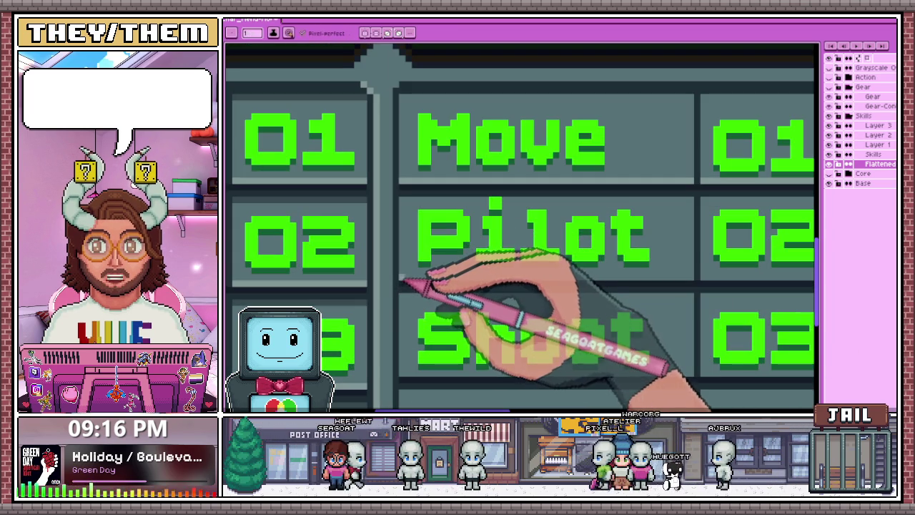
scroll(386, 282, down, 1)
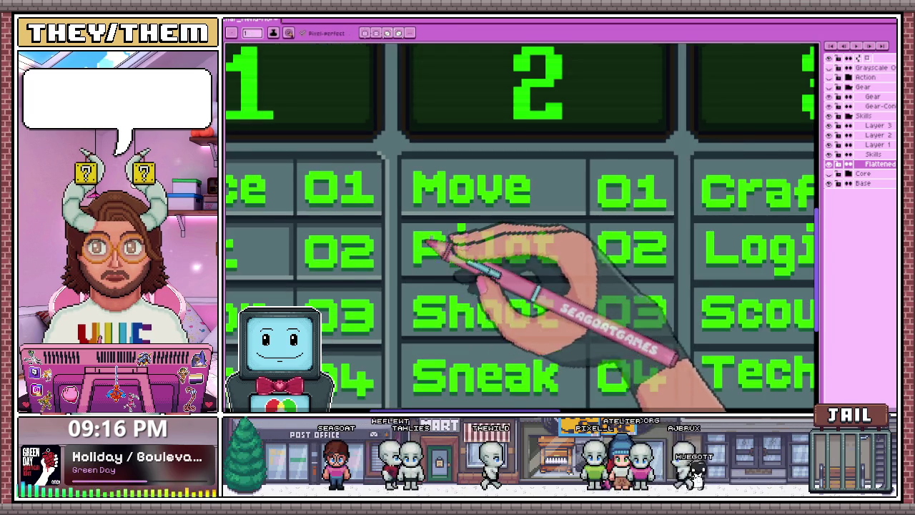
scroll(423, 248, up, 1)
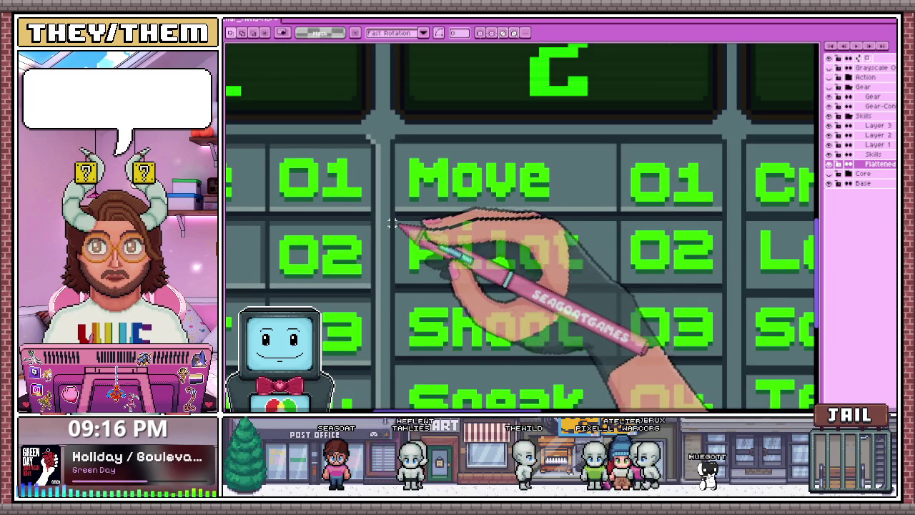
scroll(368, 215, up, 1)
scroll(389, 307, down, 2)
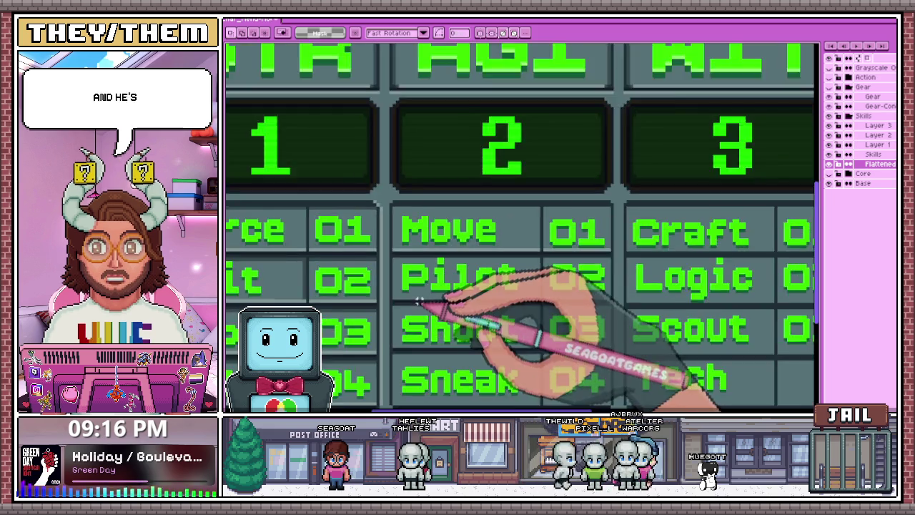
scroll(500, 289, up, 1)
Marquee-select a strip along the Pilot cell's right edge, then the strip above Shoot
drag(586, 296, 587, 234)
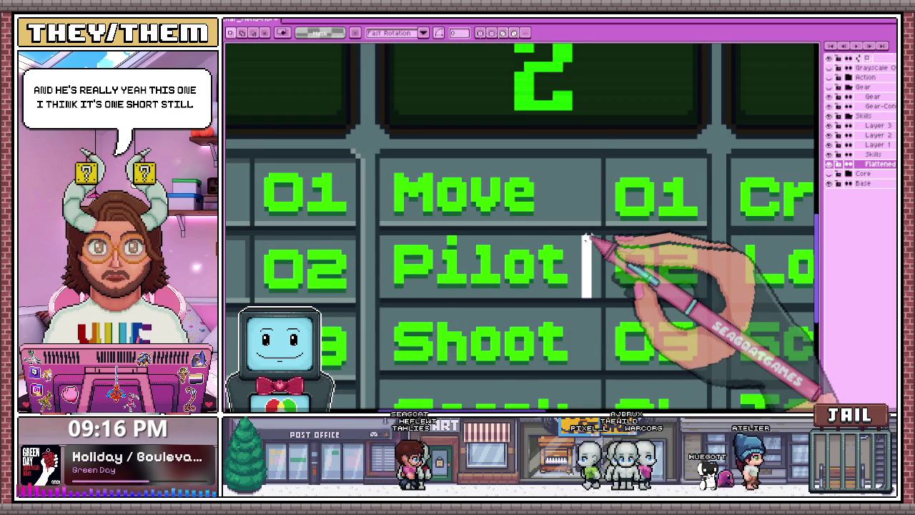
scroll(583, 286, down, 1)
scroll(449, 273, up, 1)
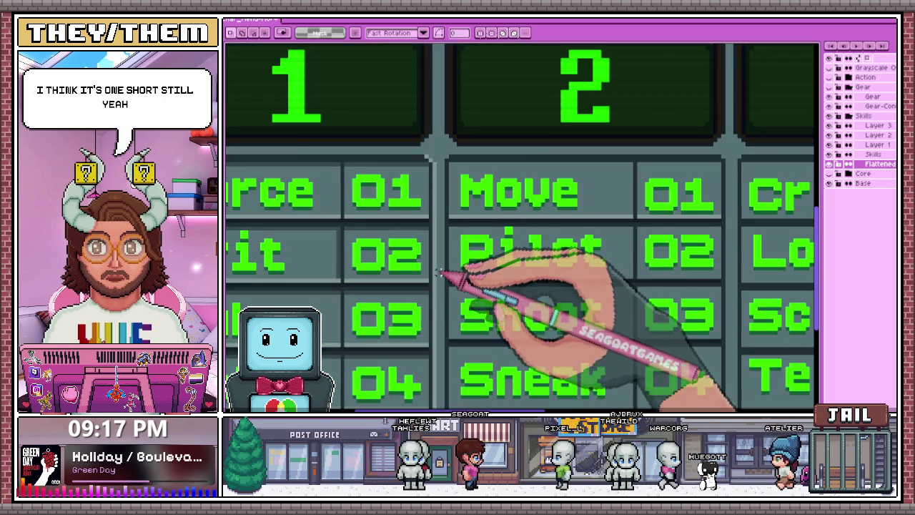
drag(410, 274, 574, 290)
scroll(576, 286, down, 1)
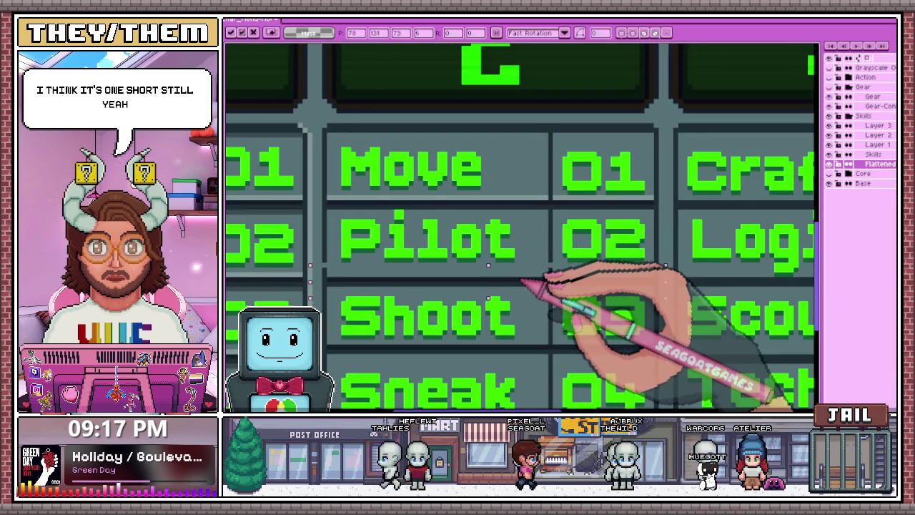
scroll(514, 316, down, 1)
scroll(514, 316, down, 2)
scroll(465, 286, up, 2)
scroll(426, 256, up, 1)
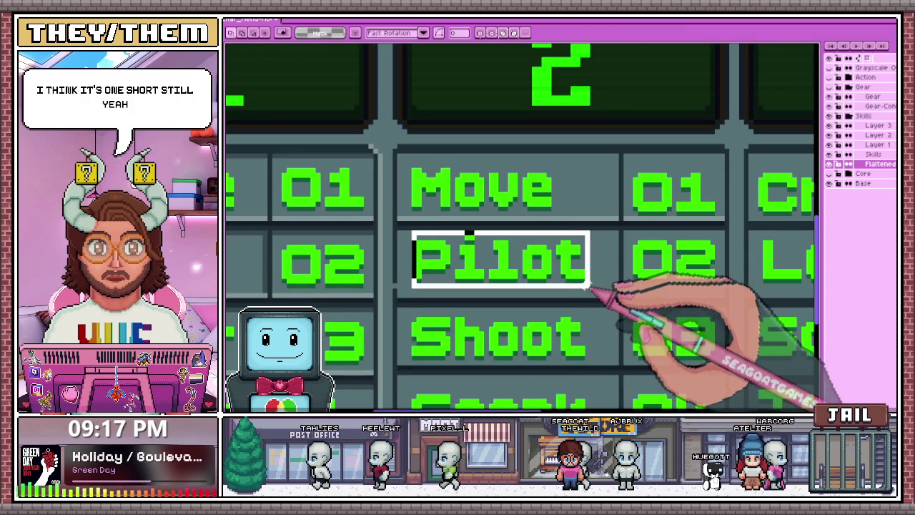
Select the whole Pilot label cell with the Rectangular Marquee
drag(590, 287, 591, 289)
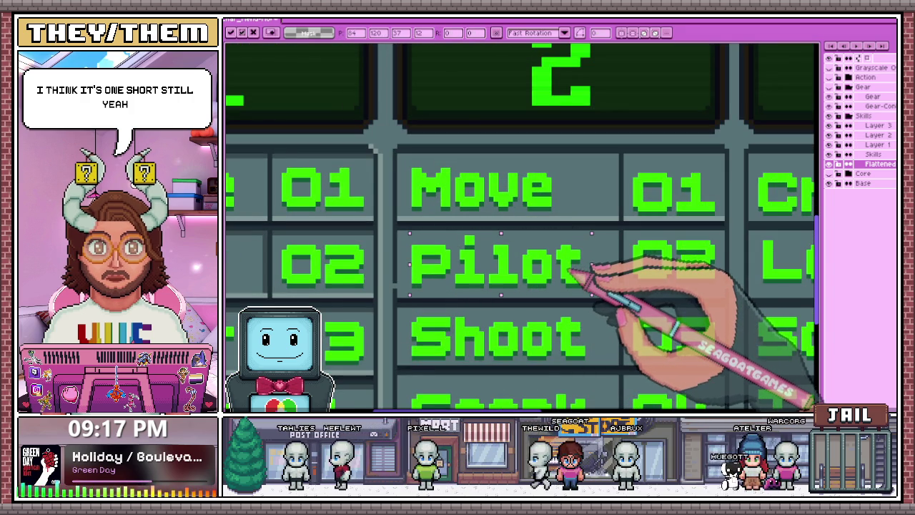
scroll(574, 273, down, 1)
scroll(586, 286, down, 1)
scroll(601, 350, down, 1)
scroll(592, 365, down, 2)
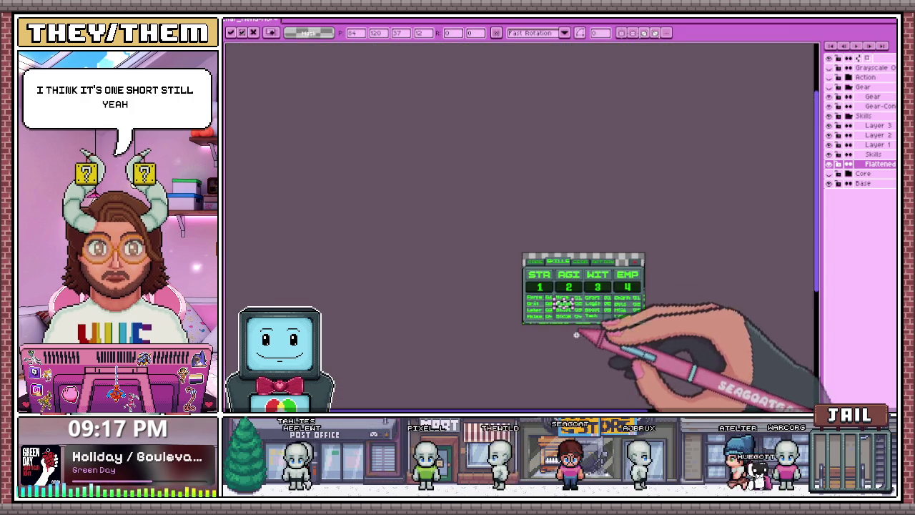
Sample a panel colour from the artwork and return to the Pencil
key(w)
scroll(588, 310, up, 1)
scroll(521, 265, up, 2)
scroll(429, 302, up, 1)
scroll(403, 310, up, 2)
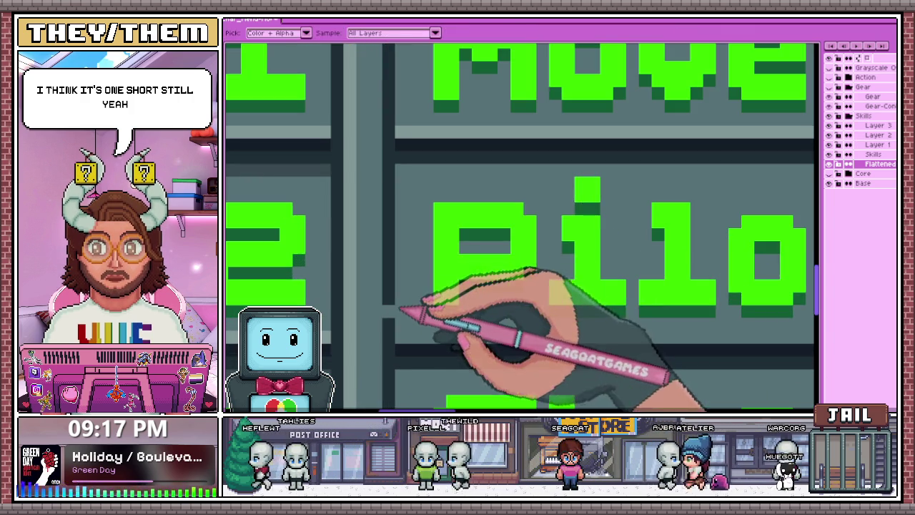
key(b)
scroll(401, 286, down, 2)
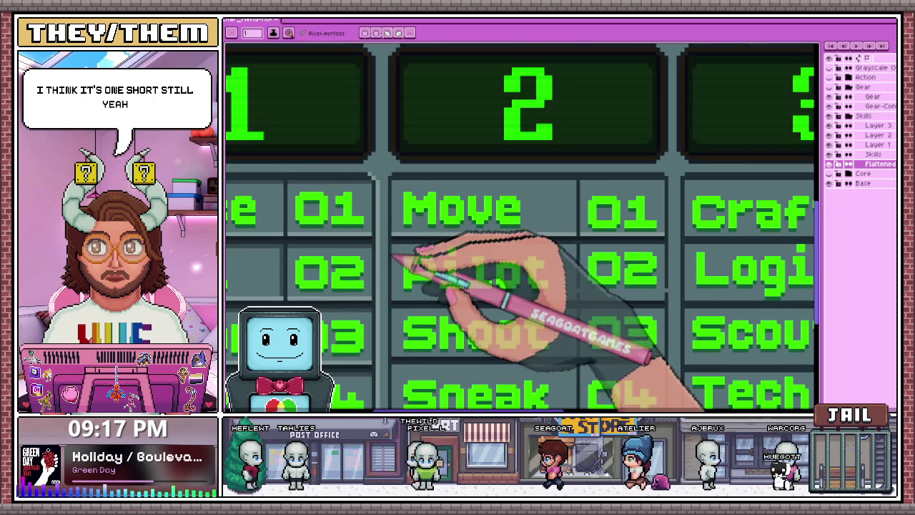
scroll(378, 198, up, 2)
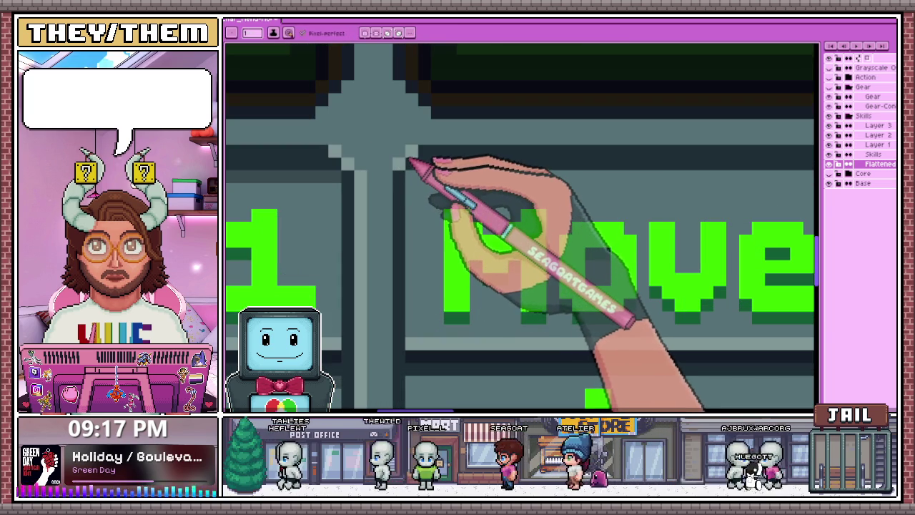
scroll(406, 157, down, 2)
scroll(411, 201, down, 2)
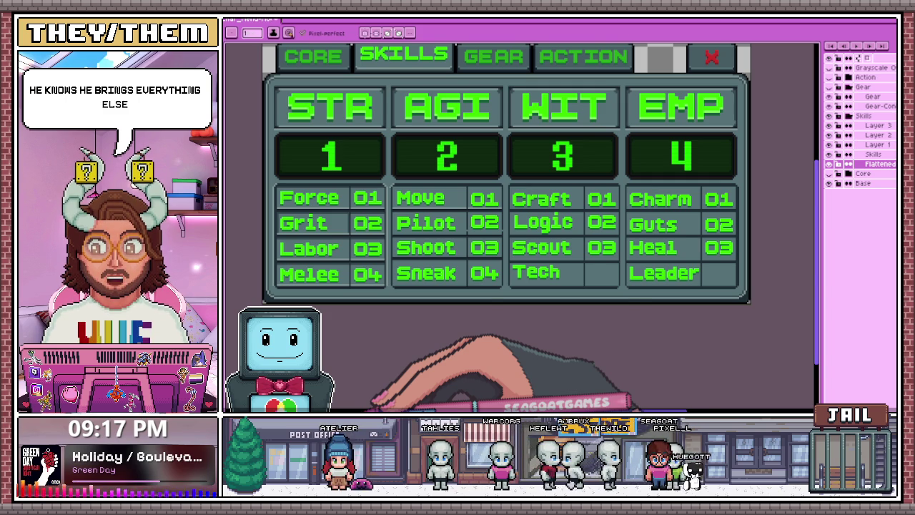
scroll(387, 179, up, 2)
scroll(387, 180, up, 2)
scroll(387, 179, up, 2)
scroll(387, 179, down, 2)
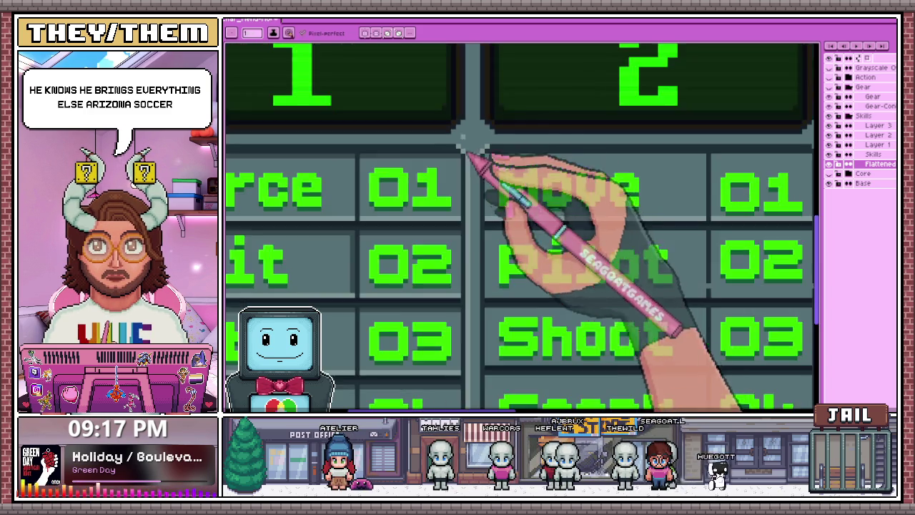
scroll(468, 150, down, 2)
scroll(470, 236, up, 3)
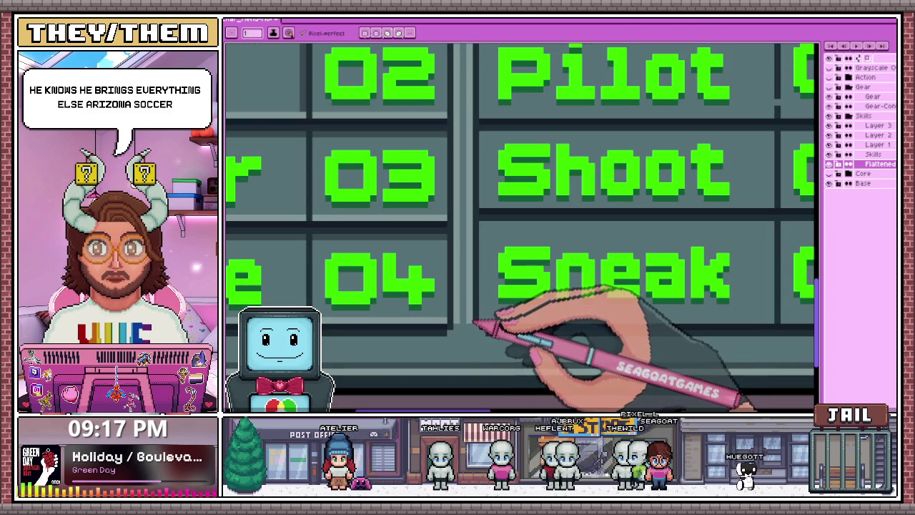
scroll(477, 329, up, 2)
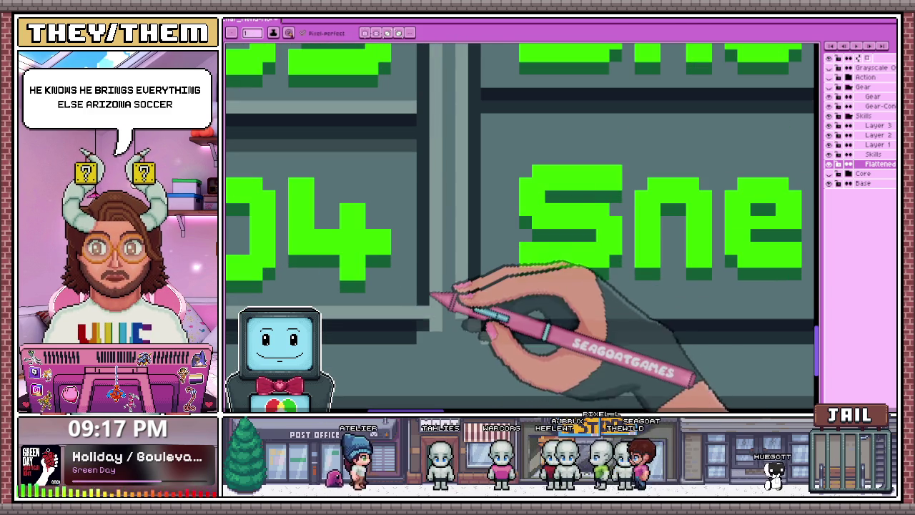
scroll(437, 330, down, 2)
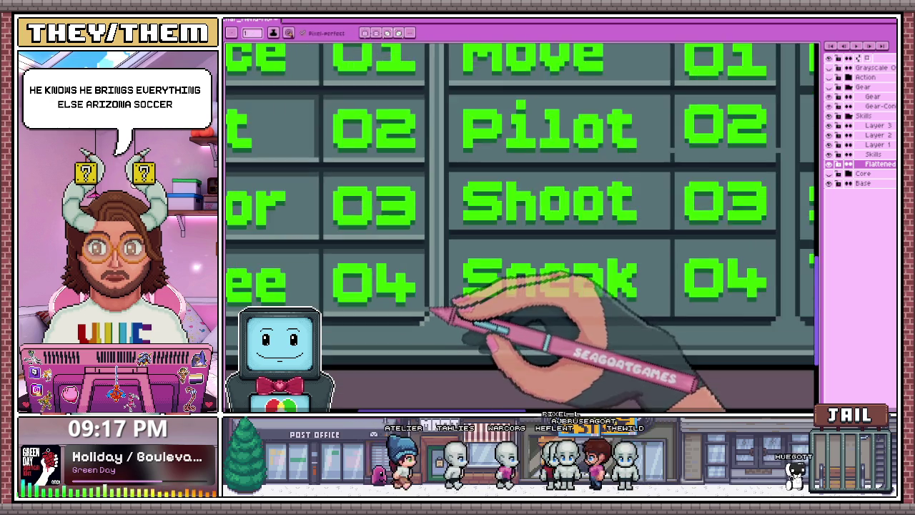
scroll(437, 315, down, 2)
scroll(450, 281, down, 2)
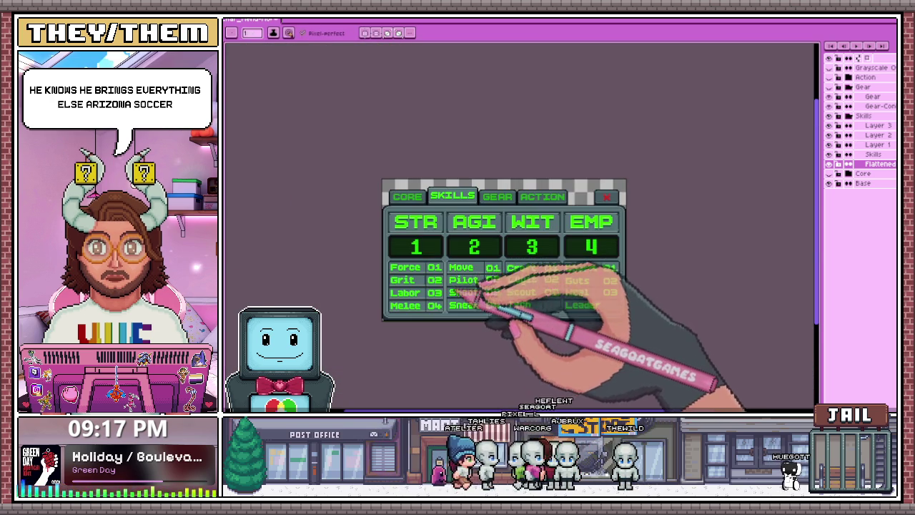
scroll(475, 279, up, 3)
scroll(526, 265, up, 2)
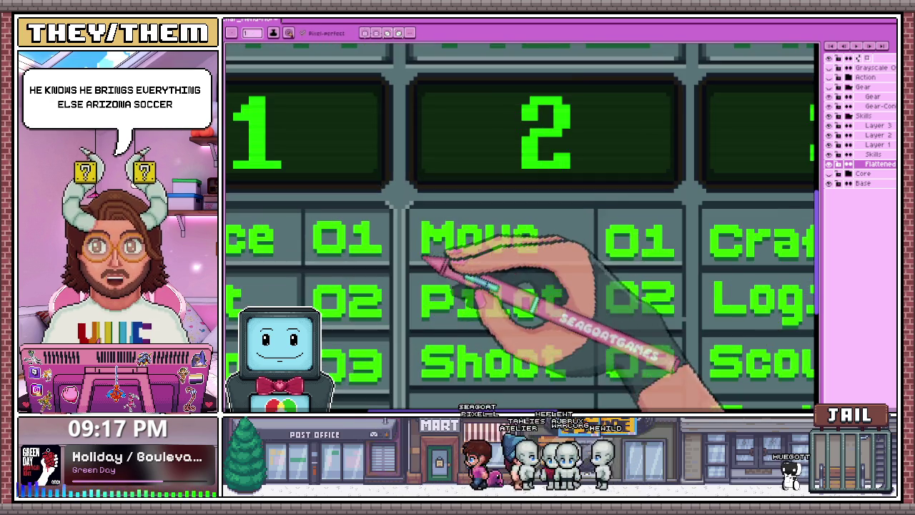
scroll(424, 262, up, 3)
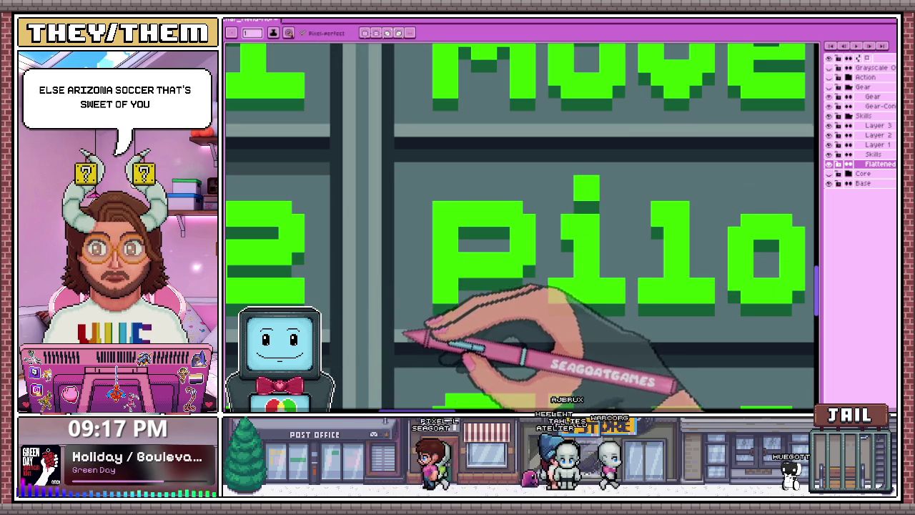
scroll(548, 284, down, 3)
scroll(576, 299, up, 3)
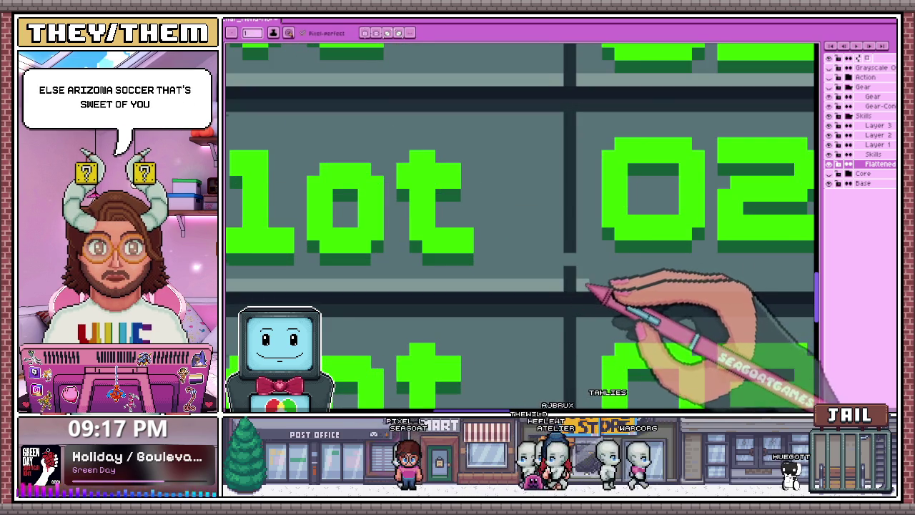
scroll(586, 285, down, 3)
scroll(629, 294, up, 3)
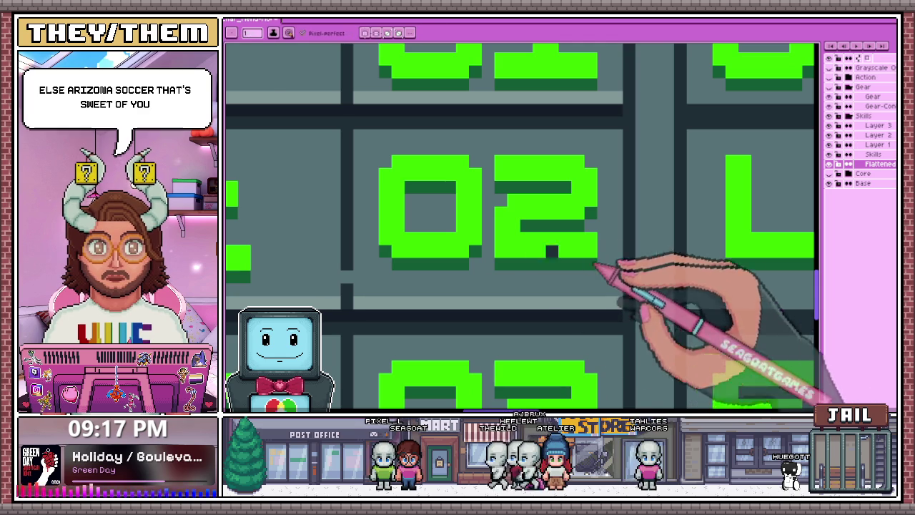
scroll(357, 296, down, 1)
scroll(358, 296, down, 1)
scroll(350, 297, down, 1)
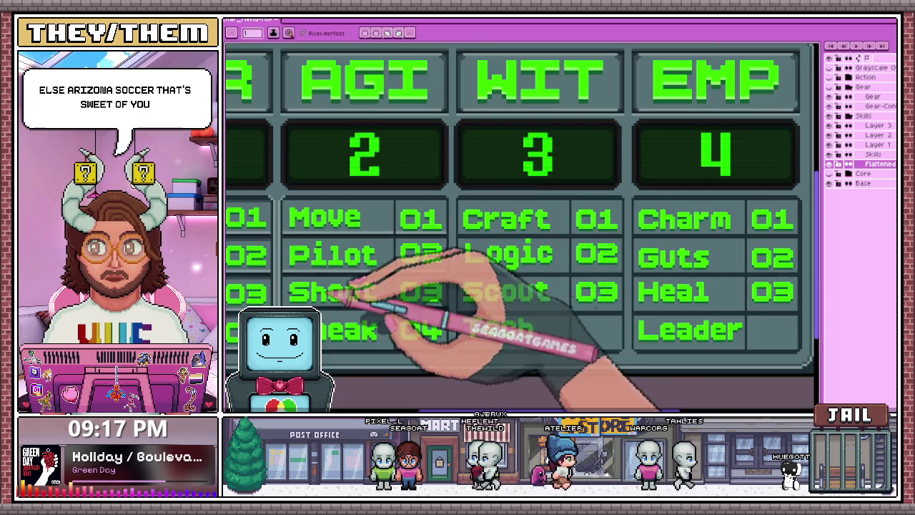
scroll(357, 293, up, 1)
scroll(321, 328, up, 1)
scroll(373, 326, down, 1)
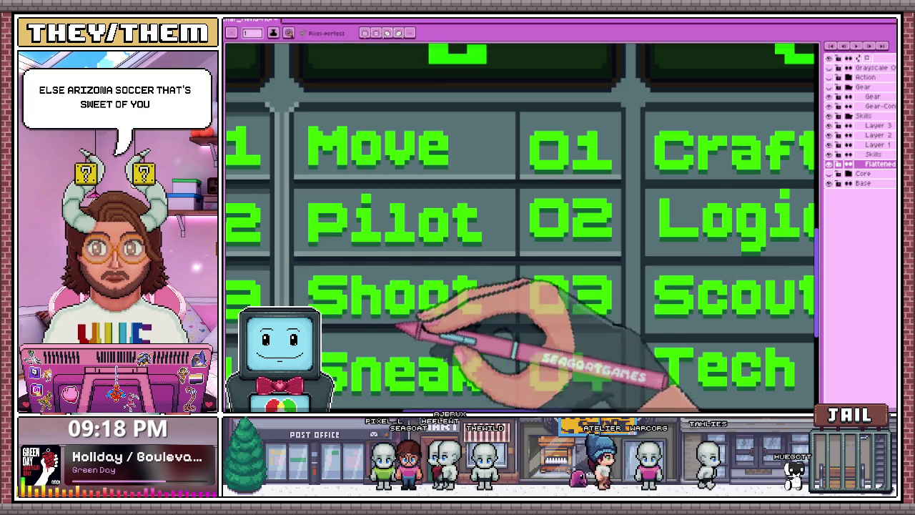
scroll(500, 325, up, 1)
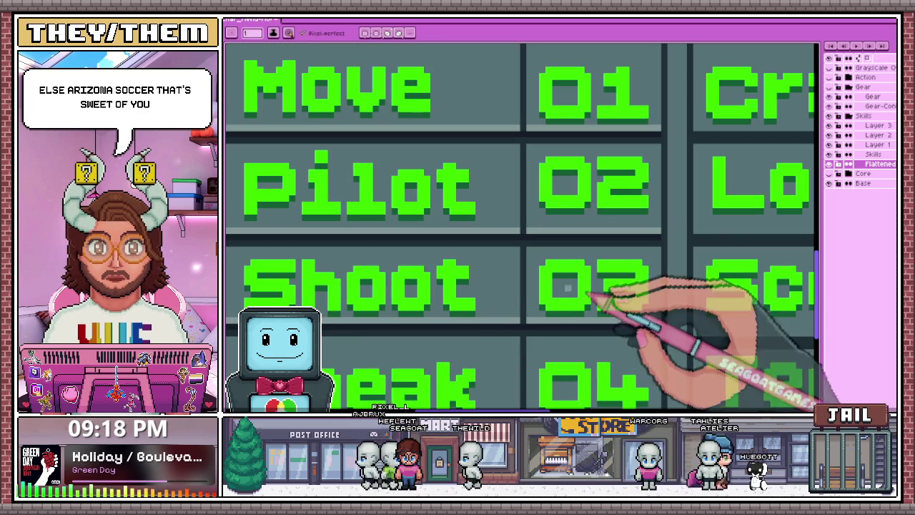
scroll(661, 325, down, 1)
scroll(594, 318, down, 1)
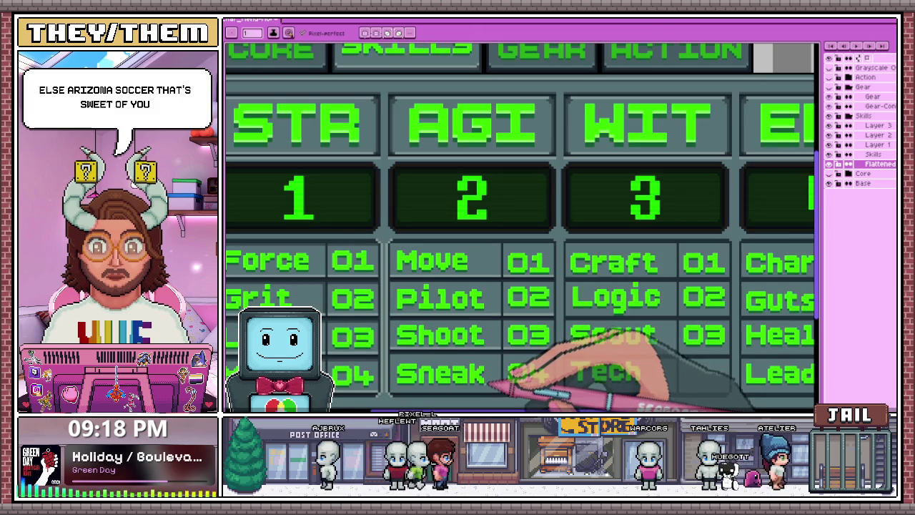
Select the strip between the Shoot and Sneak rows
scroll(472, 356, up, 1)
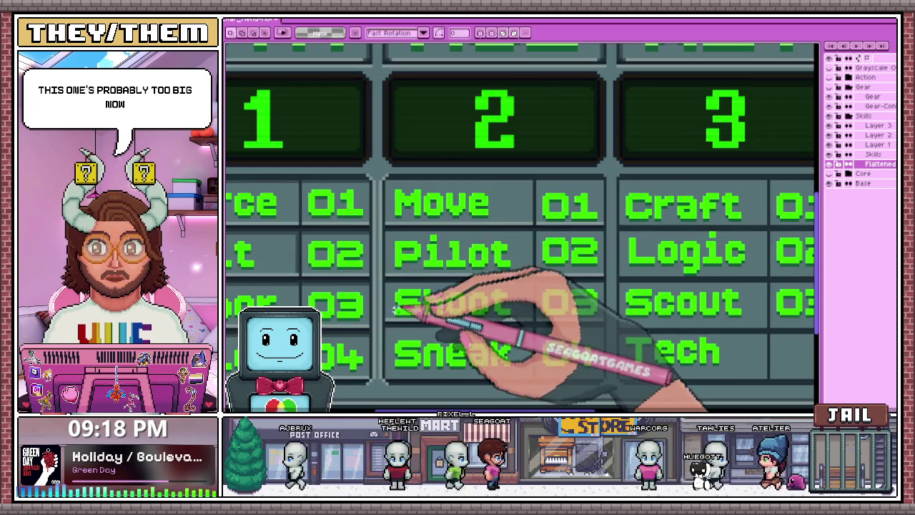
scroll(532, 269, up, 1)
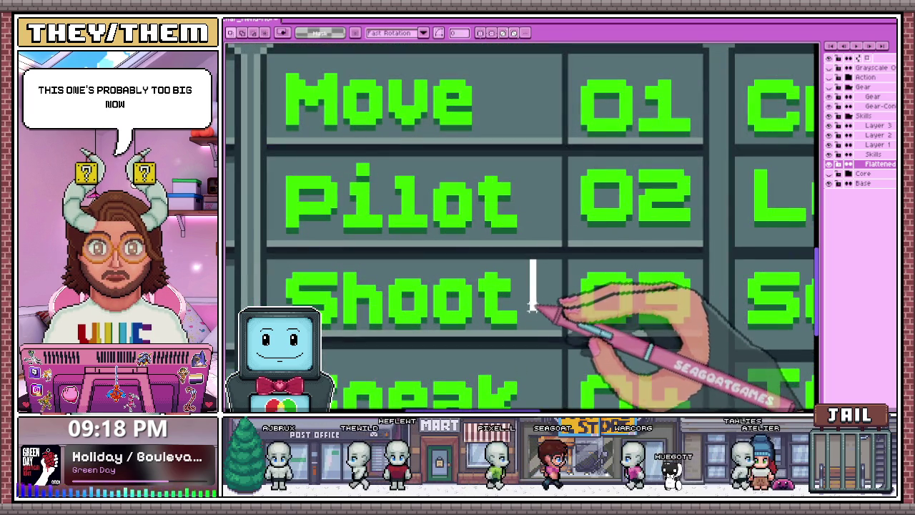
scroll(527, 256, down, 1)
scroll(469, 375, down, 1)
scroll(384, 271, up, 2)
drag(370, 256, 713, 280)
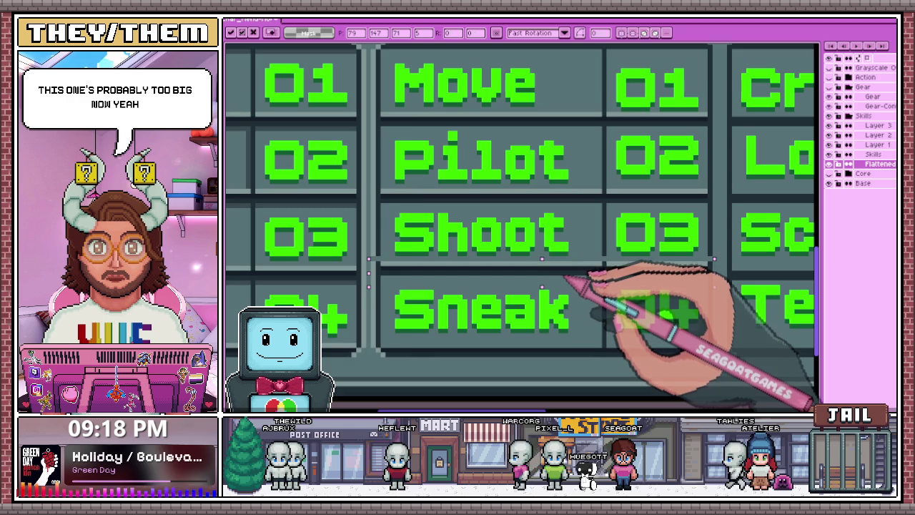
scroll(576, 283, down, 1)
scroll(551, 322, down, 1)
scroll(422, 248, up, 2)
scroll(421, 250, up, 1)
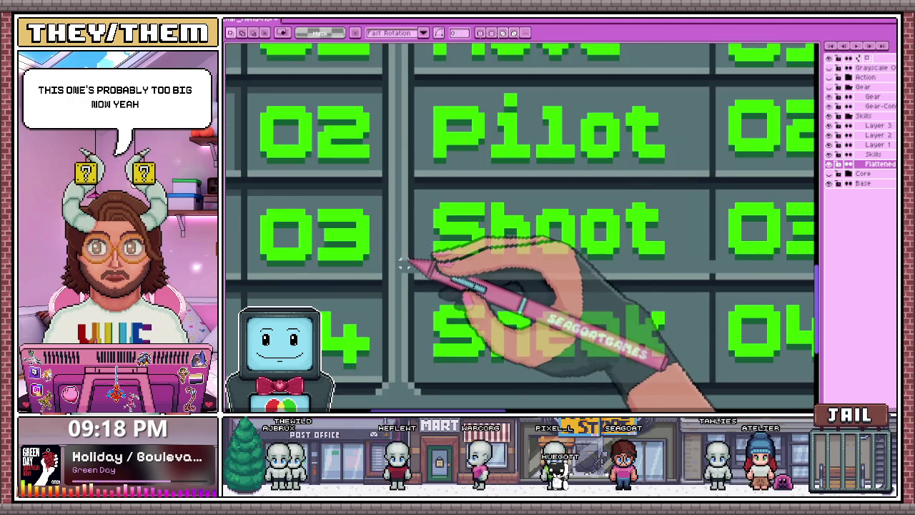
scroll(413, 264, up, 1)
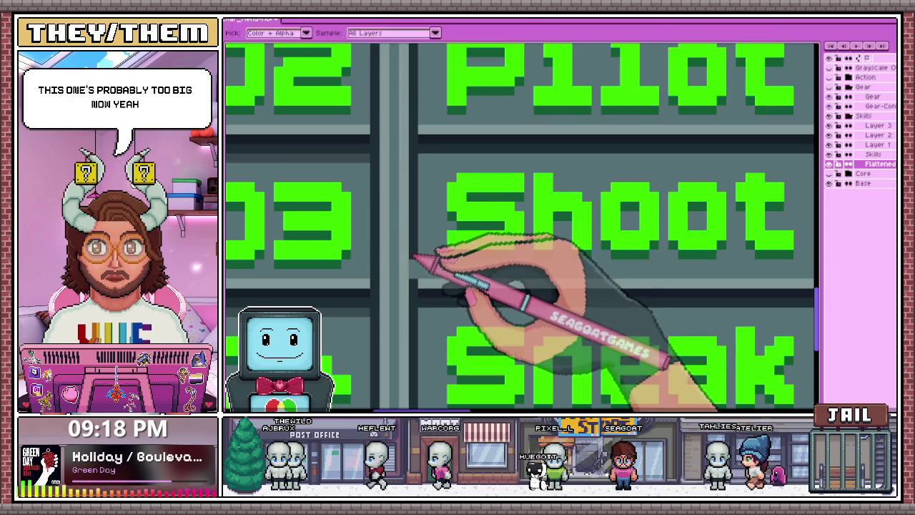
scroll(536, 265, down, 2)
scroll(535, 272, up, 2)
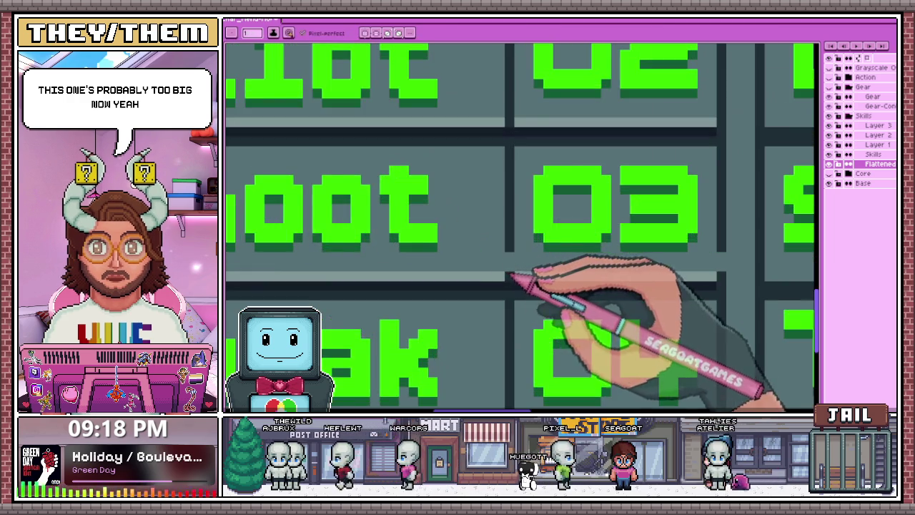
scroll(550, 262, down, 1)
scroll(551, 263, up, 2)
scroll(586, 262, down, 1)
scroll(592, 286, down, 2)
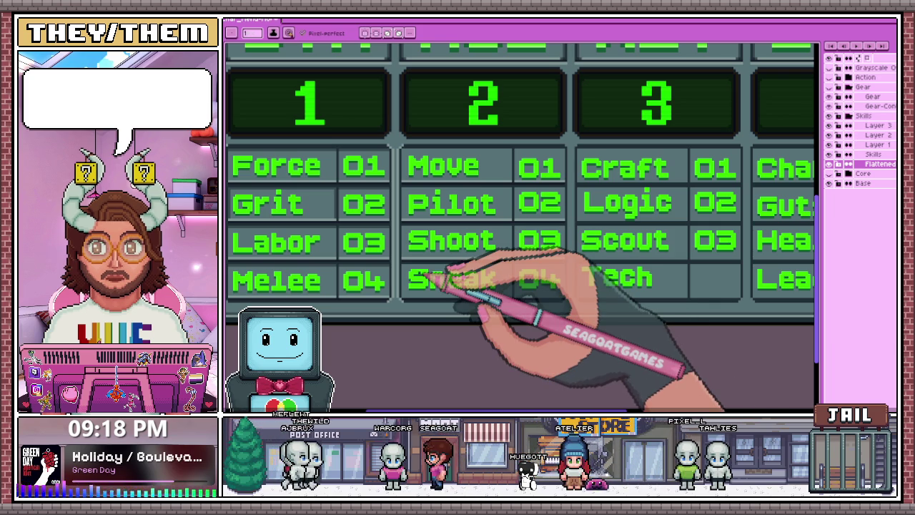
Pencil over the light-grey line above the Move row's 01 cell in the AGI column
scroll(392, 236, up, 2)
scroll(435, 246, up, 2)
scroll(436, 235, down, 2)
scroll(398, 256, up, 4)
scroll(400, 288, down, 2)
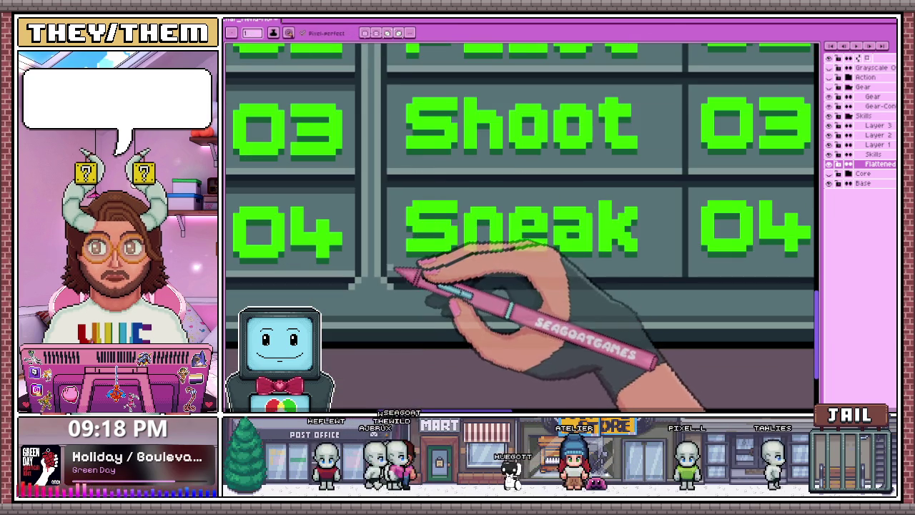
scroll(399, 272, down, 2)
scroll(515, 275, up, 1)
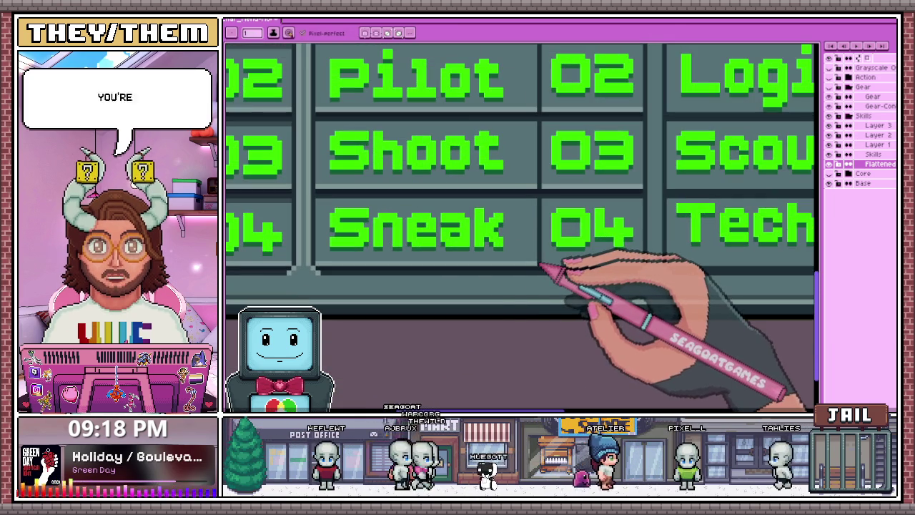
scroll(554, 261, up, 3)
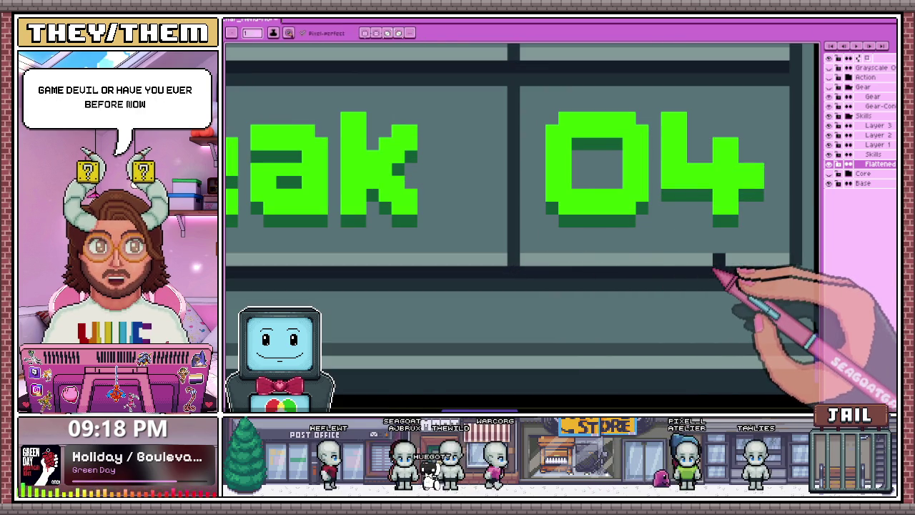
scroll(627, 262, down, 2)
scroll(474, 210, down, 2)
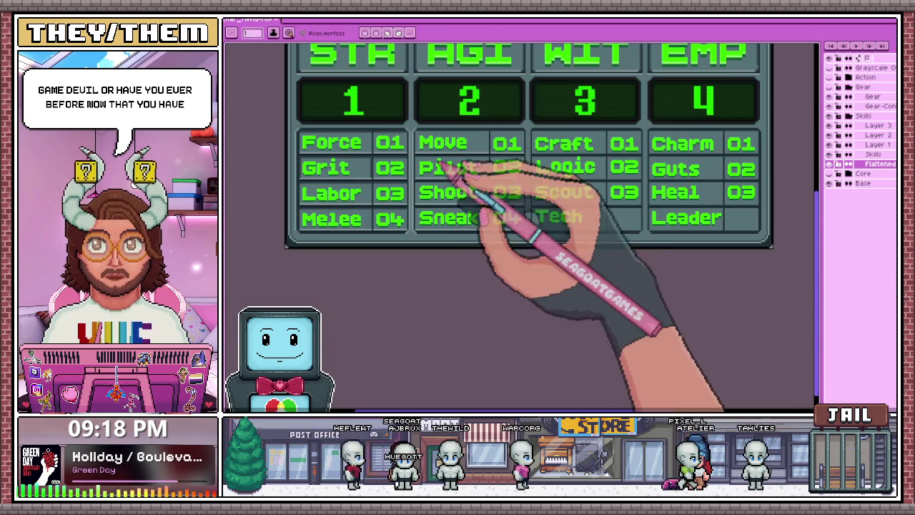
scroll(443, 172, up, 2)
scroll(419, 112, up, 1)
scroll(408, 147, up, 1)
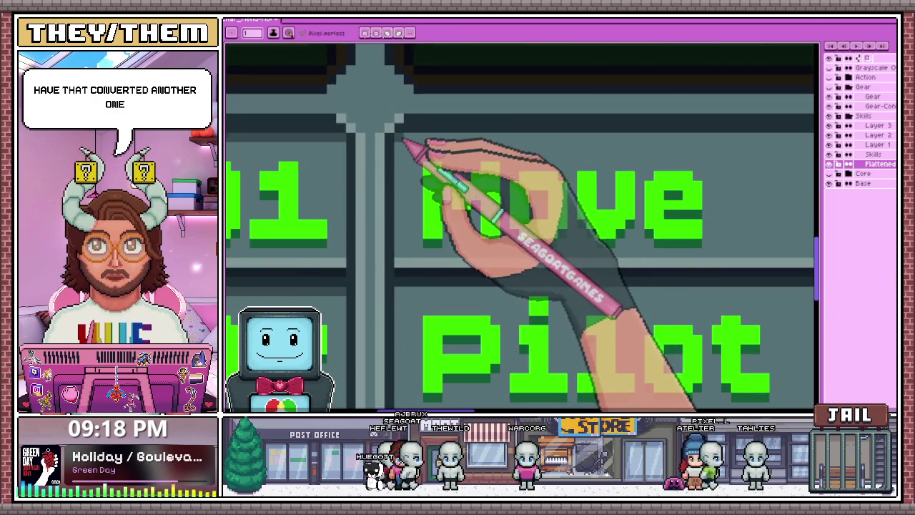
scroll(548, 148, down, 2)
scroll(590, 138, up, 3)
scroll(608, 142, down, 2)
scroll(475, 182, up, 2)
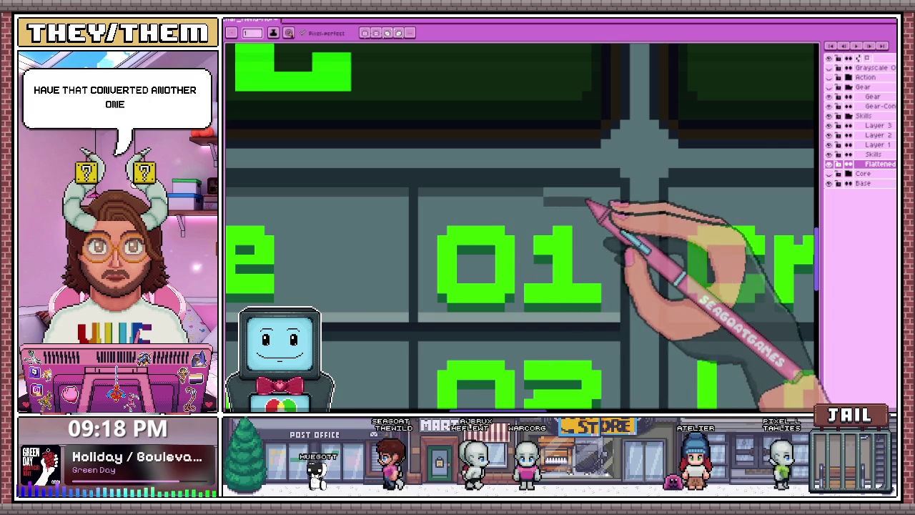
drag(547, 202, 597, 207)
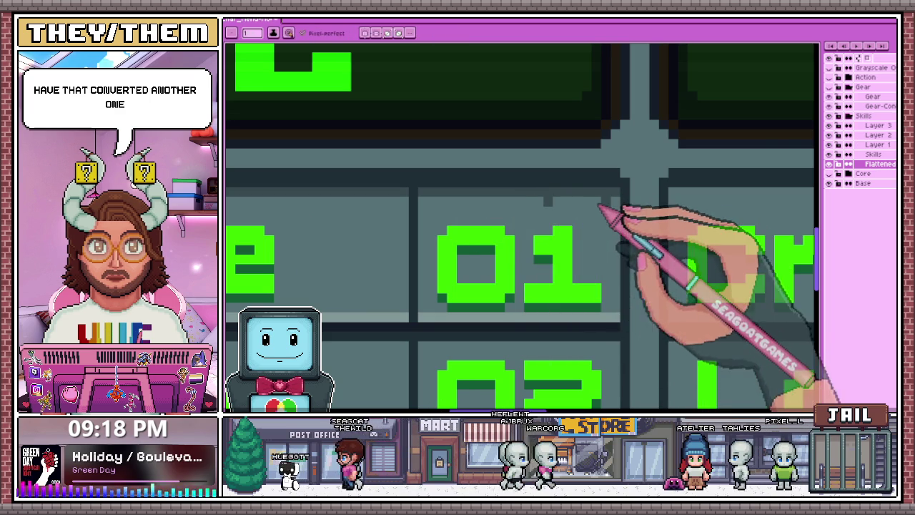
key(b)
scroll(572, 204, down, 2)
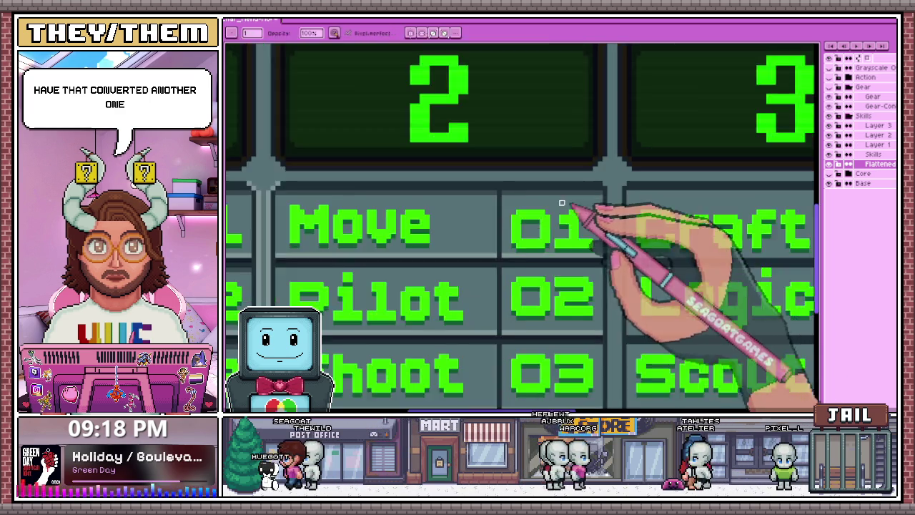
Draw a rectangular marquee around the entire Pilot label and its number in the AGI column
scroll(572, 203, down, 1)
scroll(401, 243, up, 3)
scroll(429, 246, down, 3)
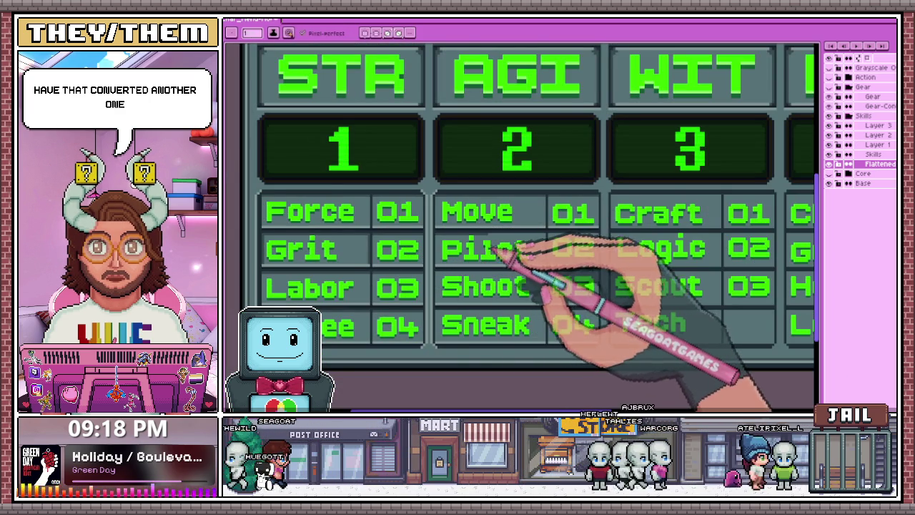
scroll(367, 255, up, 1)
scroll(388, 245, down, 2)
scroll(302, 245, up, 3)
scroll(313, 222, up, 2)
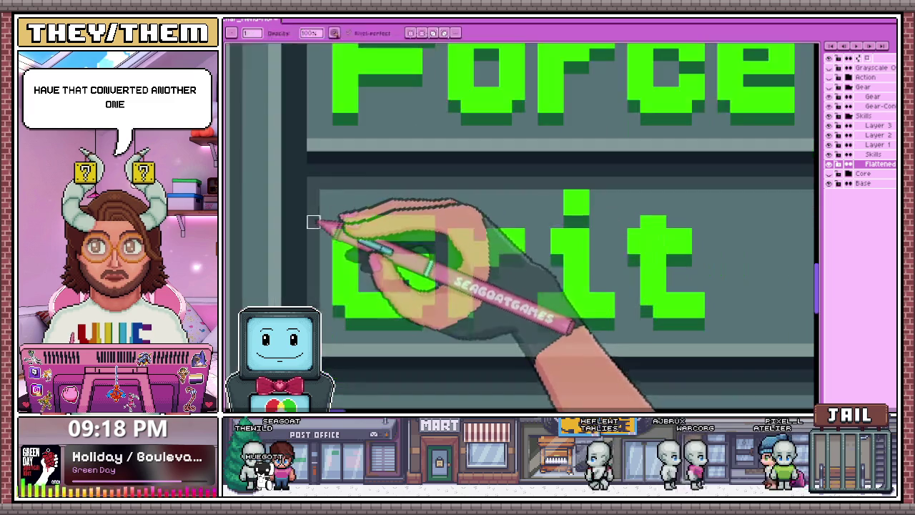
scroll(314, 228, down, 3)
scroll(414, 247, up, 2)
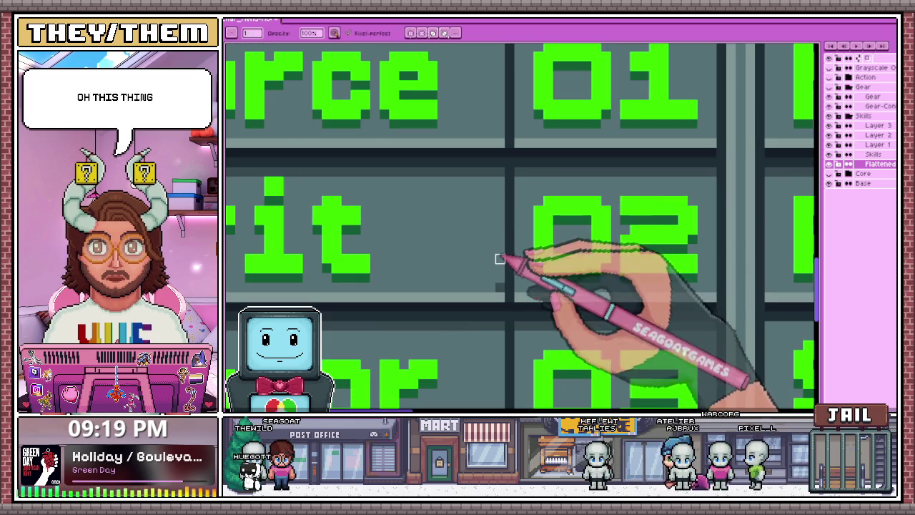
scroll(493, 258, down, 2)
scroll(429, 286, down, 2)
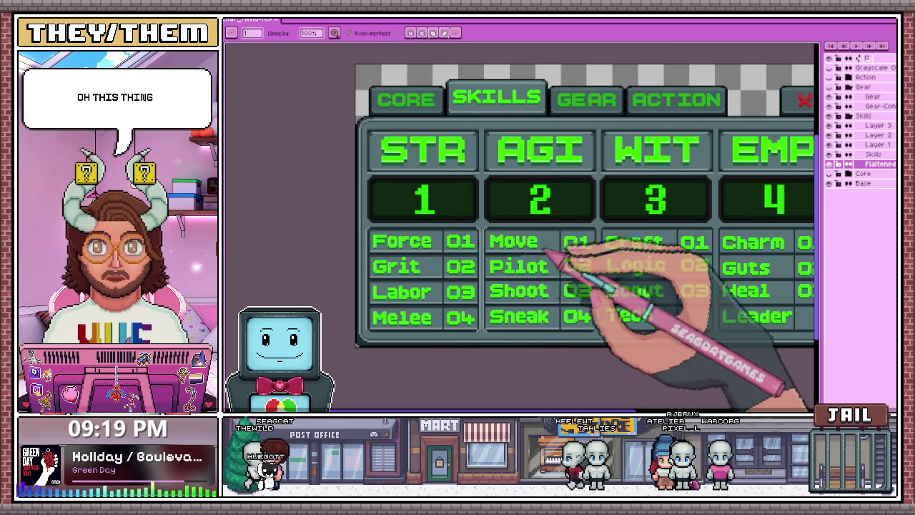
scroll(543, 257, up, 2)
scroll(522, 254, up, 1)
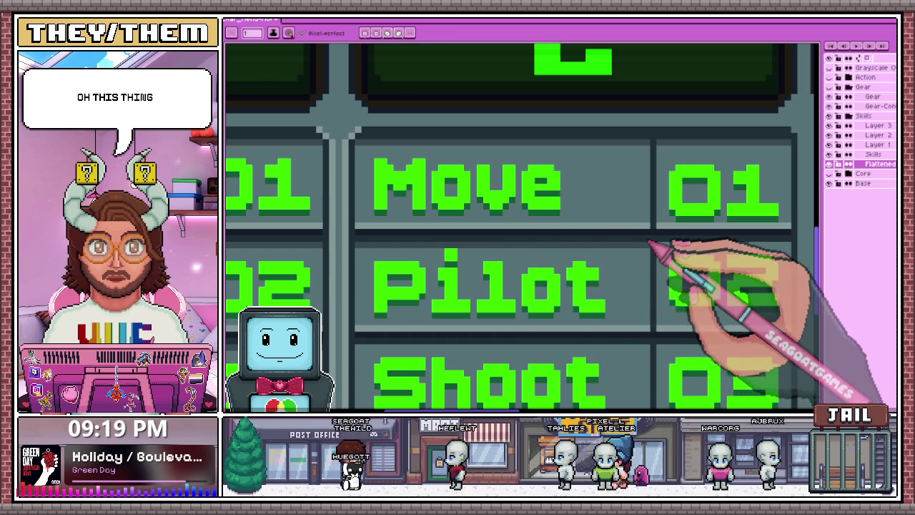
scroll(607, 243, down, 1)
scroll(572, 254, down, 2)
scroll(543, 264, down, 1)
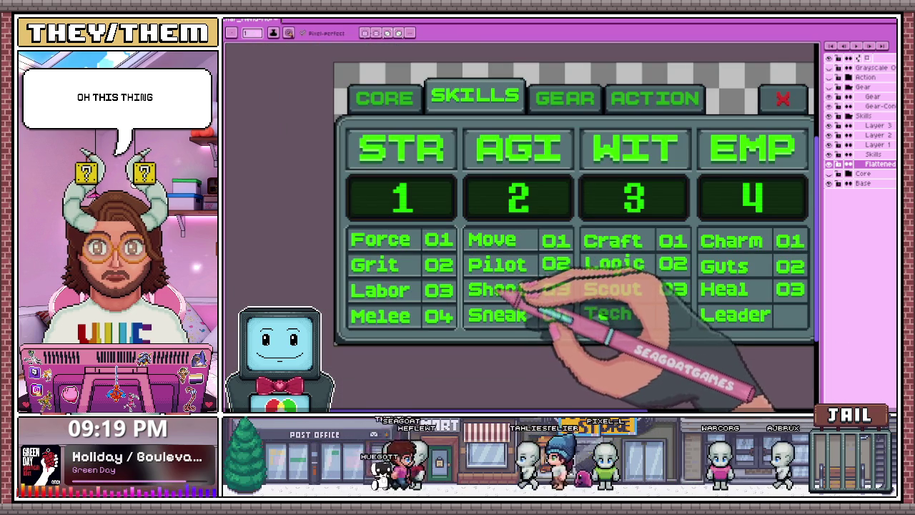
scroll(519, 282, up, 3)
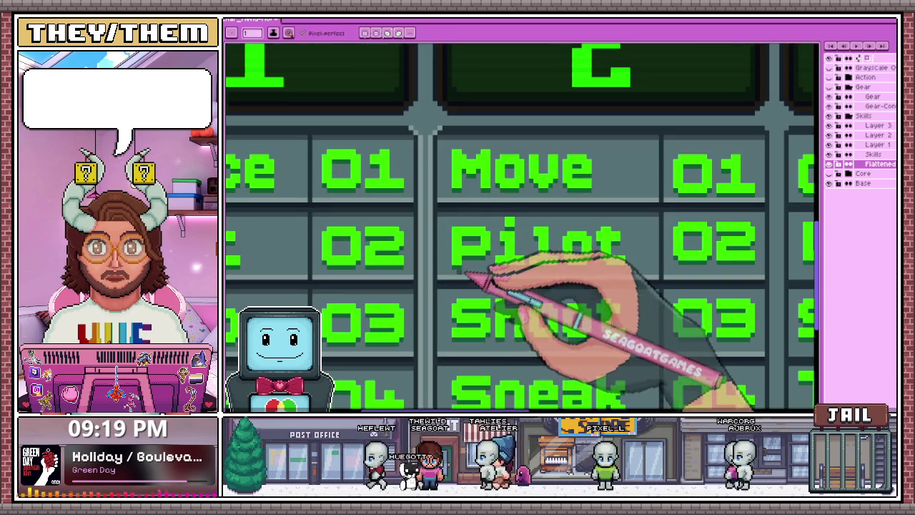
scroll(522, 279, down, 1)
scroll(524, 276, down, 2)
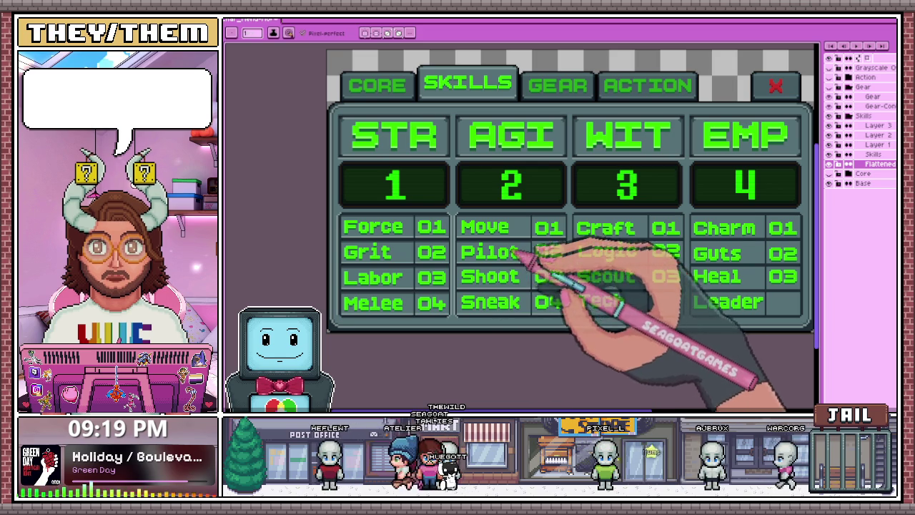
scroll(518, 255, up, 1)
scroll(526, 215, down, 2)
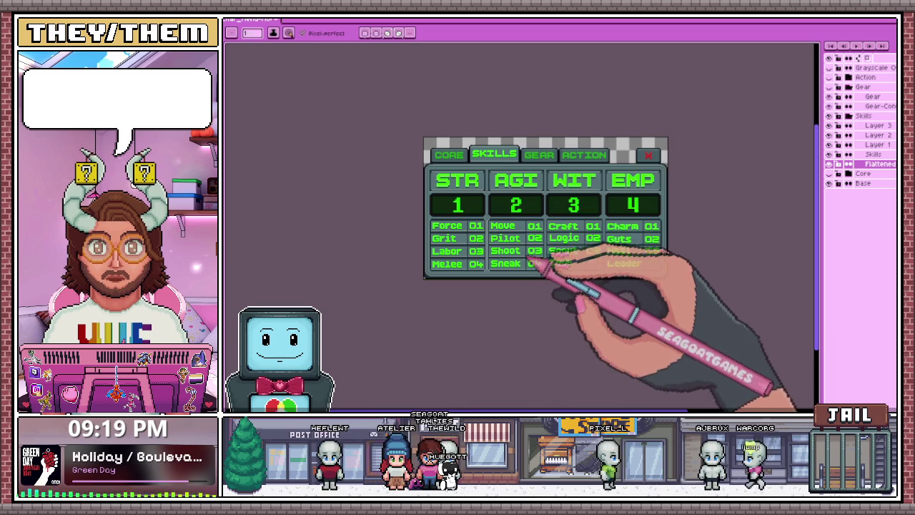
scroll(536, 252, up, 3)
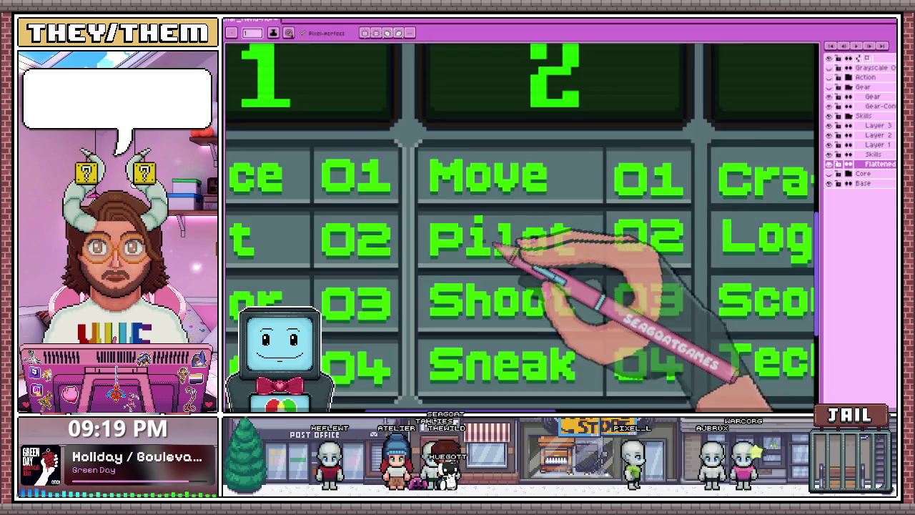
scroll(517, 249, up, 1)
scroll(480, 210, down, 1)
scroll(490, 214, down, 1)
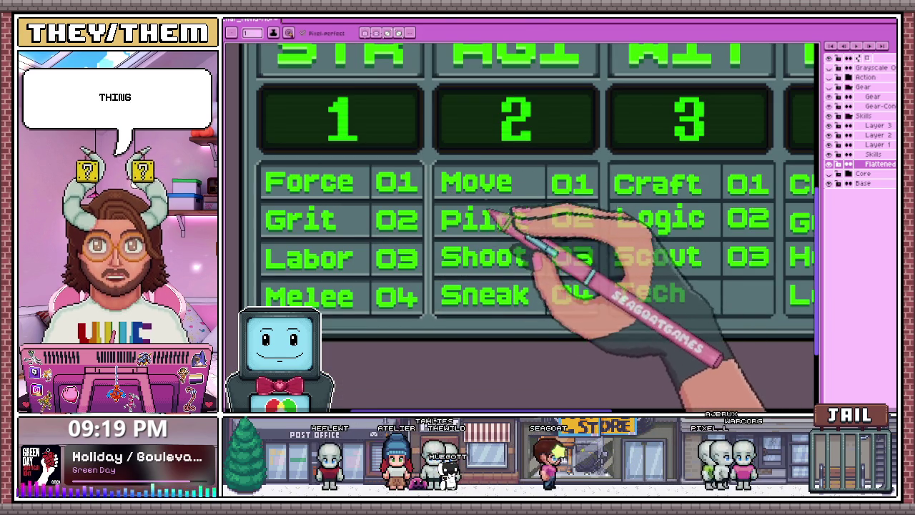
scroll(315, 336, up, 1)
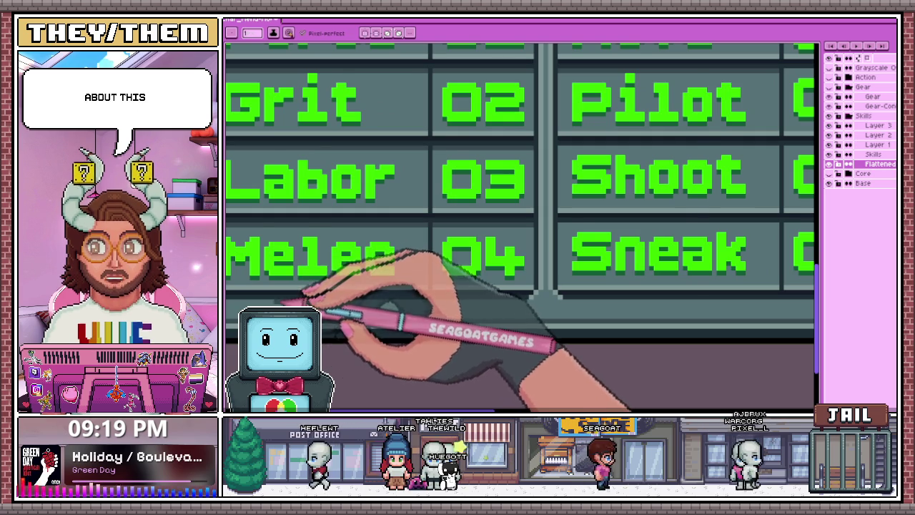
scroll(329, 300, down, 1)
scroll(326, 286, down, 2)
scroll(429, 300, up, 1)
scroll(326, 319, up, 2)
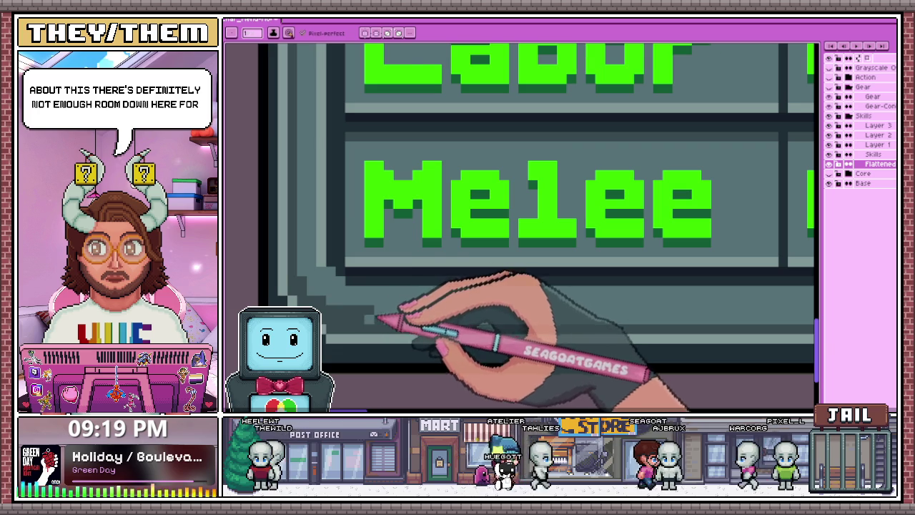
scroll(377, 314, down, 2)
scroll(398, 316, up, 1)
scroll(384, 302, down, 1)
scroll(398, 333, down, 2)
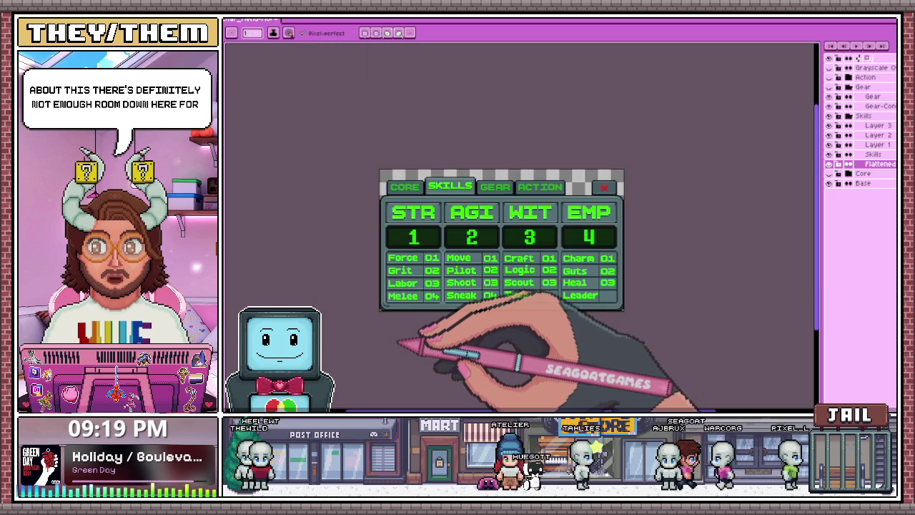
scroll(401, 347, up, 3)
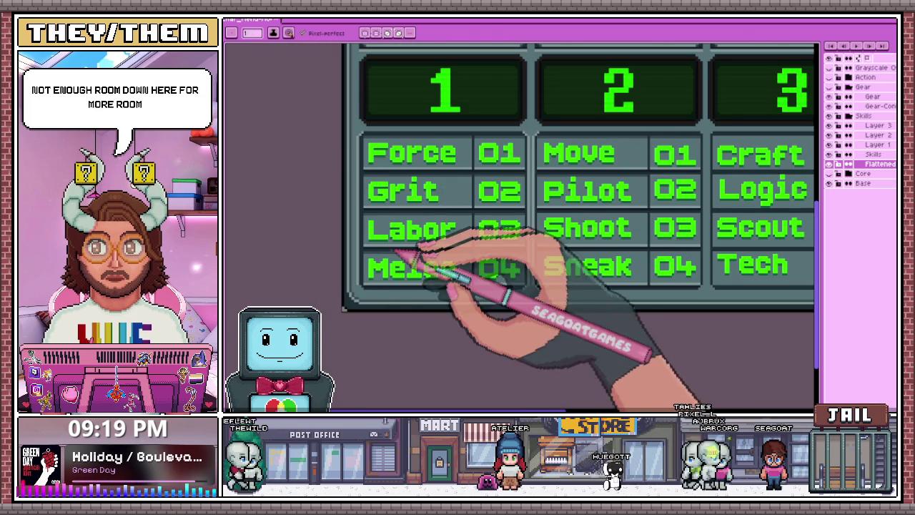
scroll(397, 306, down, 1)
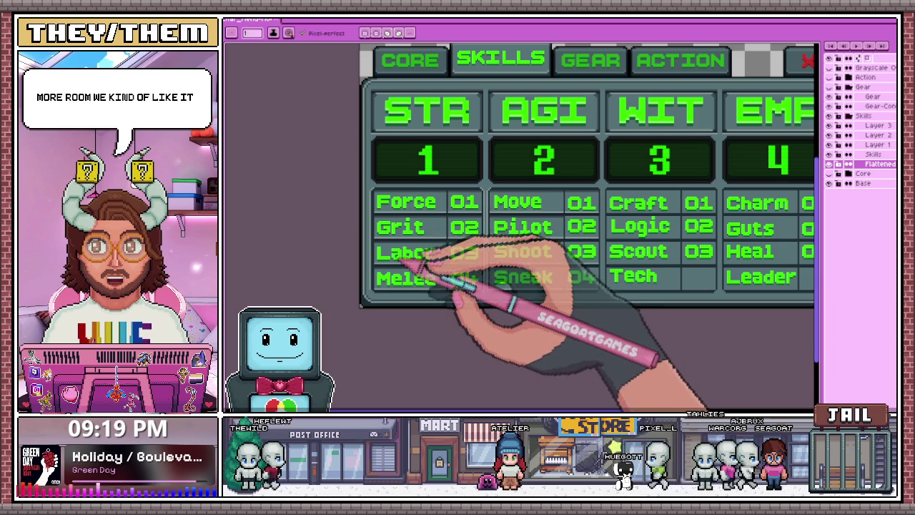
scroll(475, 183, up, 1)
scroll(679, 207, up, 1)
scroll(443, 222, down, 1)
scroll(500, 236, down, 1)
scroll(565, 214, up, 2)
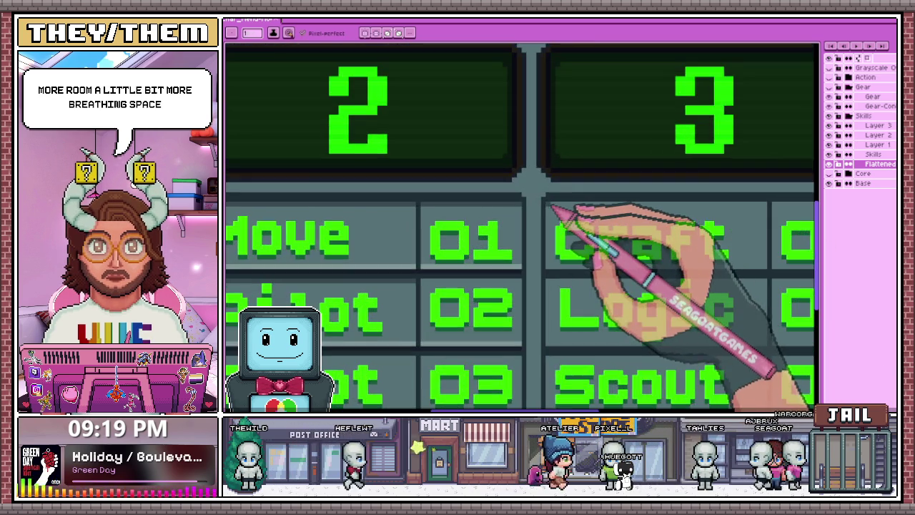
scroll(570, 215, down, 2)
scroll(593, 225, down, 2)
scroll(608, 235, up, 3)
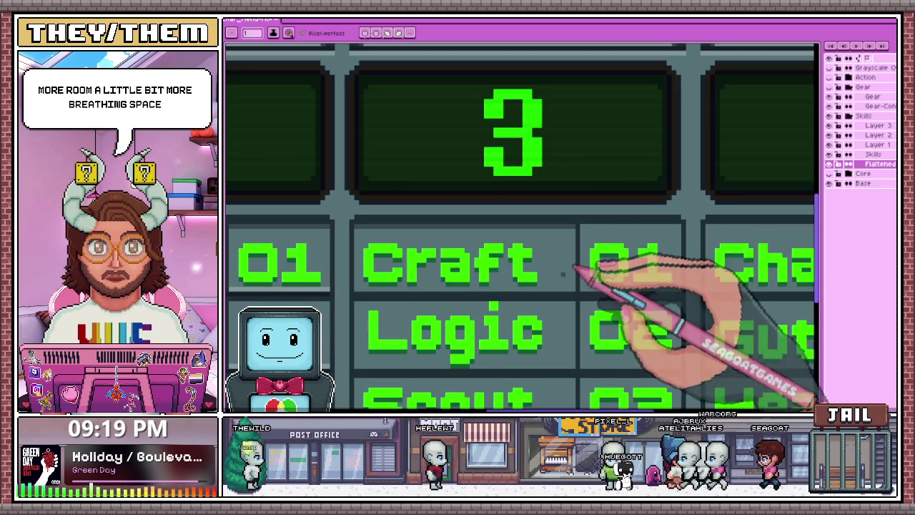
scroll(565, 268, down, 2)
scroll(486, 276, up, 1)
scroll(414, 282, up, 2)
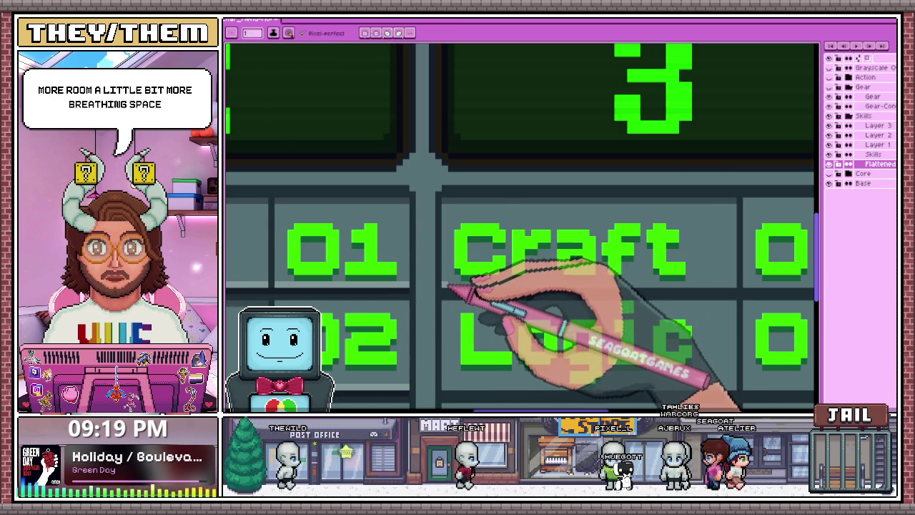
scroll(740, 289, down, 2)
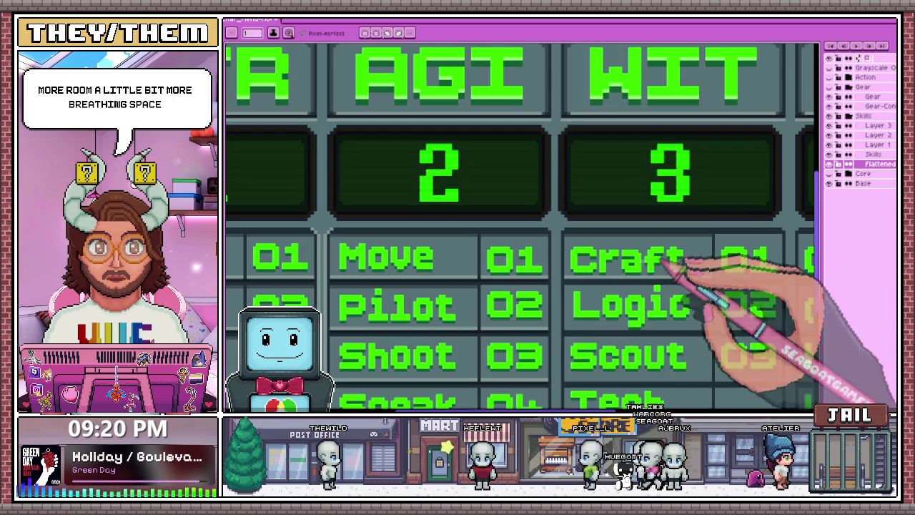
scroll(647, 275, down, 2)
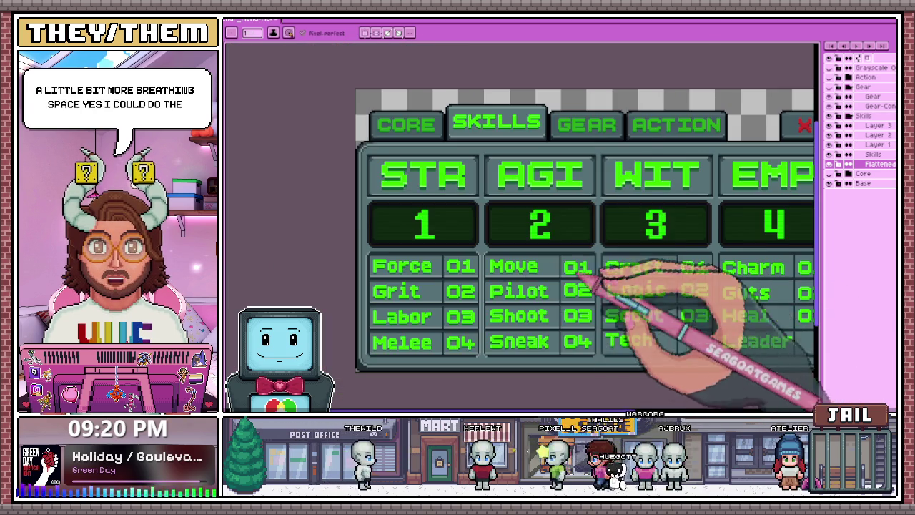
scroll(439, 255, up, 1)
scroll(449, 262, down, 1)
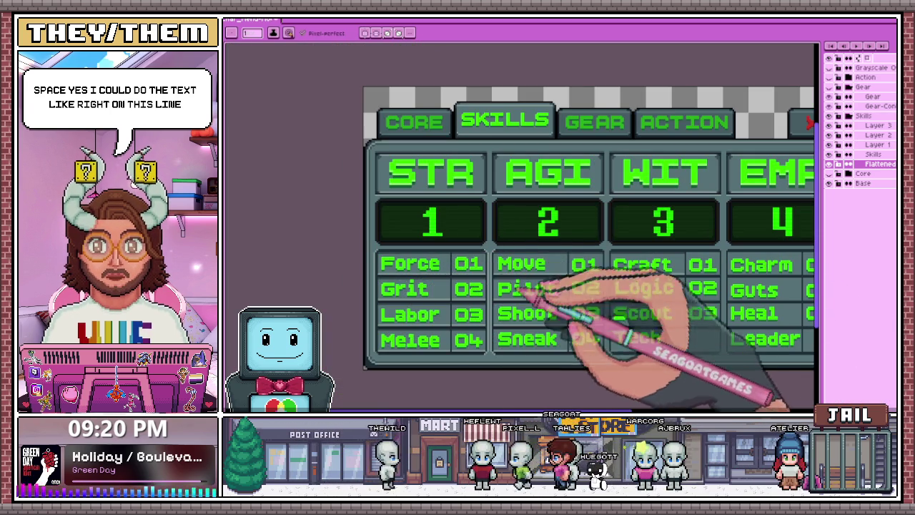
scroll(551, 299, up, 1)
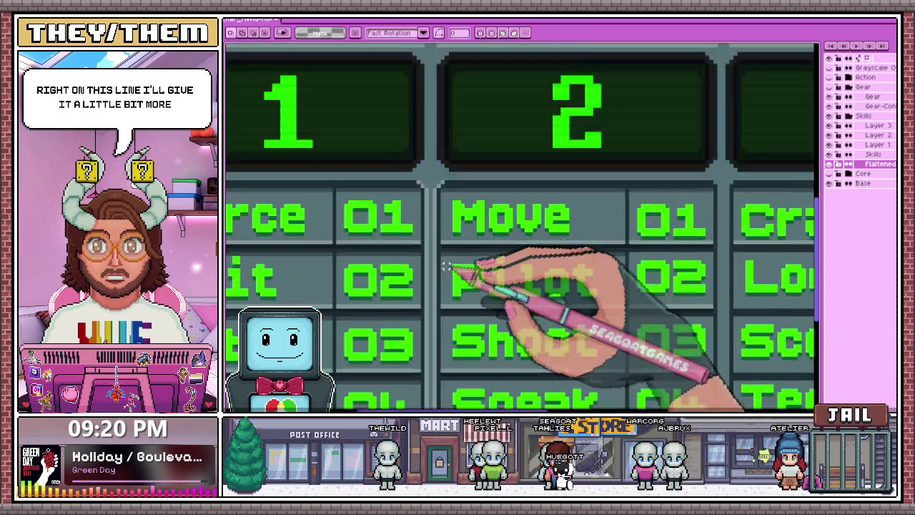
scroll(440, 256, up, 1)
drag(536, 299, 710, 319)
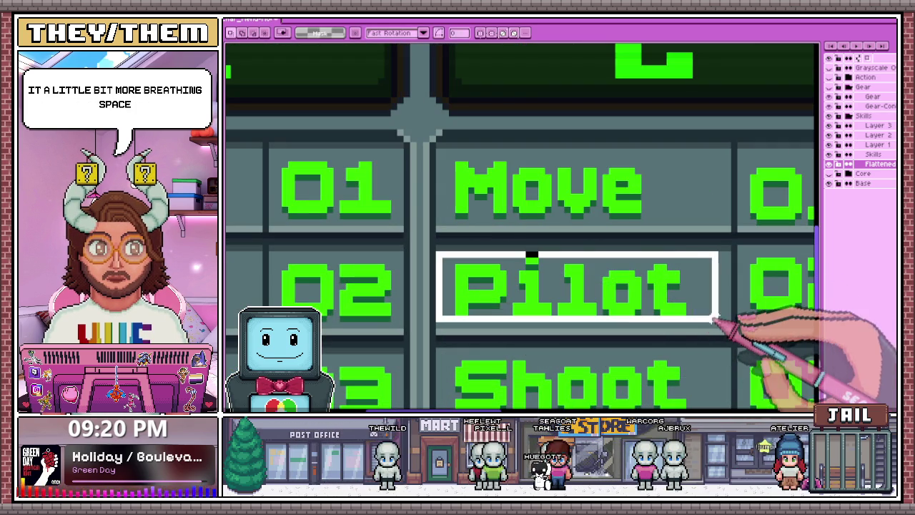
scroll(665, 379, down, 1)
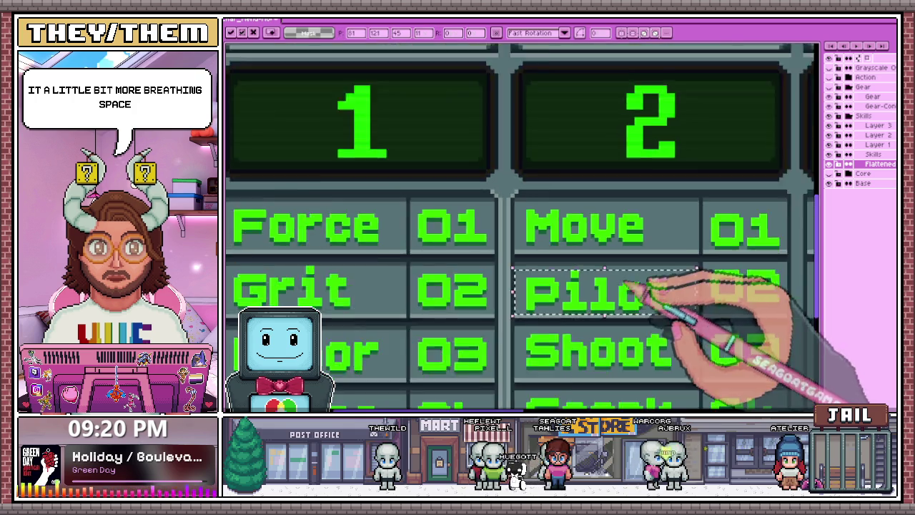
scroll(615, 354, down, 1)
scroll(527, 347, up, 2)
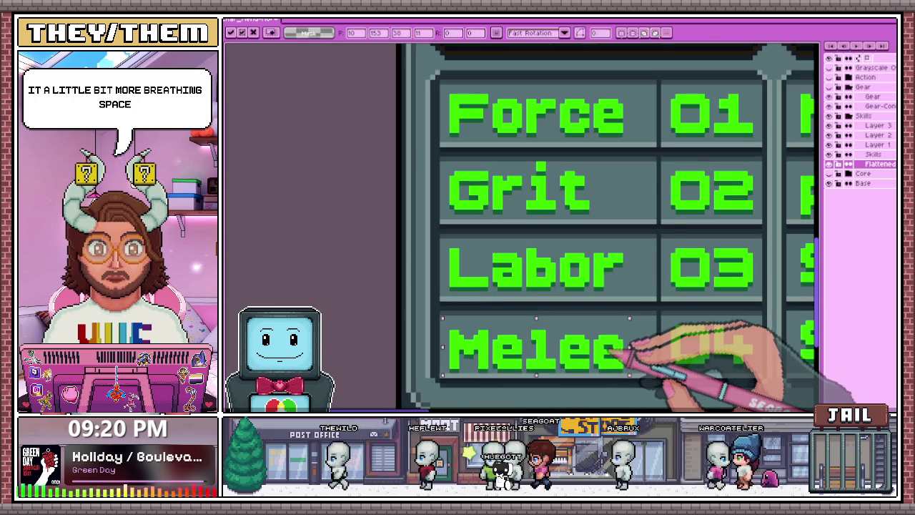
scroll(582, 317, down, 1)
scroll(500, 328, down, 1)
scroll(554, 304, up, 1)
scroll(534, 327, down, 2)
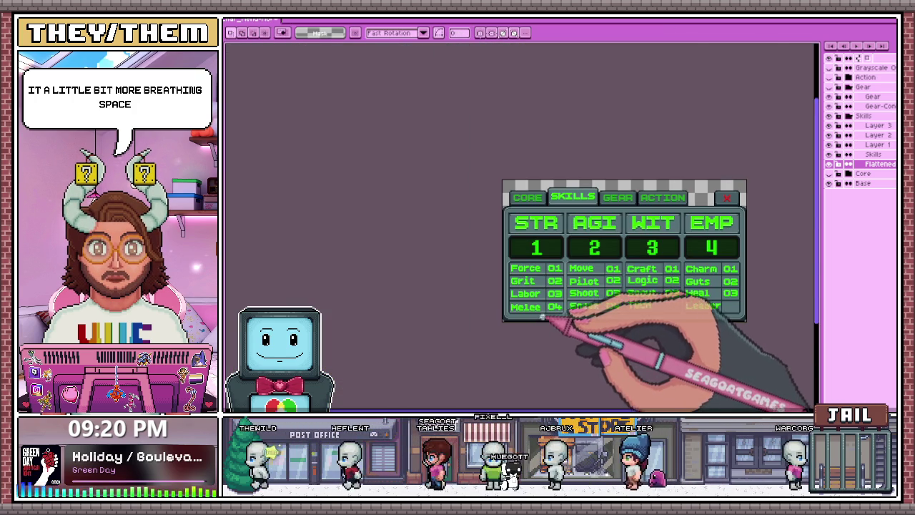
scroll(542, 315, up, 3)
scroll(535, 293, up, 1)
drag(392, 191, 632, 263)
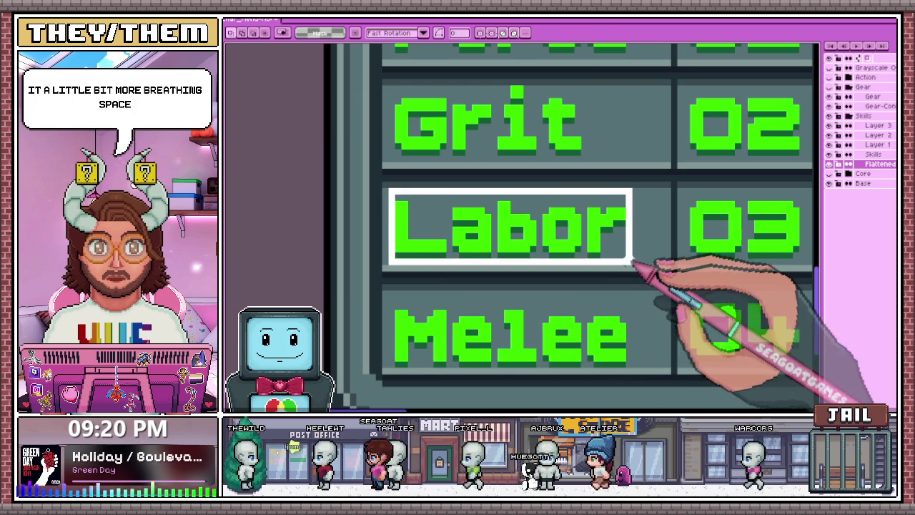
click(632, 263)
scroll(608, 255, down, 1)
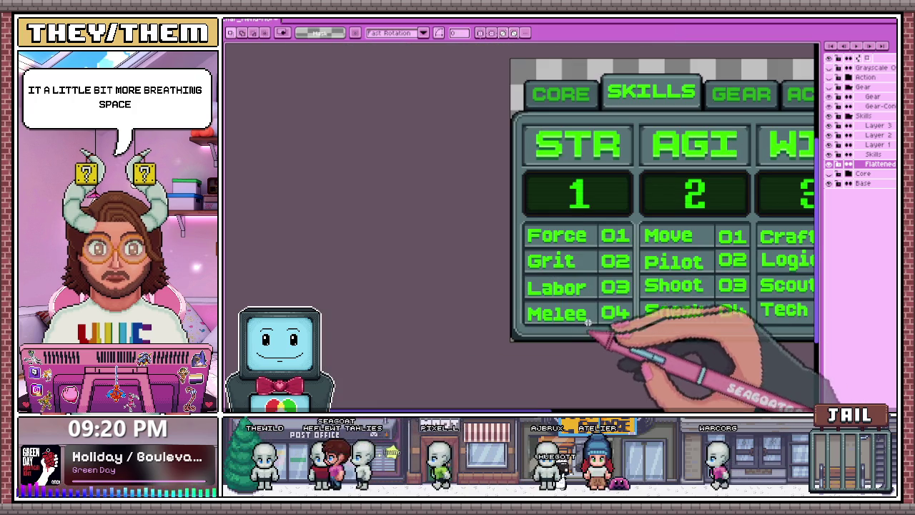
scroll(587, 288, up, 1)
scroll(510, 249, down, 1)
scroll(517, 255, down, 2)
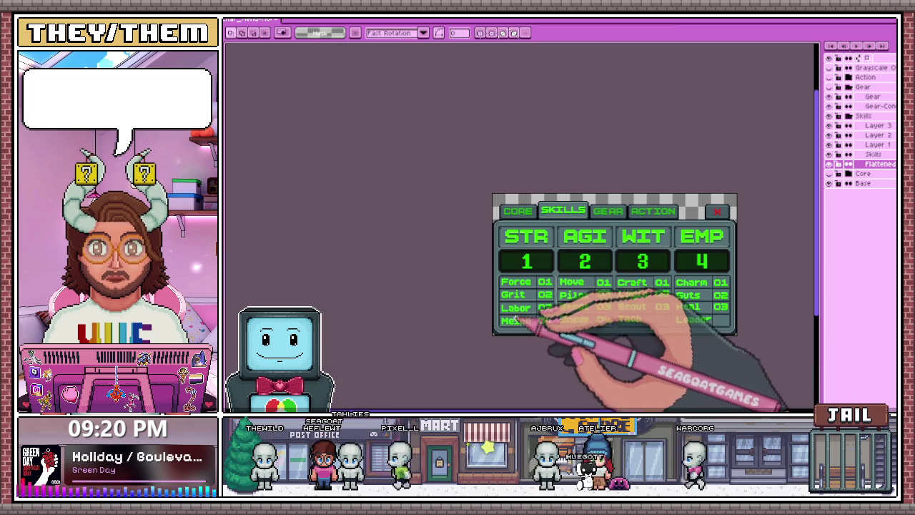
scroll(525, 329, up, 1)
scroll(535, 310, up, 2)
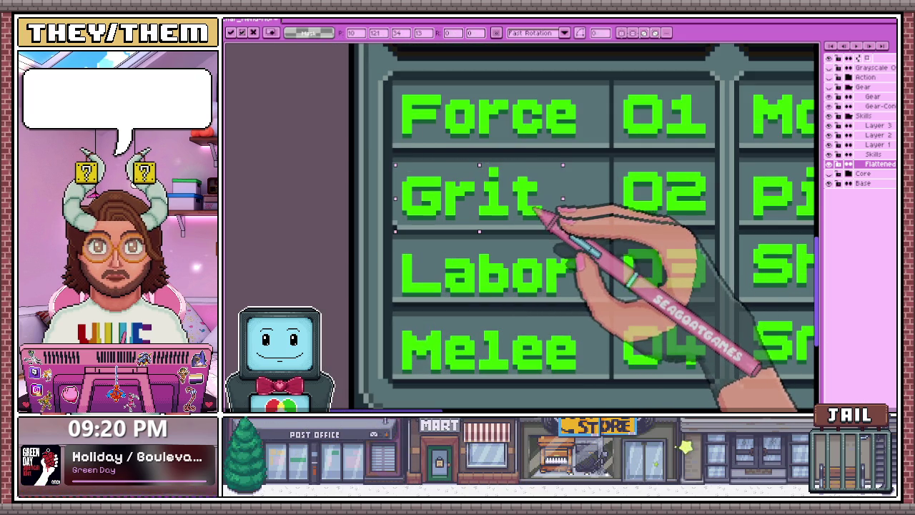
drag(394, 165, 565, 213)
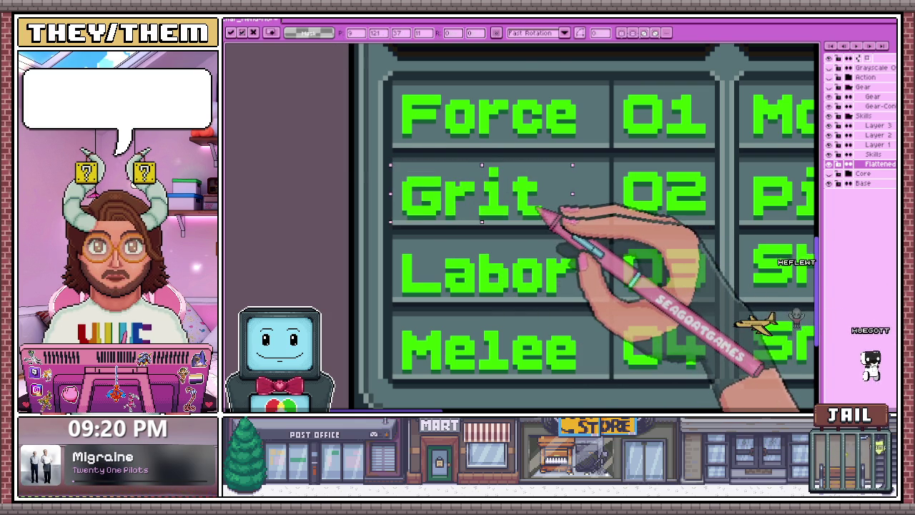
Select the Force label in the STR column and check its position in its cell
scroll(541, 212, down, 2)
scroll(565, 276, down, 1)
scroll(511, 286, up, 2)
scroll(562, 179, up, 1)
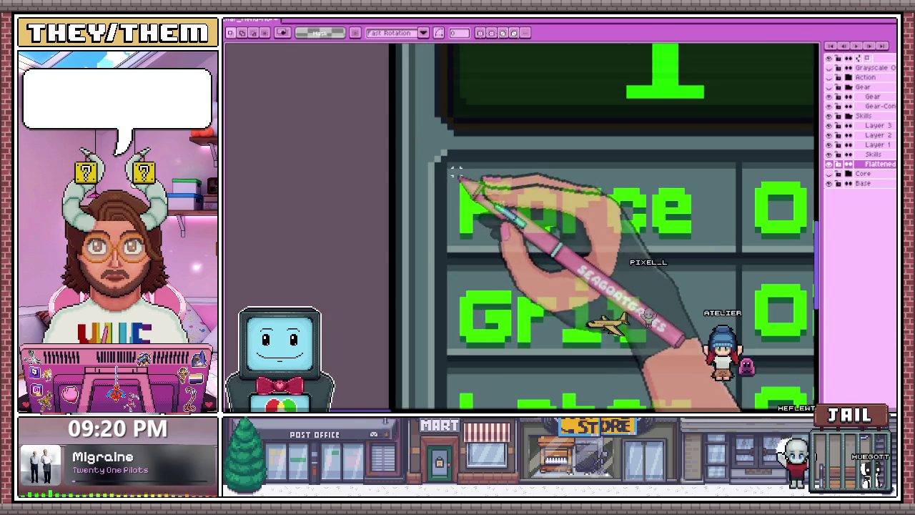
drag(553, 224, 733, 237)
scroll(613, 235, down, 2)
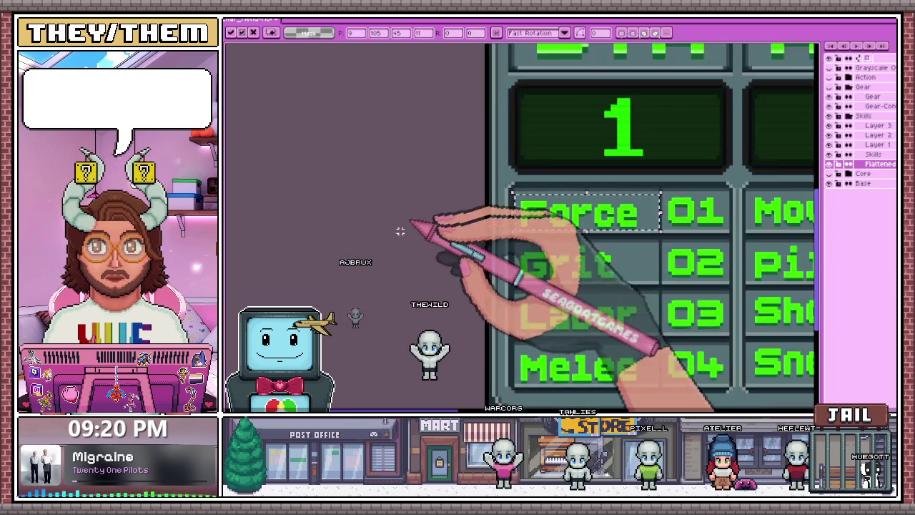
scroll(533, 303, down, 2)
scroll(531, 301, up, 2)
scroll(607, 188, up, 1)
scroll(486, 180, down, 1)
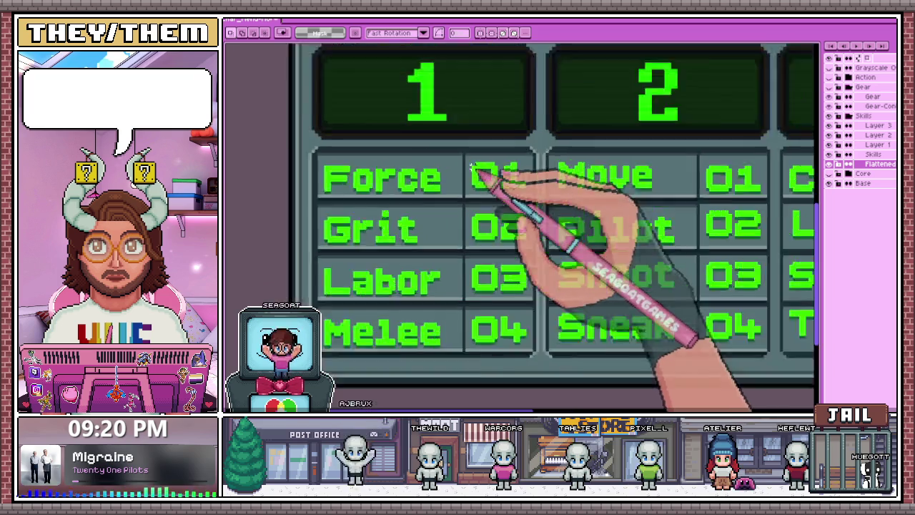
scroll(521, 184, up, 2)
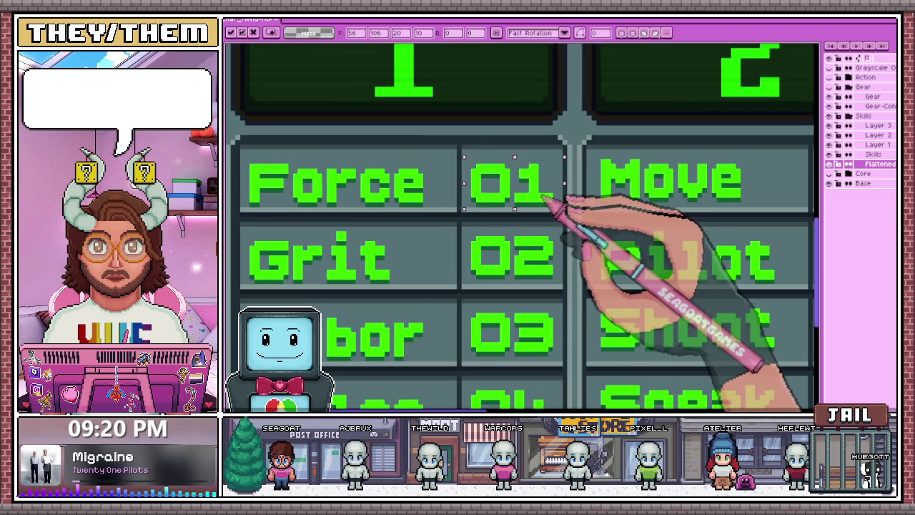
scroll(555, 205, down, 2)
scroll(613, 300, down, 2)
scroll(536, 331, down, 2)
scroll(524, 336, up, 2)
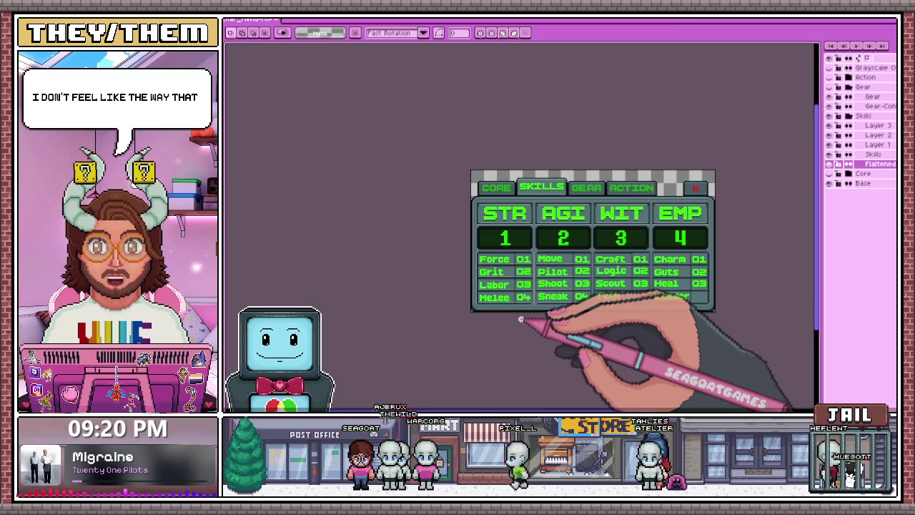
scroll(522, 326, up, 1)
scroll(520, 319, up, 1)
Undo the last nudge and clear the selection around the Melee label
key(ctrl+z)
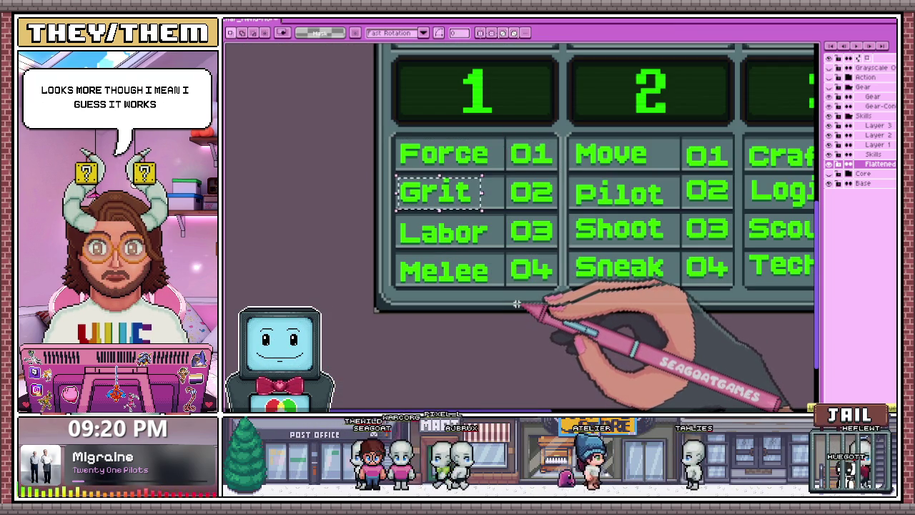
key(ctrl+d)
scroll(510, 231, down, 1)
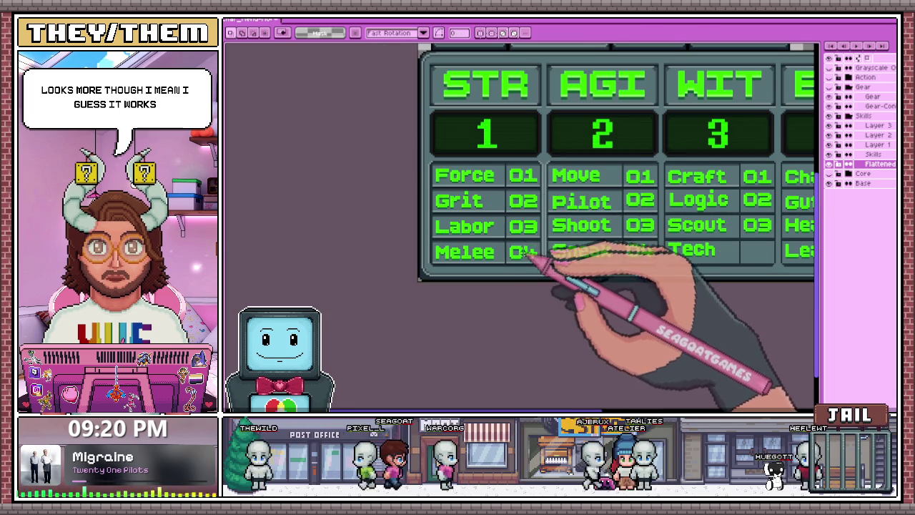
scroll(526, 247, down, 2)
scroll(522, 259, up, 2)
scroll(522, 261, up, 2)
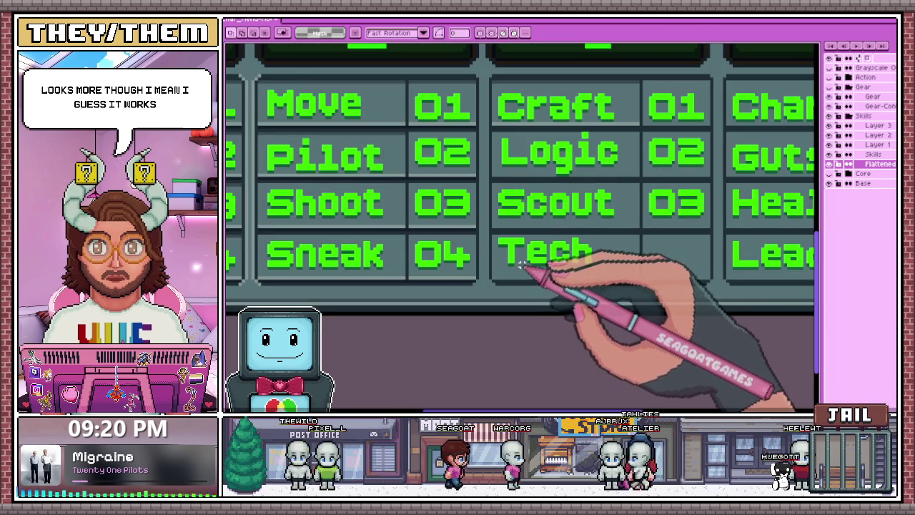
scroll(522, 263, up, 2)
key(b)
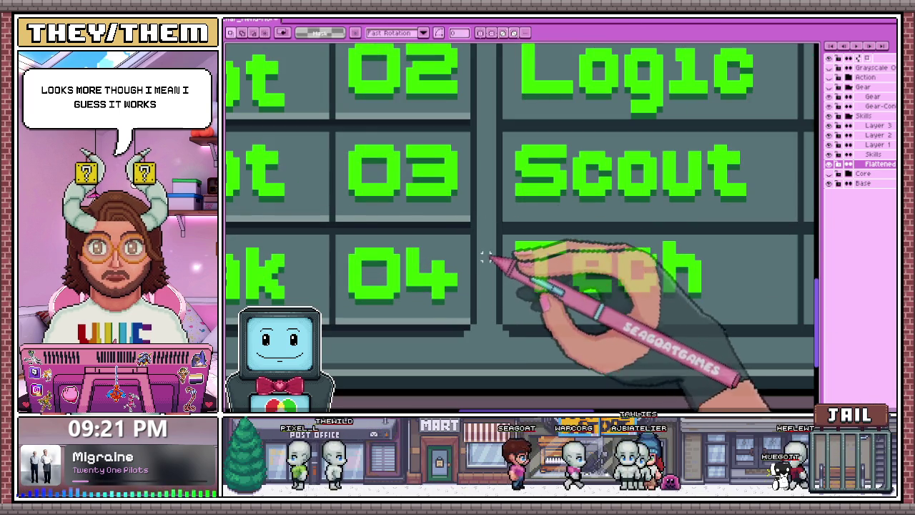
Review the label spacing, then select the Craft label in the WIT column
scroll(514, 313, down, 1)
scroll(512, 313, up, 2)
scroll(527, 333, down, 1)
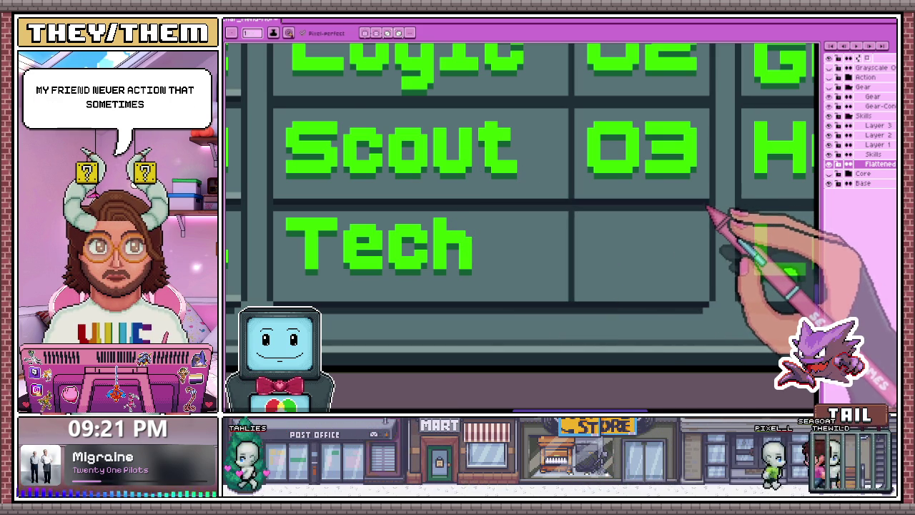
scroll(708, 208, down, 1)
scroll(398, 214, up, 1)
scroll(358, 160, down, 1)
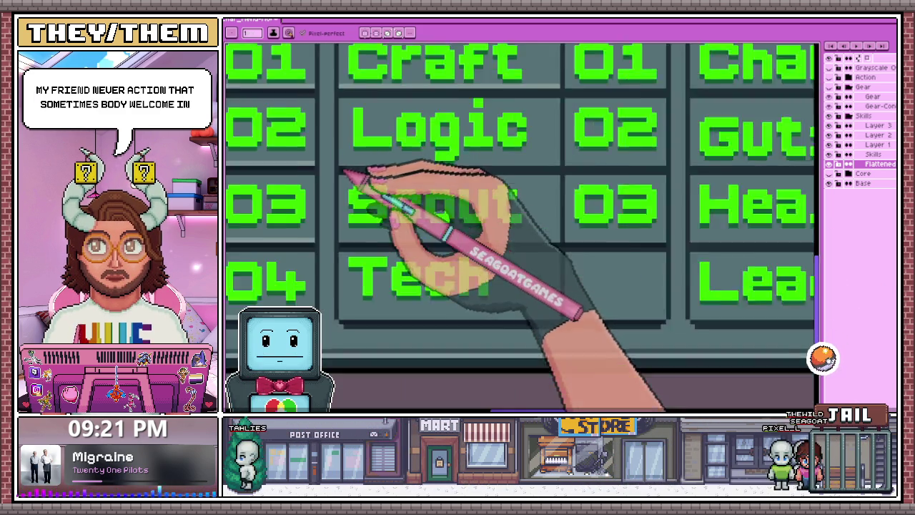
scroll(353, 184, down, 1)
scroll(538, 203, up, 1)
scroll(536, 175, up, 1)
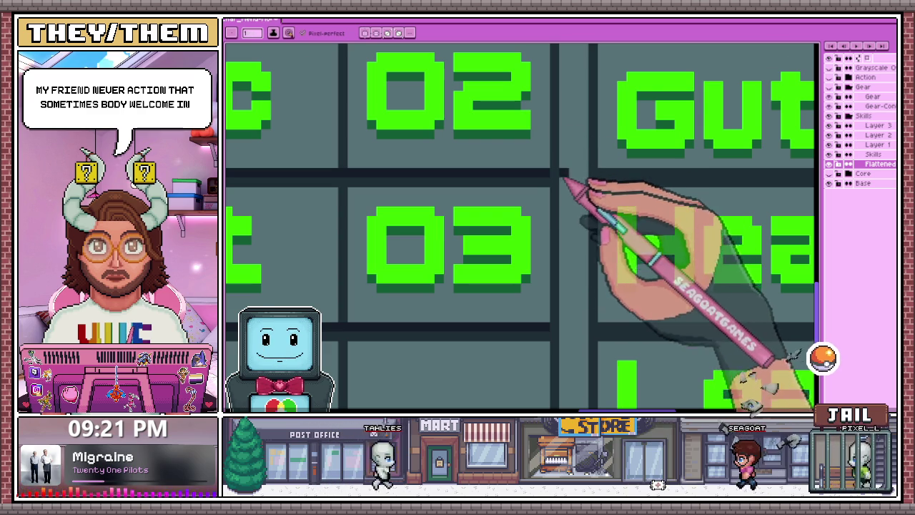
scroll(565, 180, down, 2)
scroll(536, 193, up, 1)
scroll(408, 147, up, 2)
scroll(398, 159, down, 1)
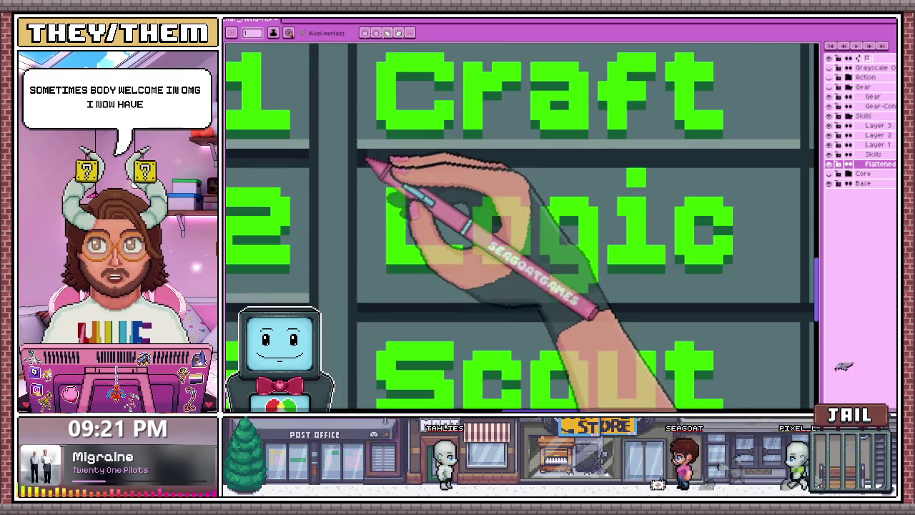
scroll(428, 207, down, 1)
scroll(658, 194, down, 1)
scroll(650, 184, up, 2)
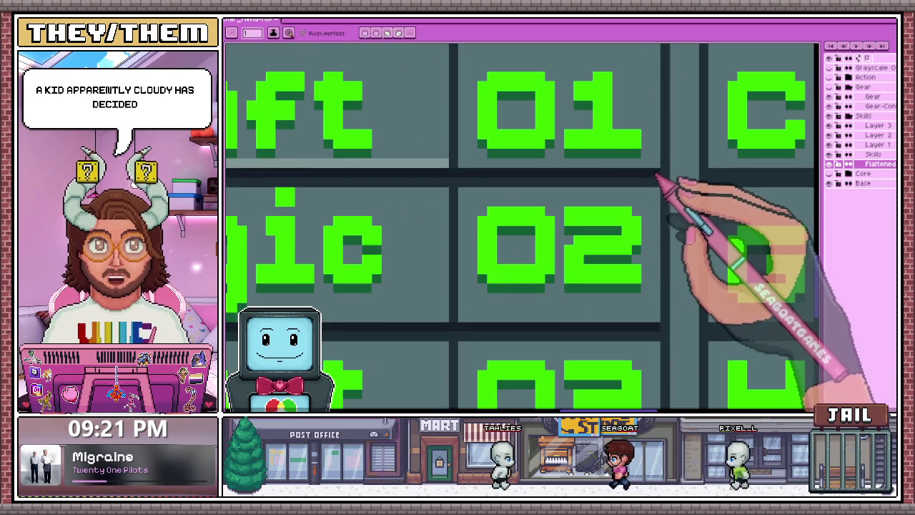
scroll(572, 193, down, 2)
scroll(493, 200, up, 2)
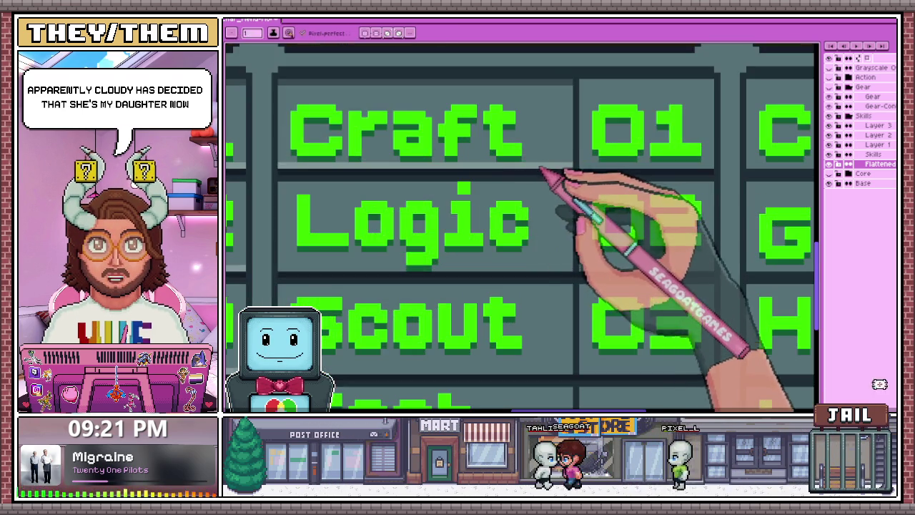
scroll(565, 173, down, 1)
scroll(544, 164, up, 3)
scroll(592, 153, down, 2)
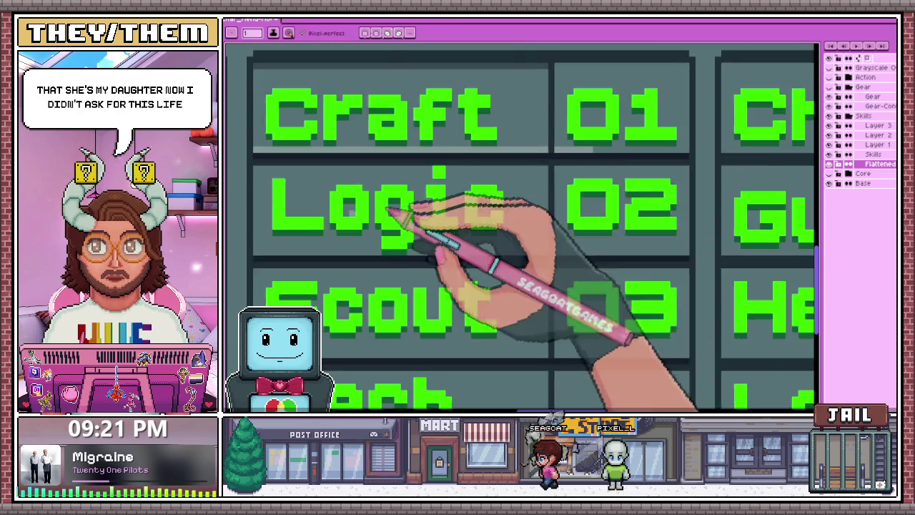
scroll(548, 180, down, 1)
scroll(431, 184, up, 1)
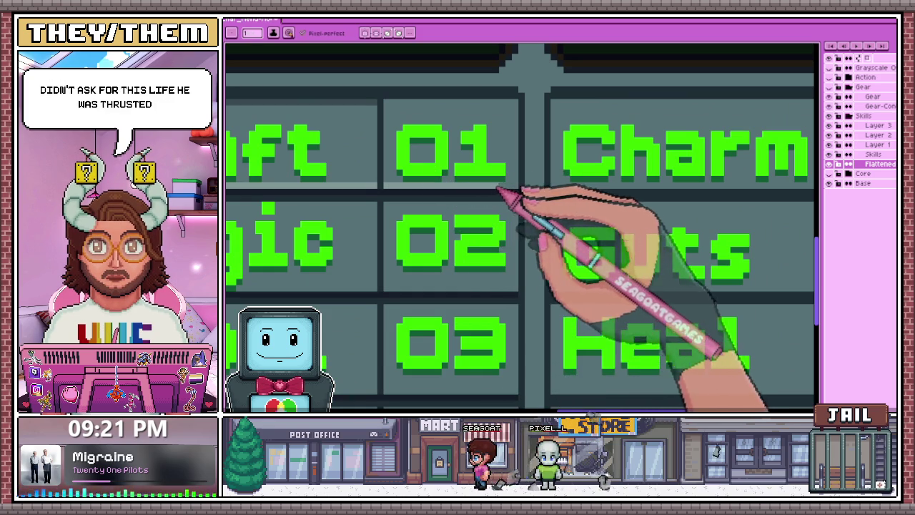
scroll(516, 189, down, 2)
scroll(466, 204, up, 1)
scroll(419, 218, up, 1)
scroll(460, 198, down, 1)
scroll(460, 208, down, 1)
scroll(599, 201, up, 2)
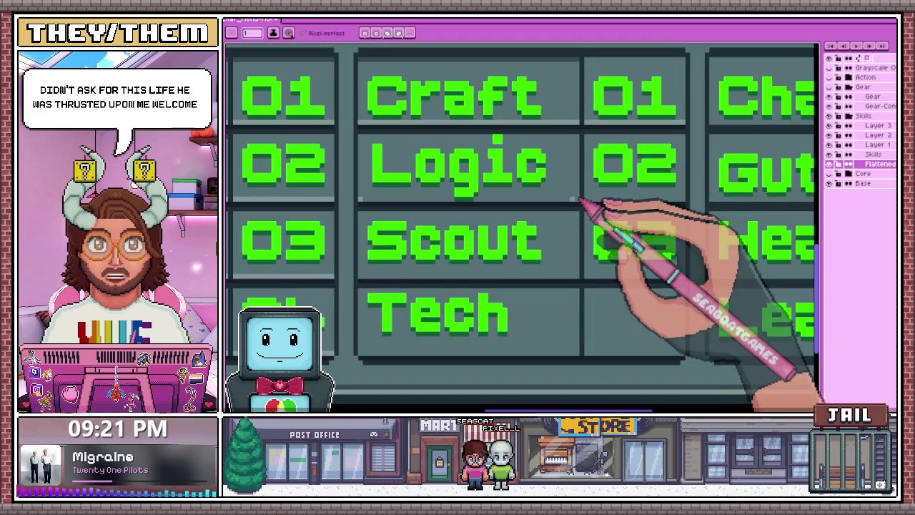
scroll(572, 225, down, 1)
scroll(557, 210, up, 1)
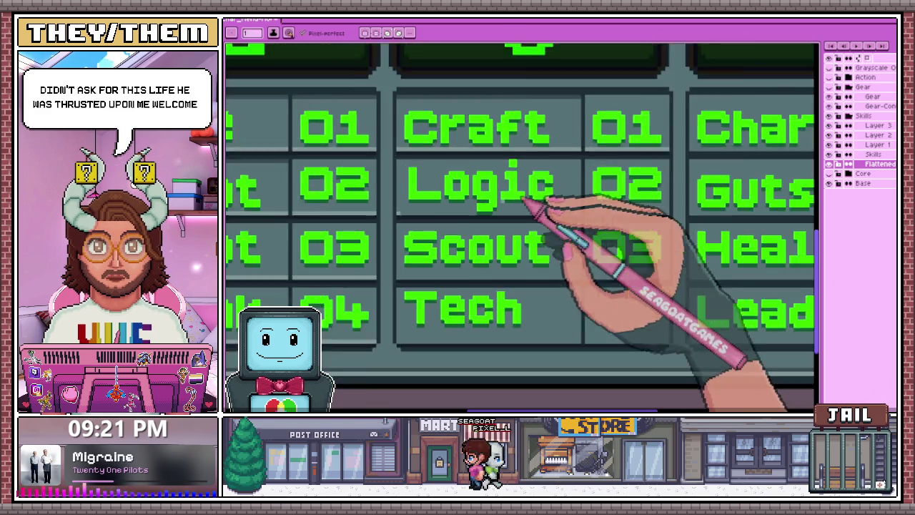
scroll(508, 203, up, 2)
scroll(494, 211, down, 1)
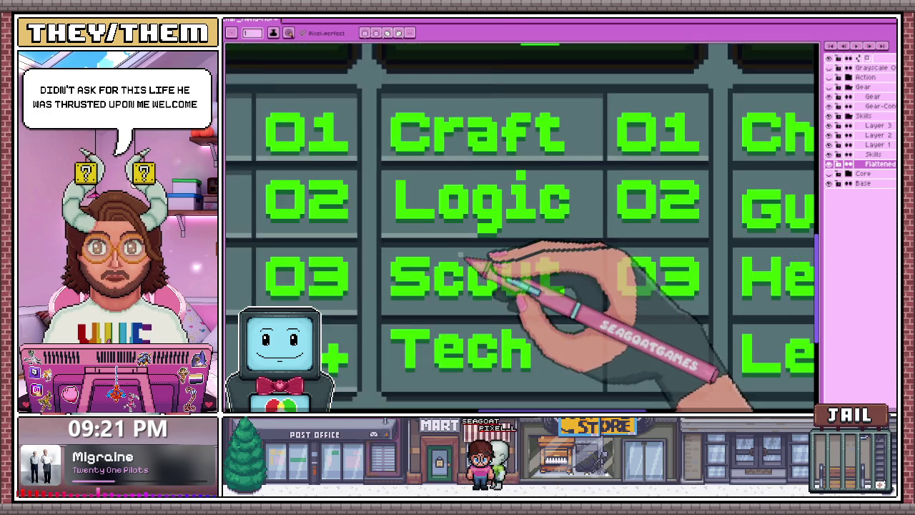
scroll(490, 262, down, 1)
scroll(475, 225, up, 2)
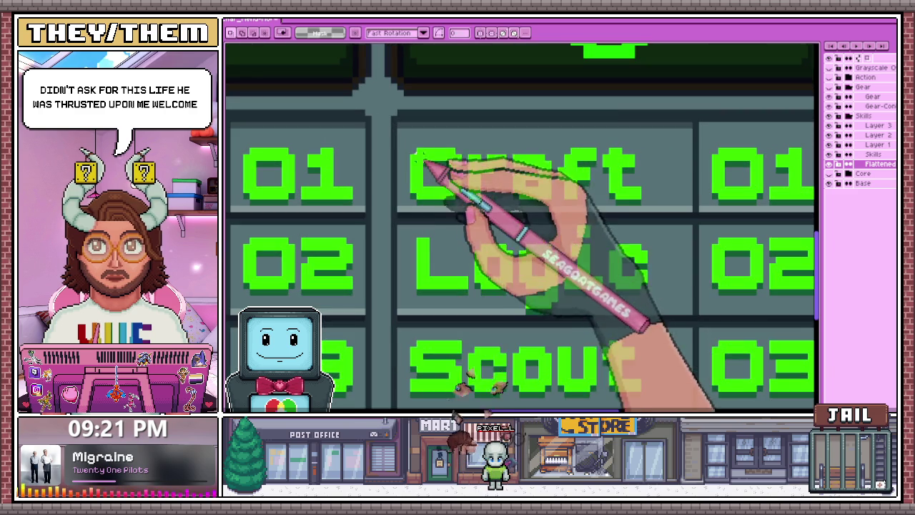
drag(413, 136, 642, 206)
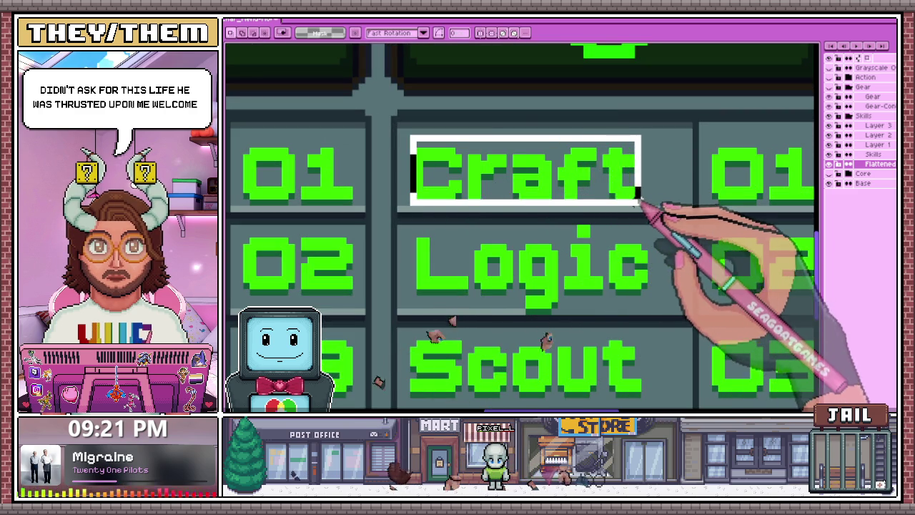
Review the panel spacing, then open Canvas Size (Ctrl+Alt+C), showing the 176-pixel height
scroll(638, 203, down, 2)
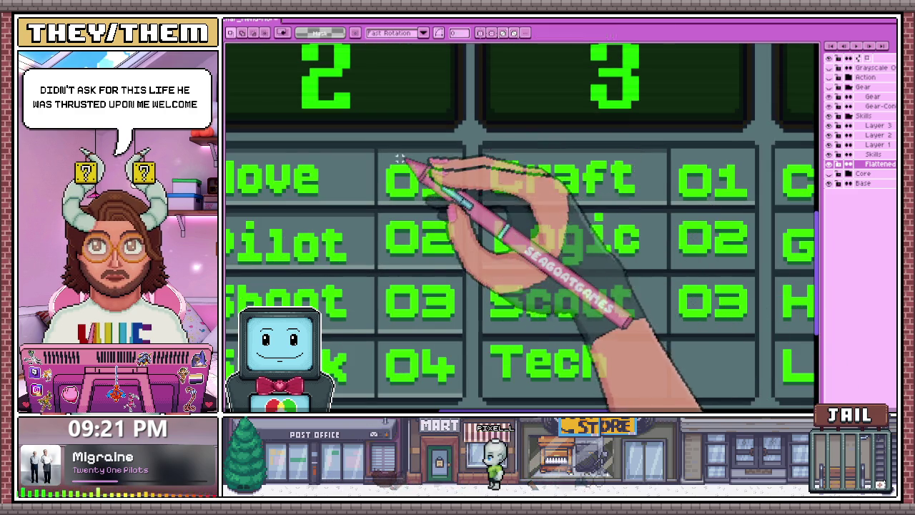
scroll(402, 158, up, 1)
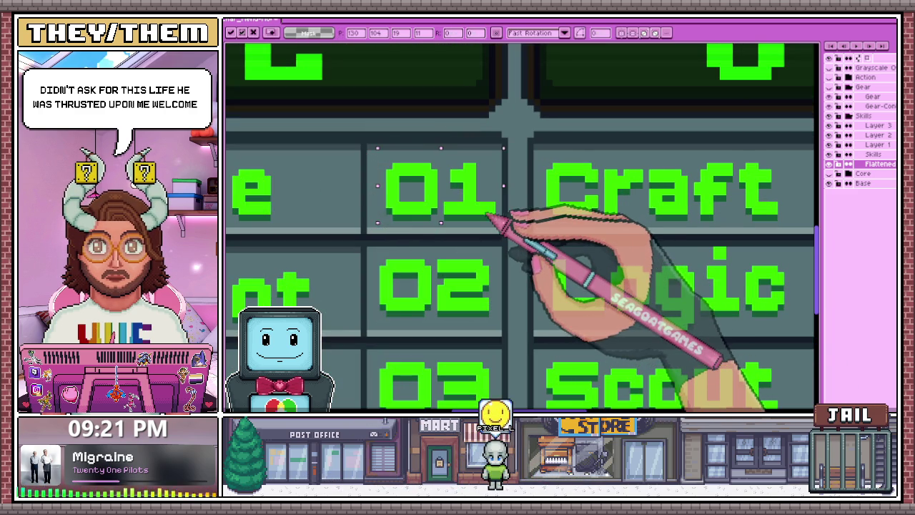
scroll(494, 216, down, 2)
scroll(465, 300, down, 3)
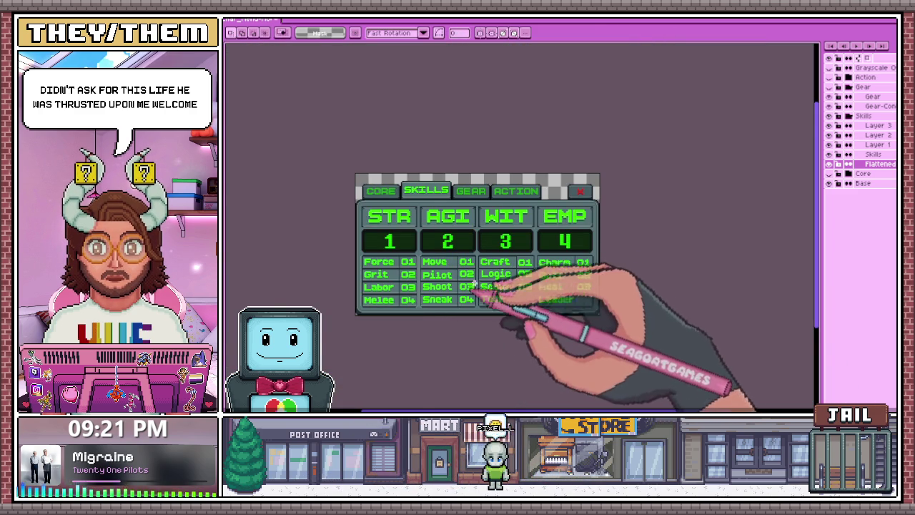
scroll(554, 271, up, 2)
scroll(436, 277, up, 2)
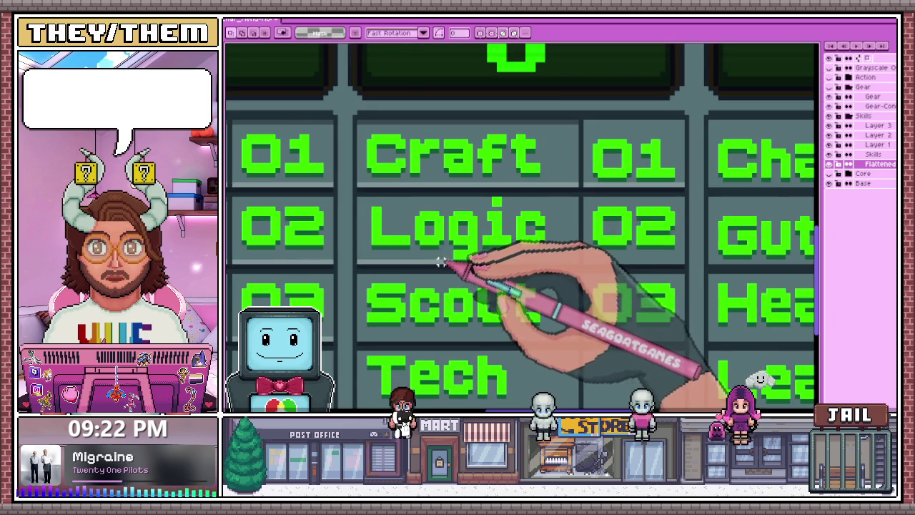
scroll(429, 254, down, 1)
scroll(405, 251, down, 1)
scroll(415, 272, down, 2)
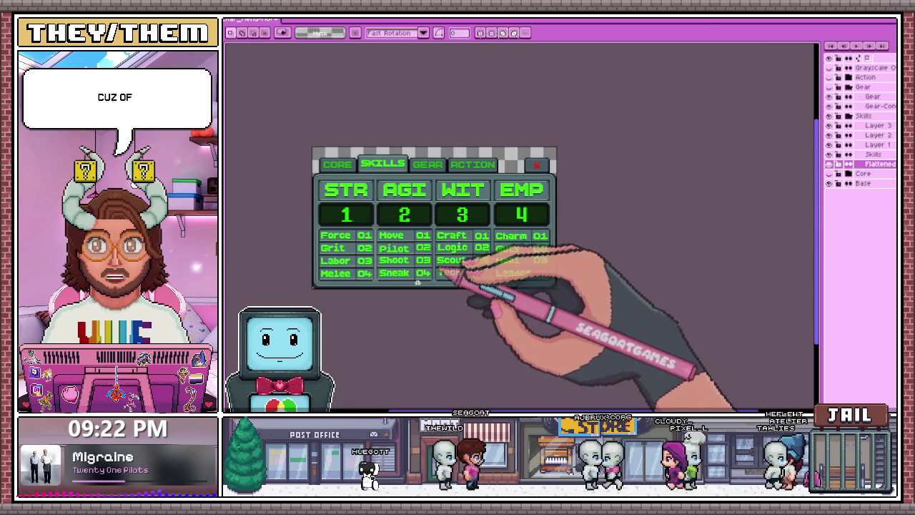
scroll(348, 252, up, 2)
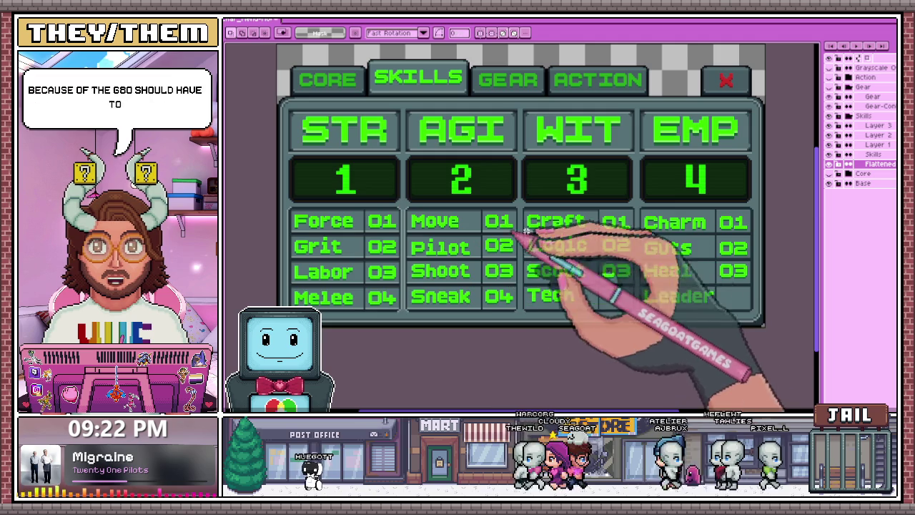
scroll(558, 253, up, 3)
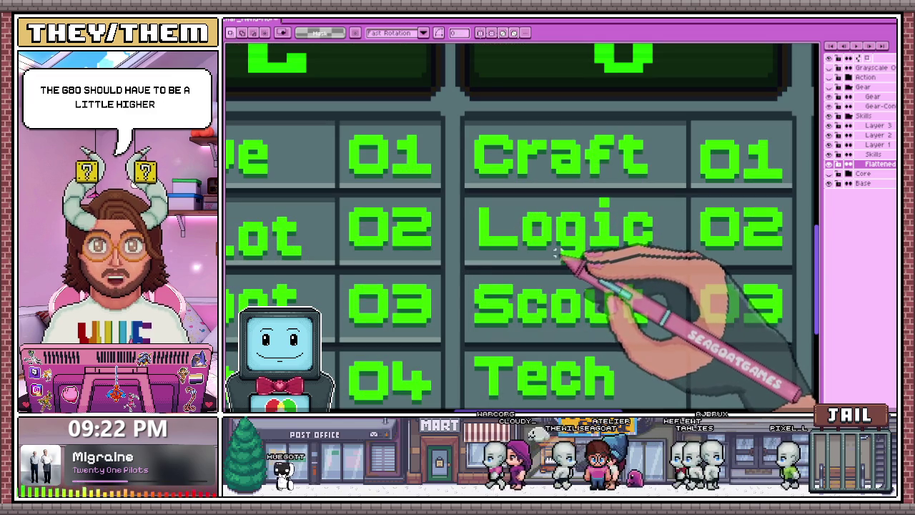
scroll(553, 256, down, 1)
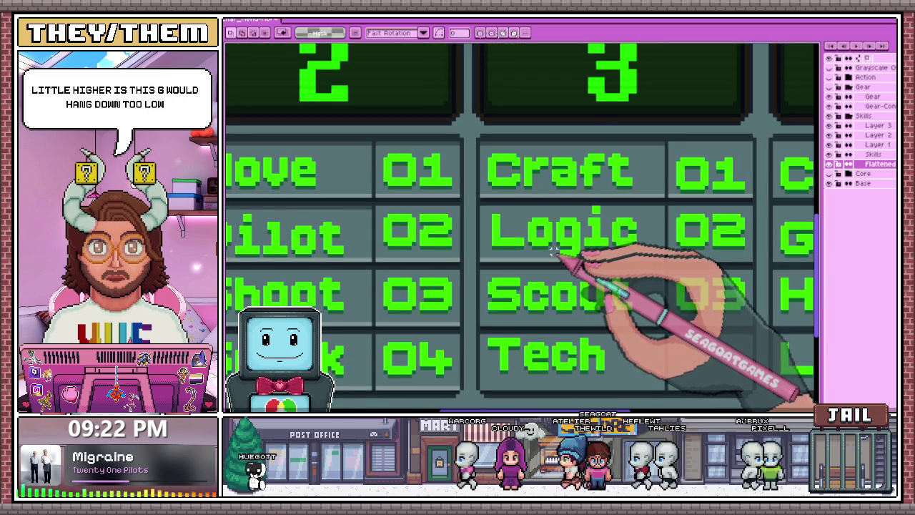
scroll(552, 251, down, 2)
scroll(554, 257, down, 2)
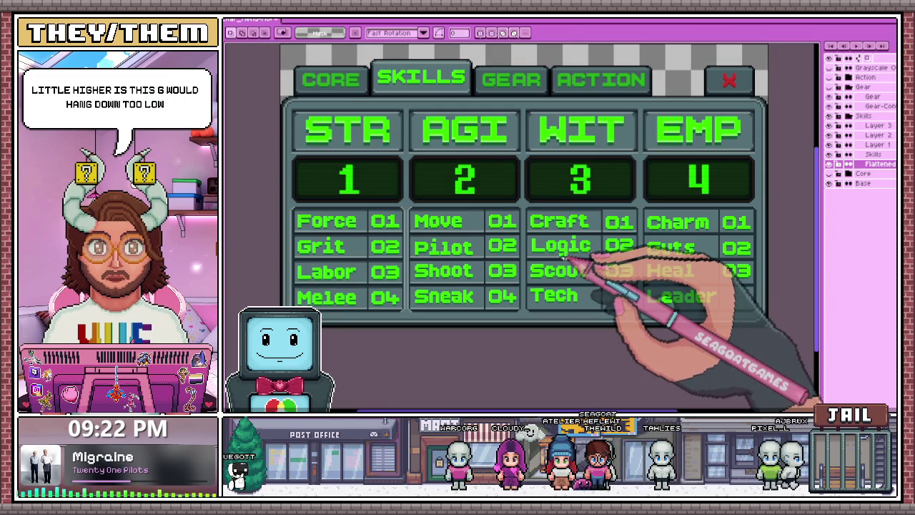
scroll(309, 259, up, 3)
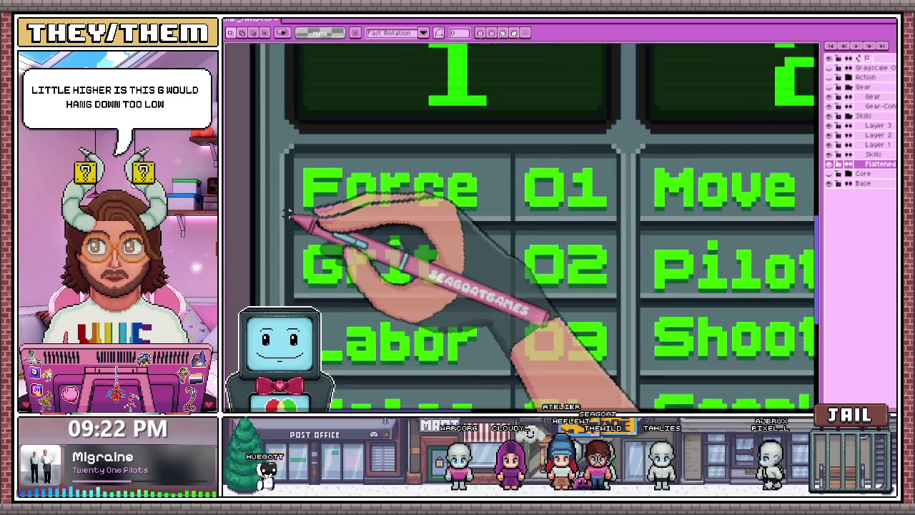
scroll(309, 259, down, 1)
scroll(309, 259, down, 1)
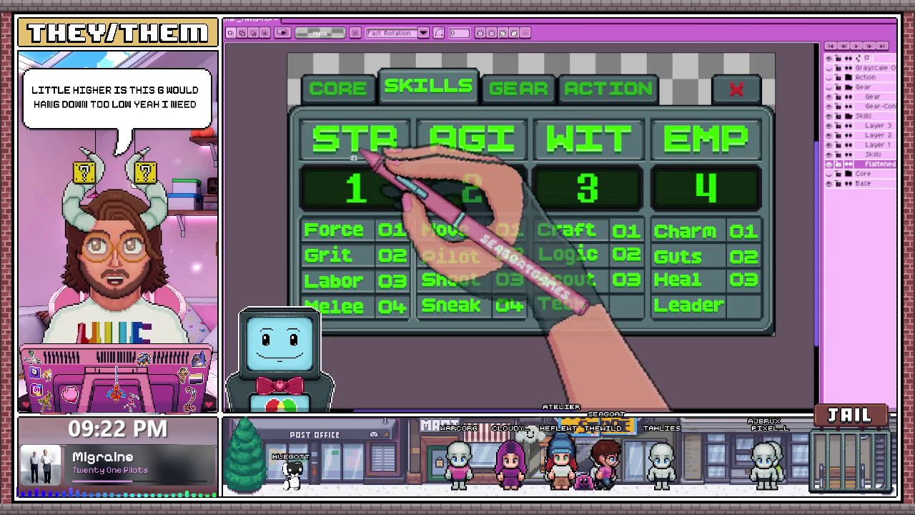
drag(364, 69, 379, 73)
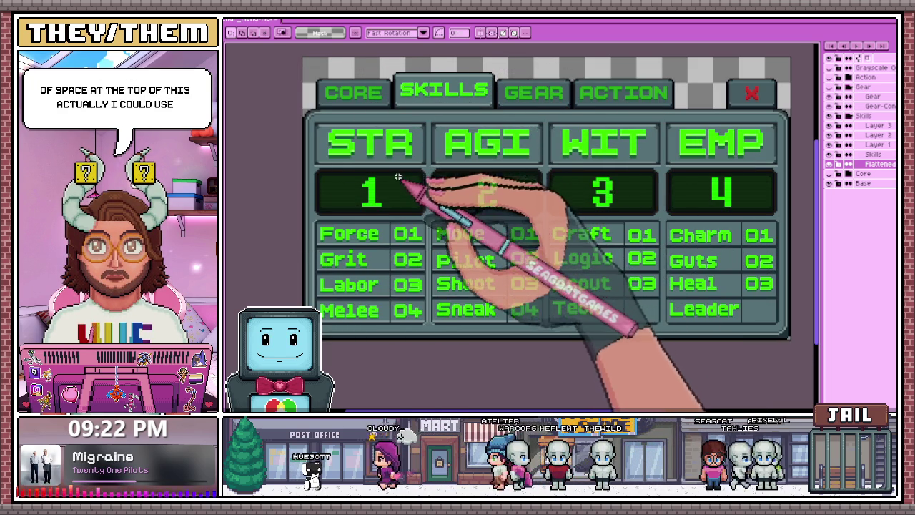
key(ctrl+alt+c)
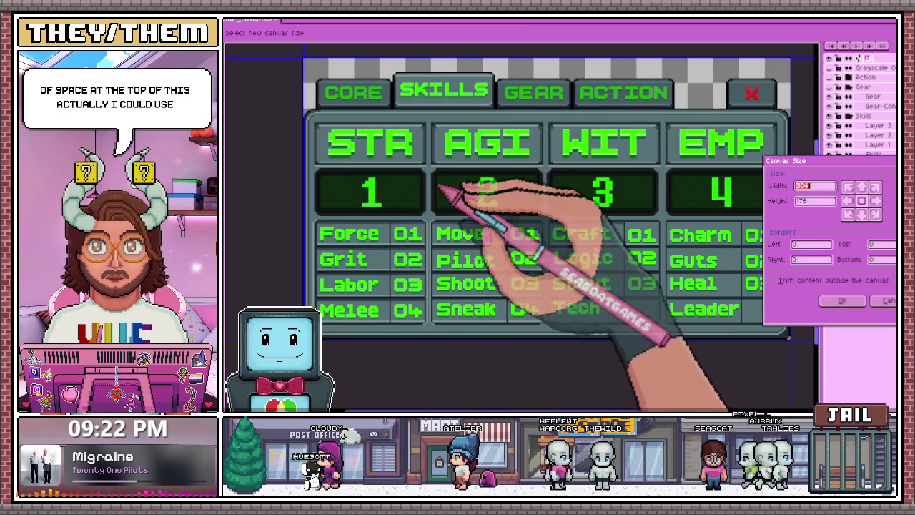
Add an 8-pixel bottom border, growing the canvas from 176 to 184 pixels tall
scroll(414, 247, down, 2)
scroll(427, 249, up, 4)
scroll(427, 249, down, 2)
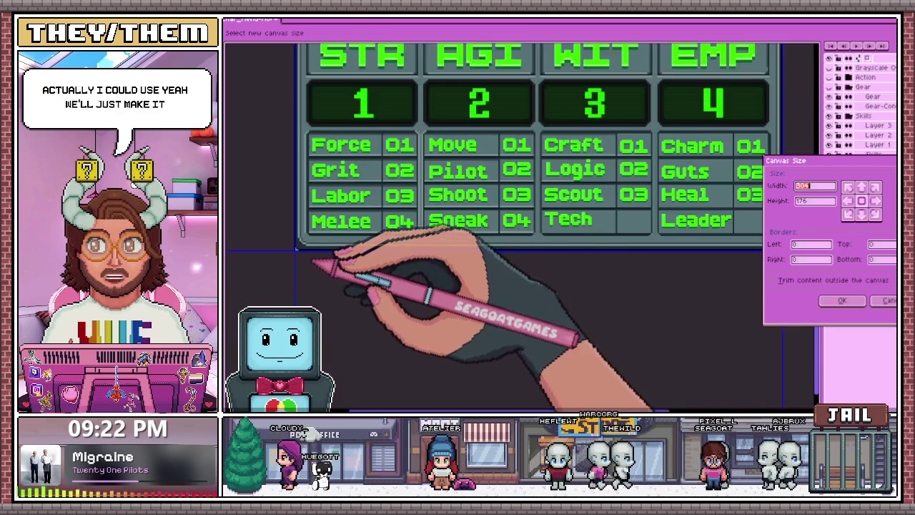
scroll(340, 257, up, 2)
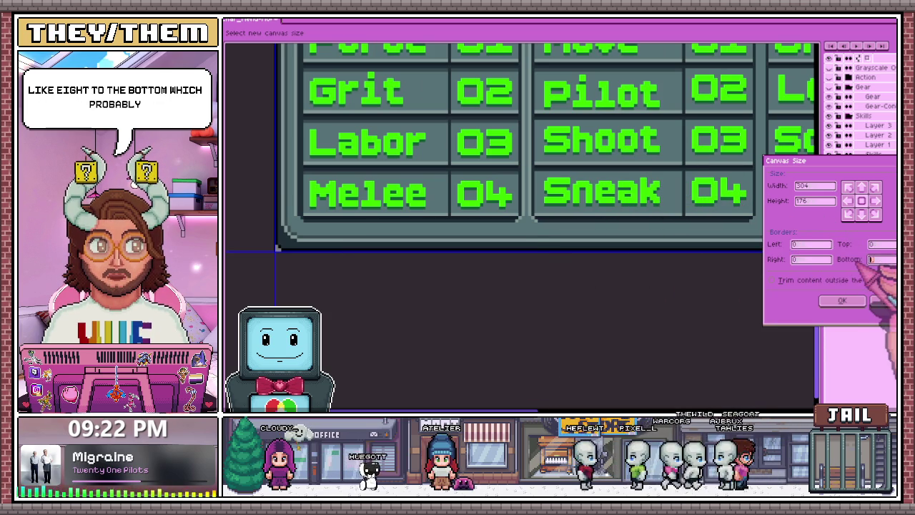
text(8)
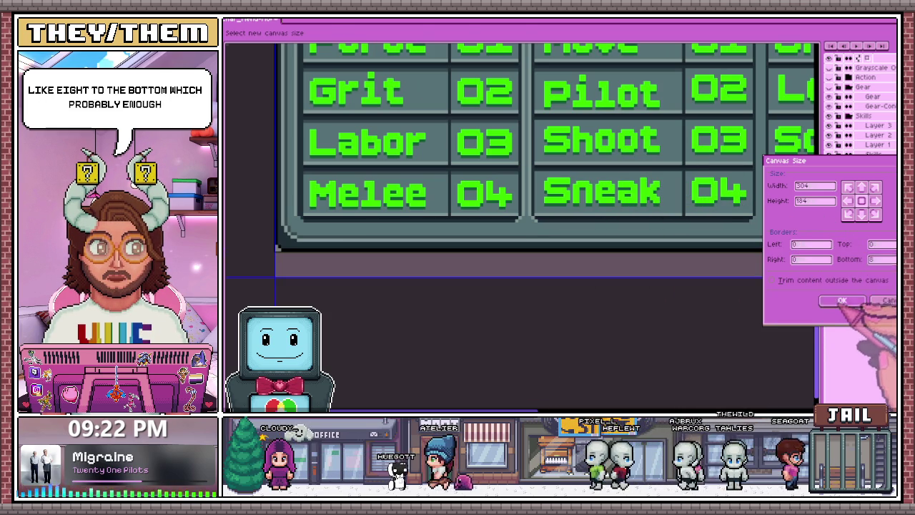
click(842, 301)
scroll(525, 286, down, 1)
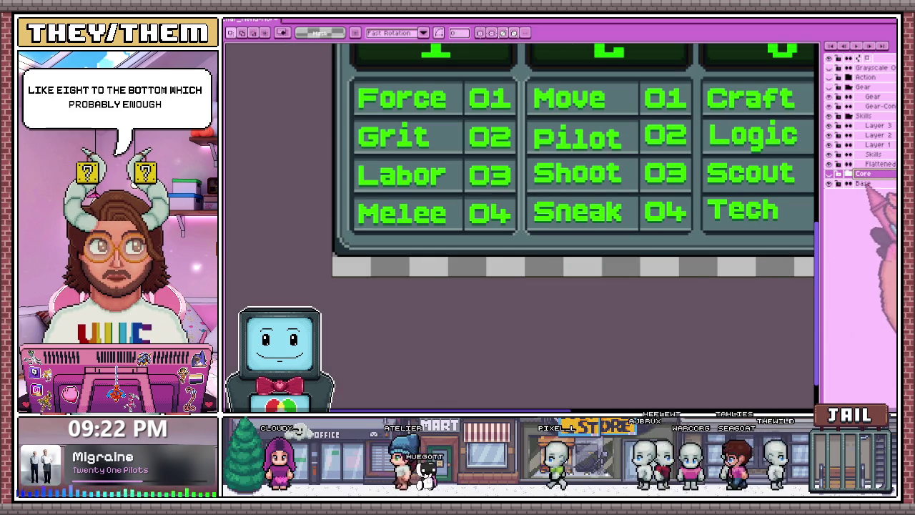
click(863, 183)
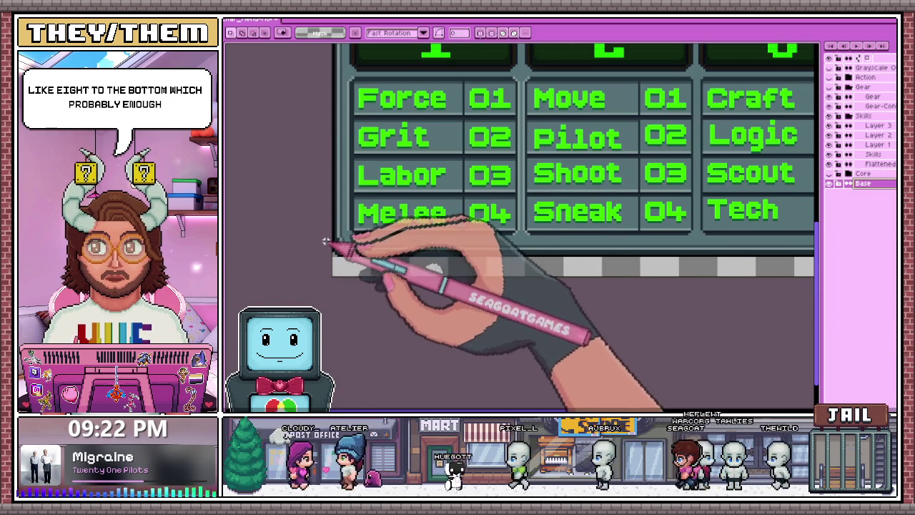
Move the Base layer's checkered bottom strip down one pixel and drop it in place
scroll(326, 242, down, 1)
drag(369, 252, 739, 280)
scroll(705, 280, down, 2)
scroll(740, 281, up, 1)
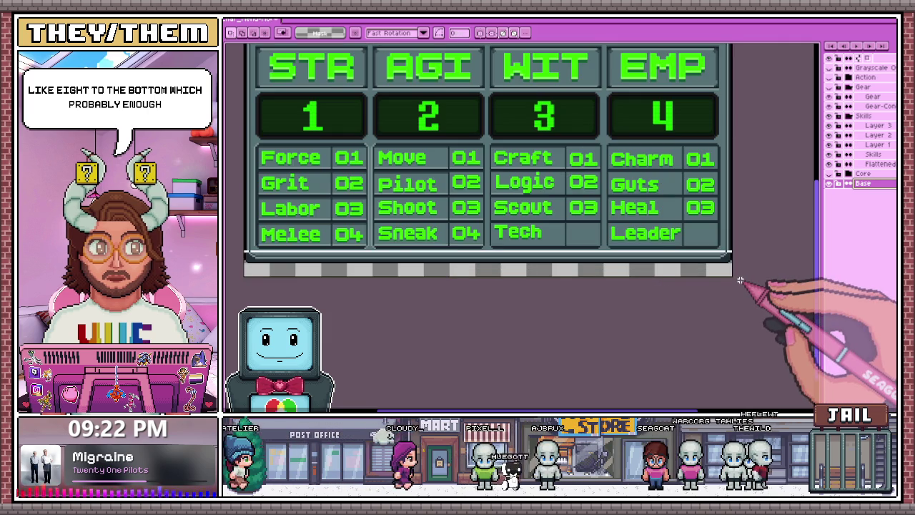
scroll(486, 264, up, 1)
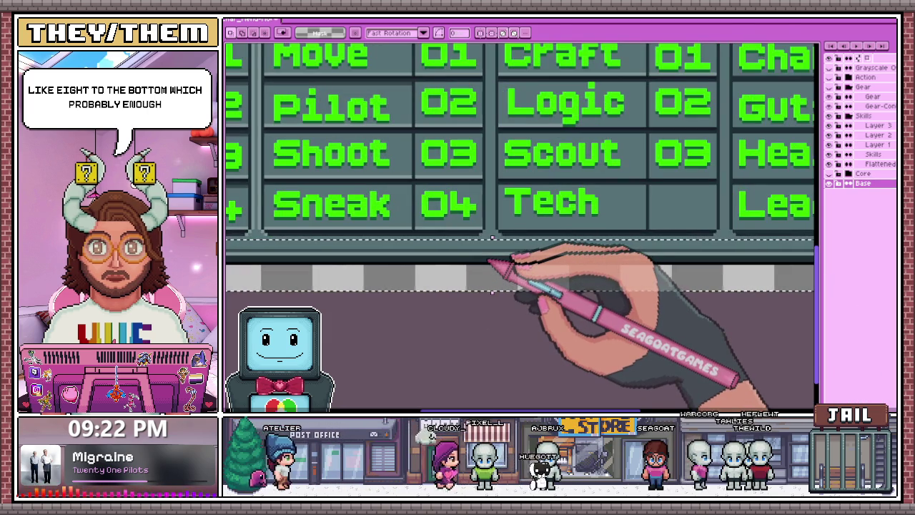
key(Down)
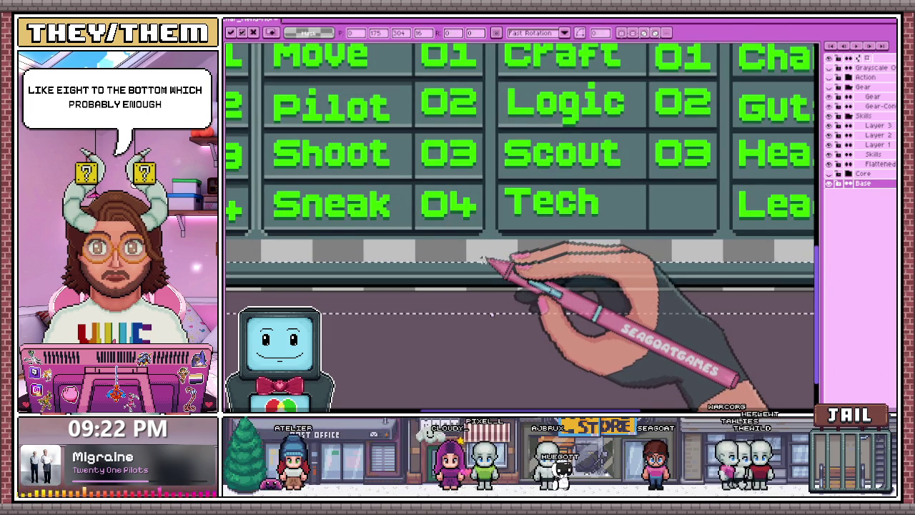
scroll(493, 261, down, 1)
scroll(326, 174, down, 1)
key(Return)
Paint the gap beside the grey box light grey using a colour picked from the canvas
scroll(243, 212, down, 2)
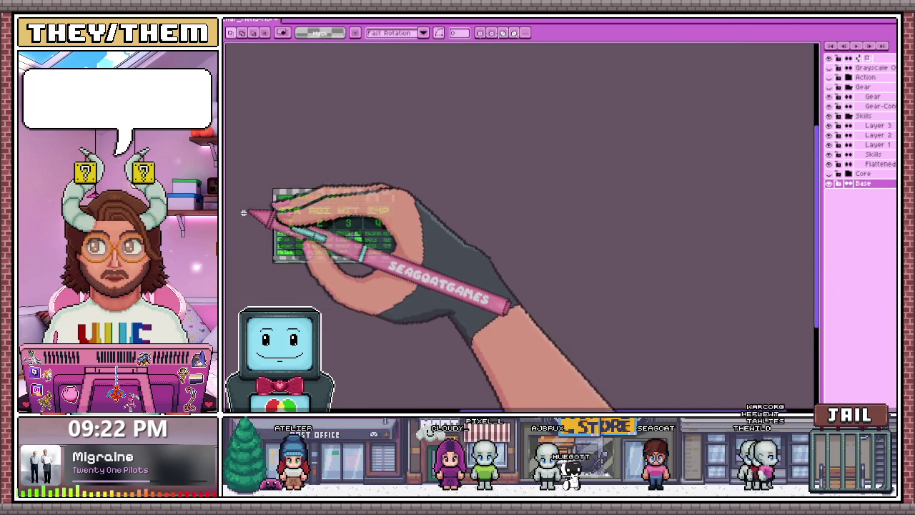
scroll(246, 228, up, 3)
scroll(272, 258, down, 1)
scroll(279, 243, up, 1)
scroll(278, 221, up, 1)
key(i)
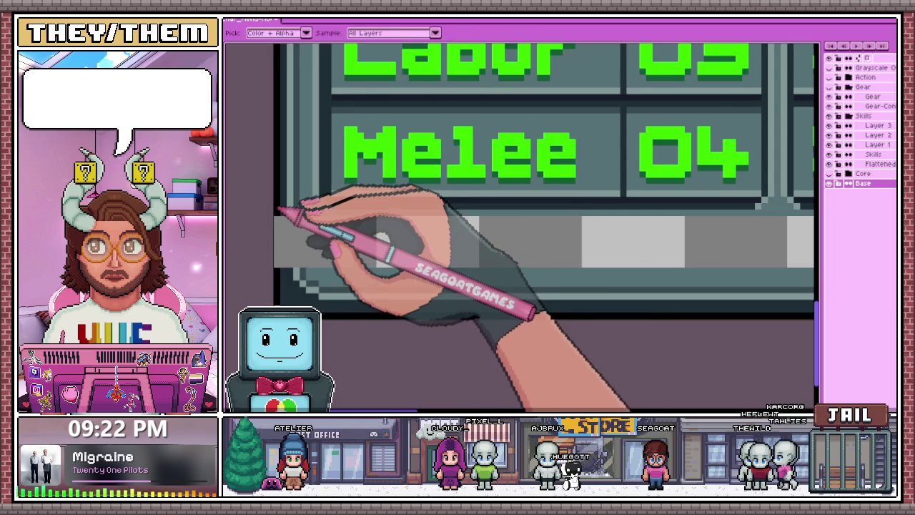
scroll(275, 220, up, 1)
key(b)
mouse_move(293, 221)
mouse_down()
mouse_move(302, 302)
mouse_move(307, 205)
mouse_move(301, 273)
mouse_up()
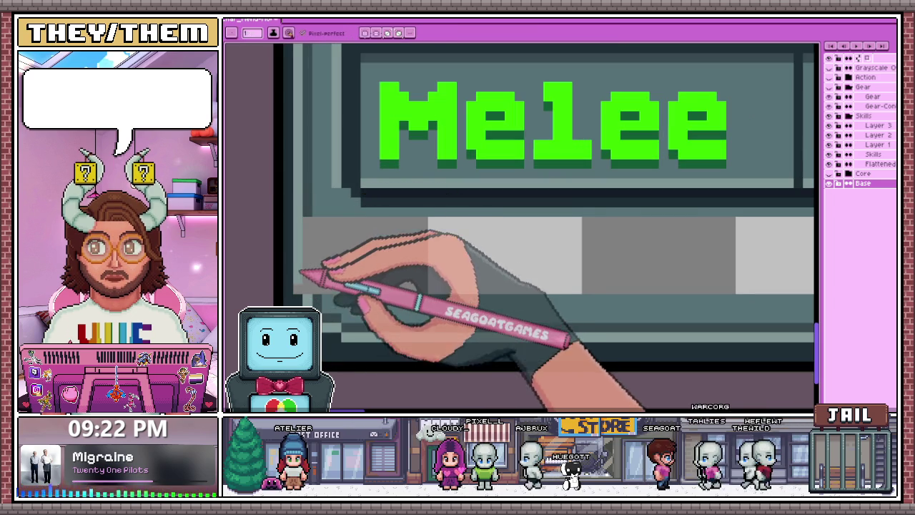
Pick matching panel colours to patch the rest of the extended bottom strip
scroll(317, 215, down, 3)
scroll(322, 229, down, 2)
scroll(358, 251, down, 1)
scroll(582, 259, up, 2)
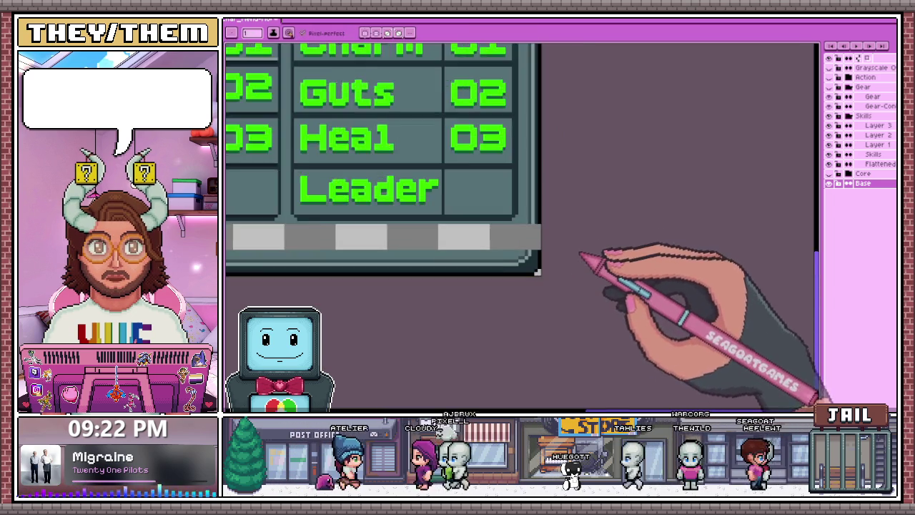
scroll(532, 218, up, 1)
scroll(532, 218, up, 1)
key(i)
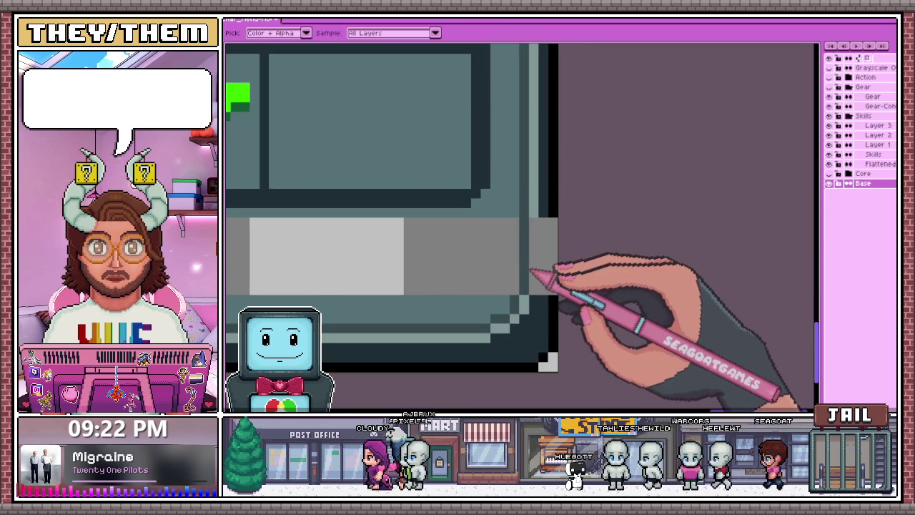
key(b)
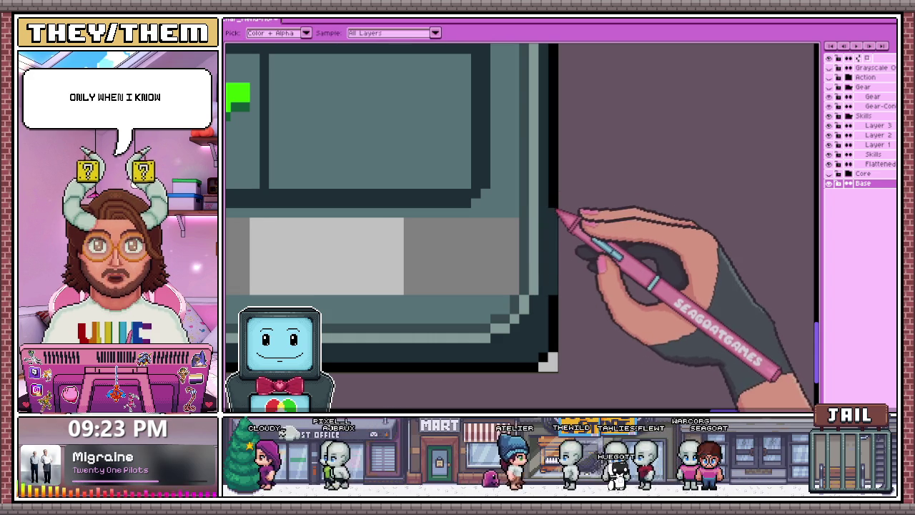
scroll(560, 209, down, 2)
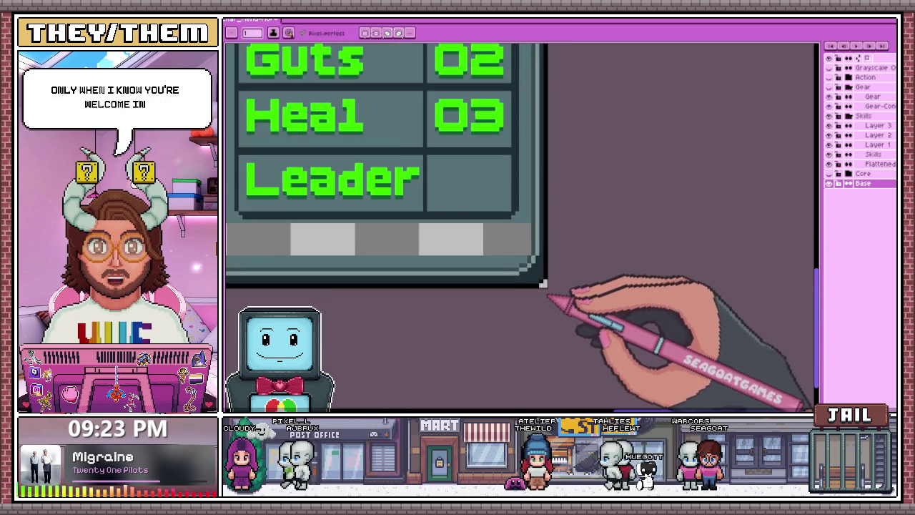
scroll(541, 285, down, 2)
scroll(505, 293, down, 1)
key(i)
scroll(374, 251, up, 3)
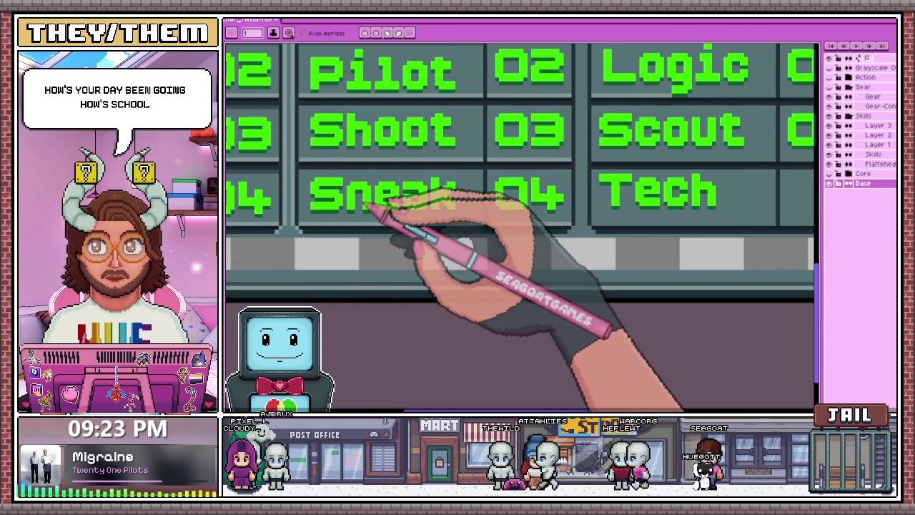
key(g)
scroll(400, 279, down, 3)
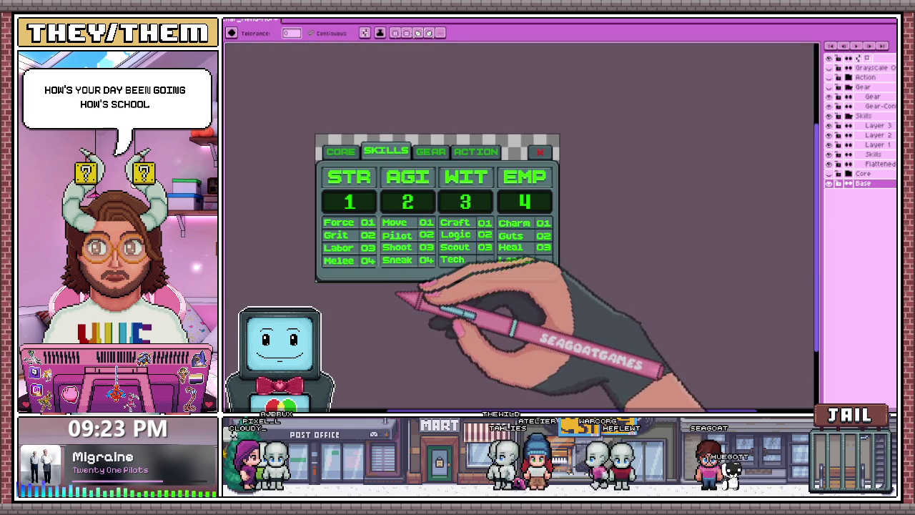
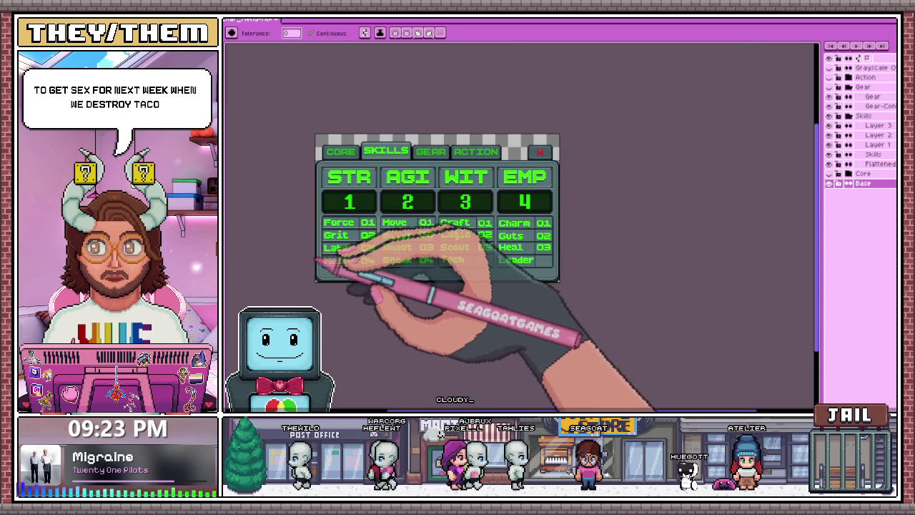
On the Flattened layer, nudge the Grit, Labor and Melee rows downward
scroll(316, 257, up, 3)
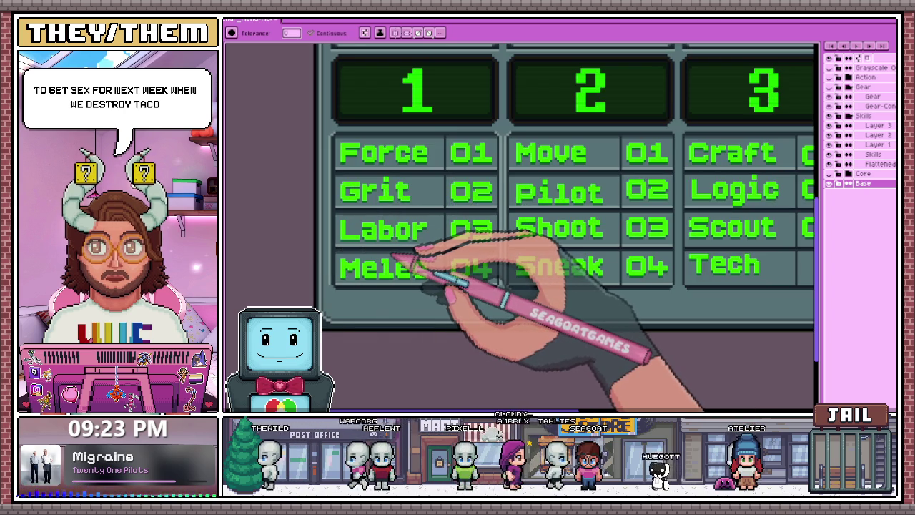
scroll(402, 257, down, 3)
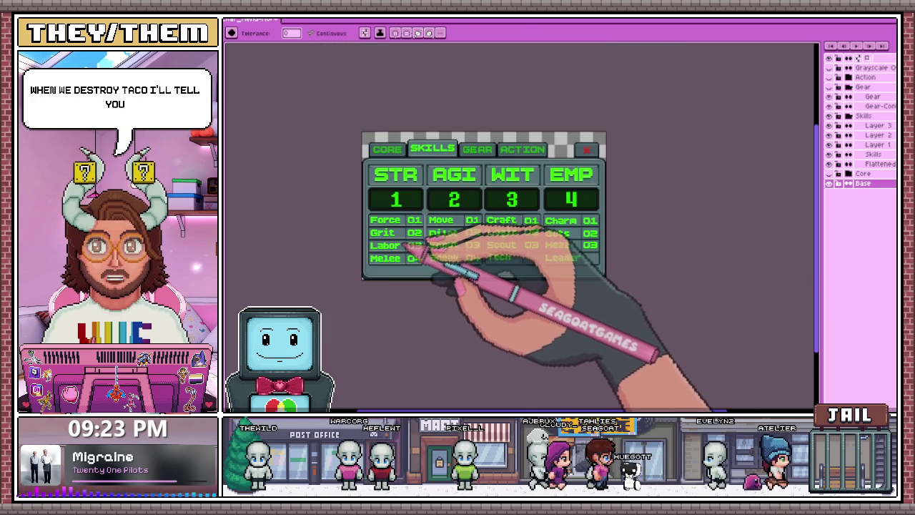
scroll(407, 243, up, 2)
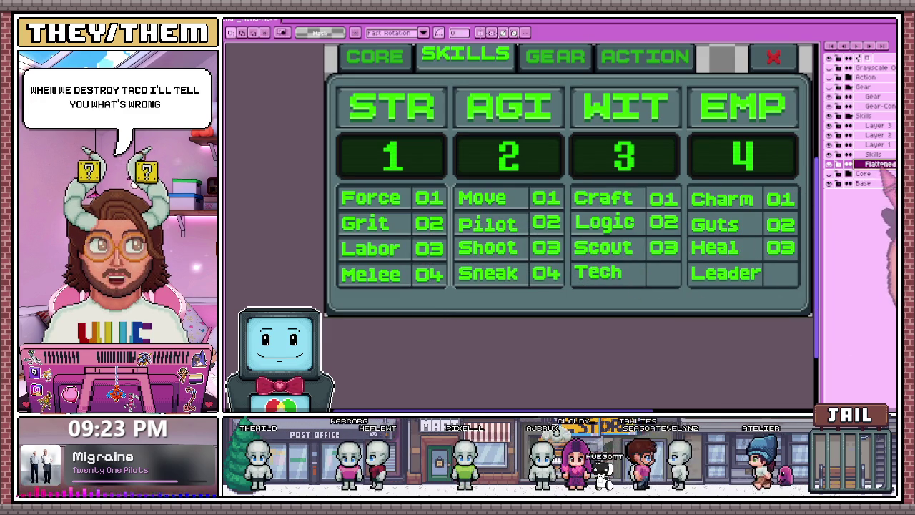
click(878, 163)
scroll(333, 210, up, 1)
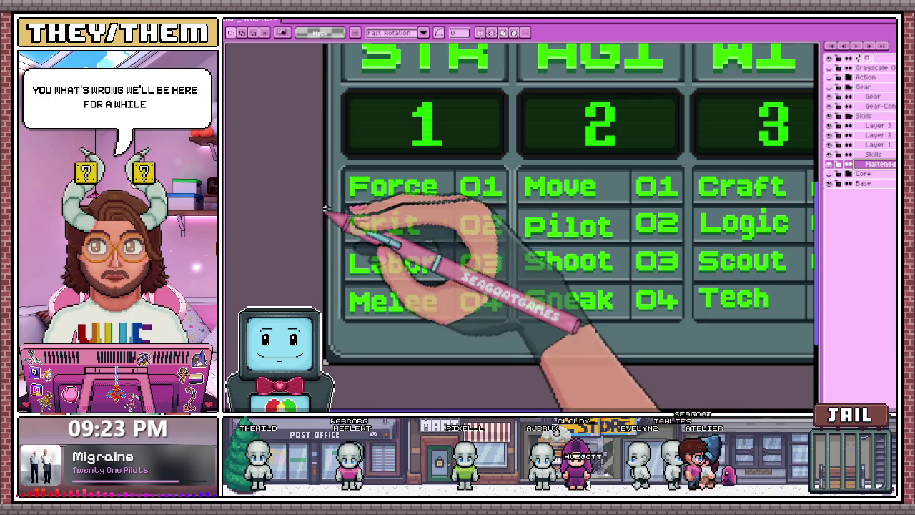
scroll(343, 204, up, 1)
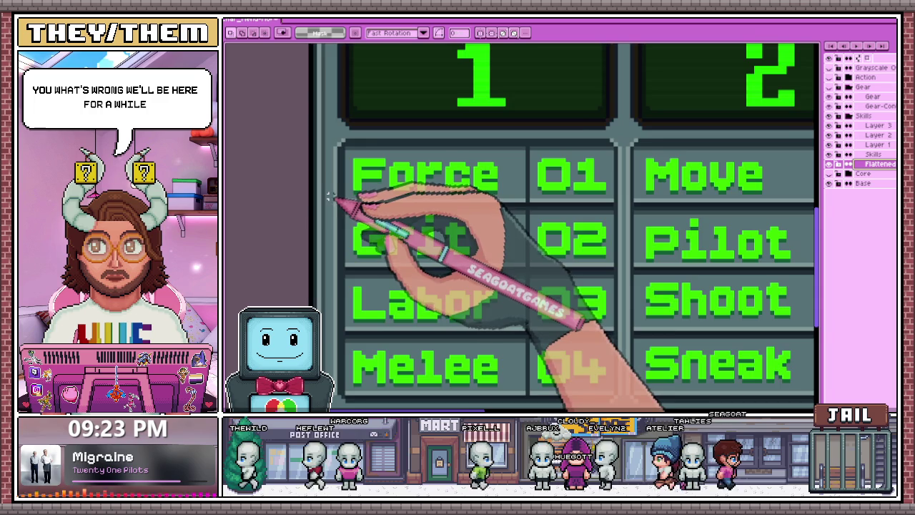
scroll(344, 209, down, 1)
scroll(343, 210, up, 1)
drag(251, 136, 545, 341)
key(Down)
key(Down)
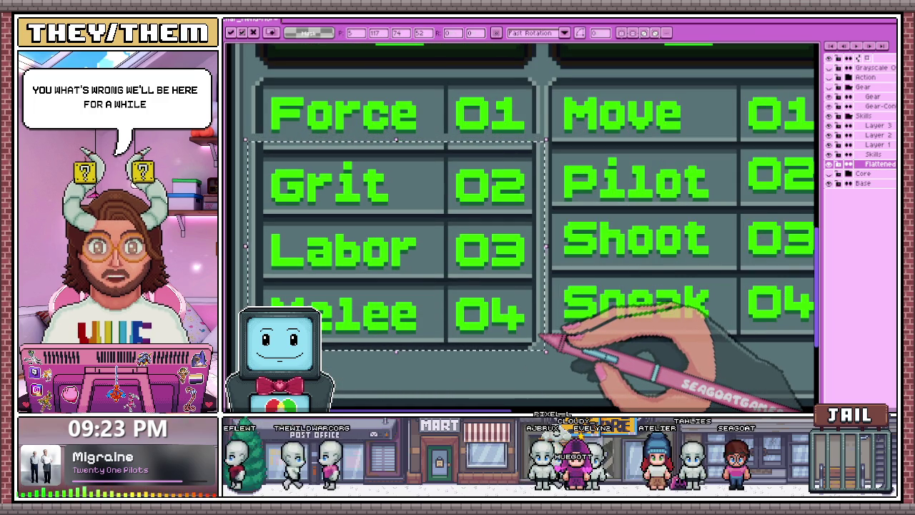
key(ctrl+d)
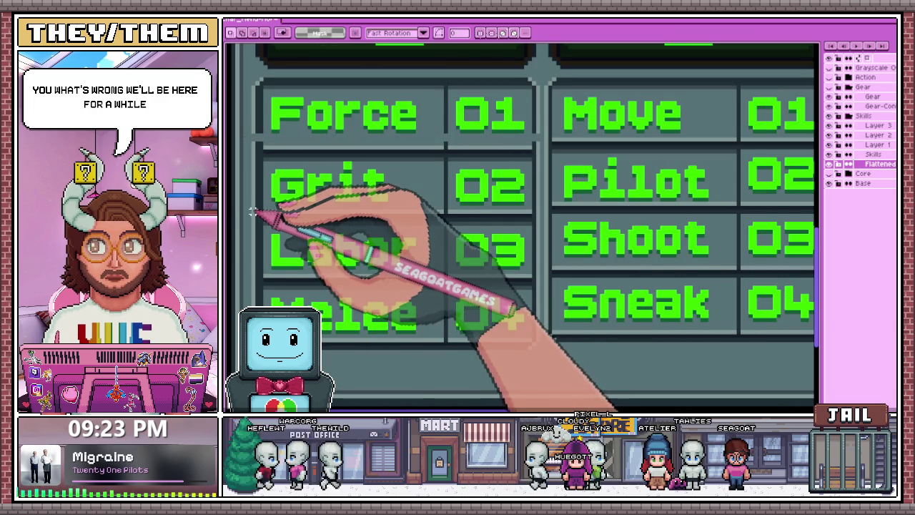
Shift the Labor and Melee rows lower, then pick up the Melee 04 row as a movable block
mouse_move(254, 208)
mouse_down()
mouse_move(427, 286)
mouse_move(545, 361)
mouse_up()
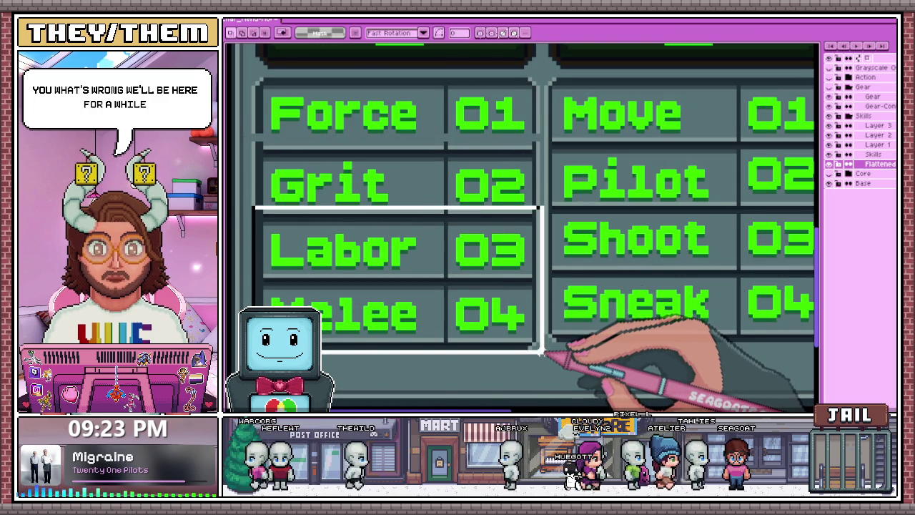
key(Down)
key(Down)
scroll(408, 143, down, 3)
scroll(393, 368, up, 3)
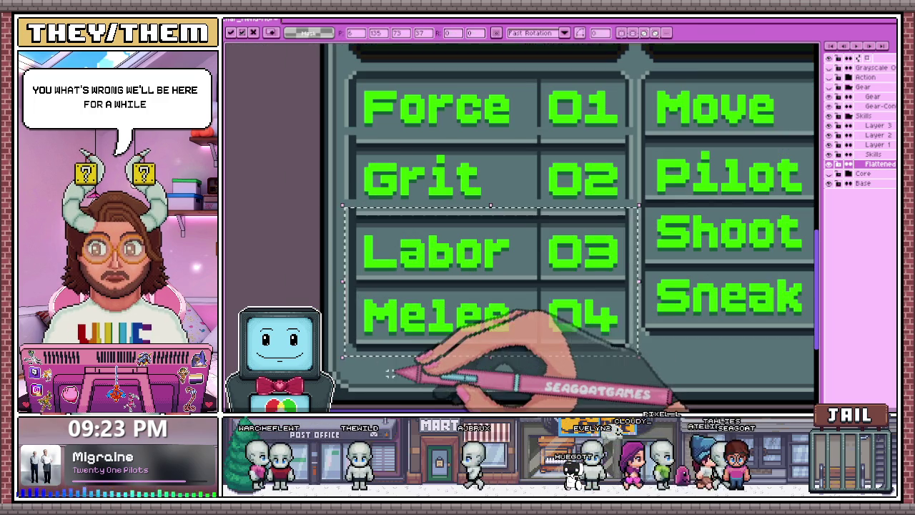
key(ctrl+d)
drag(341, 361, 632, 278)
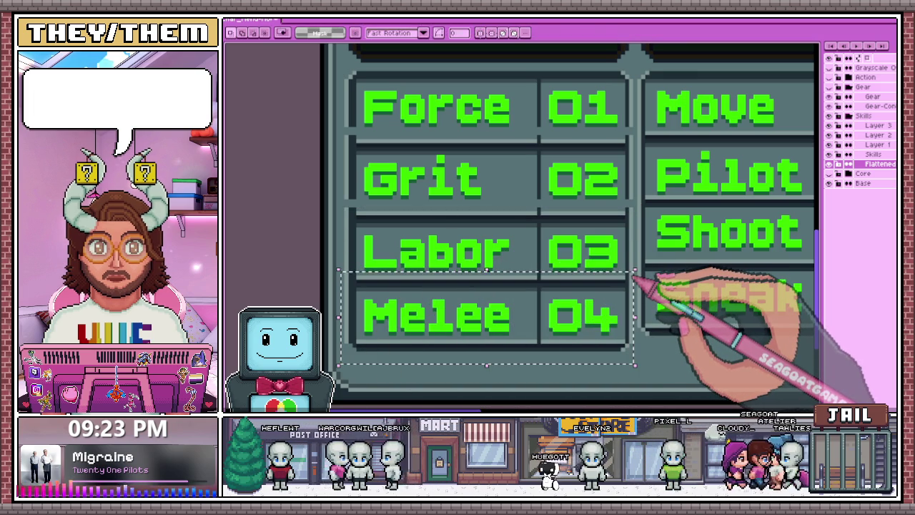
key(ctrl+t)
Move the strip below the Melee and 04 row down to lengthen the STR grid
scroll(635, 278, down, 3)
scroll(500, 344, up, 3)
scroll(450, 314, up, 3)
drag(448, 308, 715, 334)
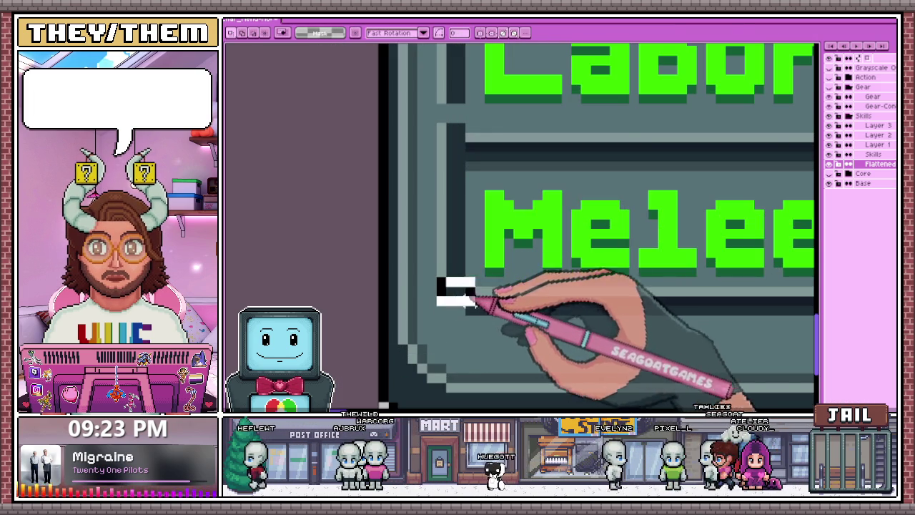
scroll(486, 304, down, 2)
scroll(745, 336, down, 2)
scroll(751, 351, up, 2)
drag(715, 334, 743, 352)
key(ctrl+t)
scroll(737, 349, down, 2)
scroll(474, 282, down, 1)
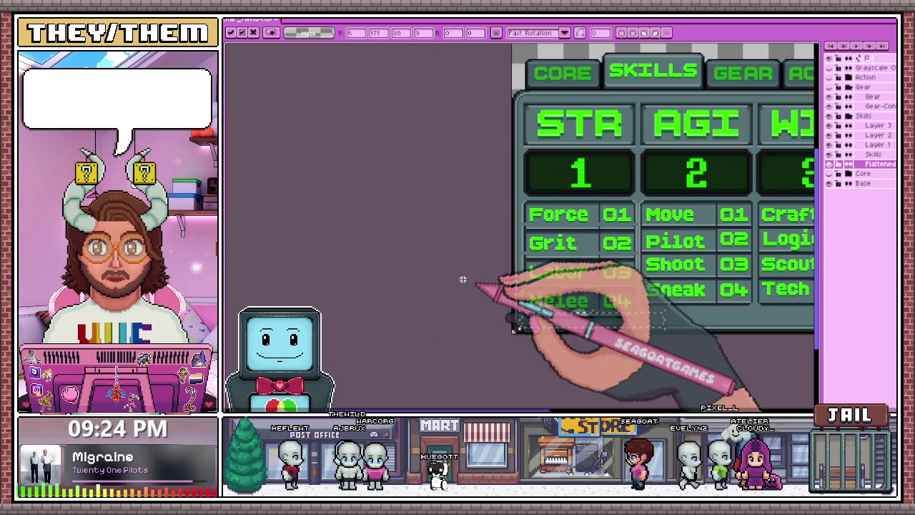
scroll(601, 325, down, 2)
key(Return)
Select the dark bar under Melee and 04 and take the Pencil tool to touch up the frame
scroll(607, 336, up, 2)
scroll(433, 286, up, 2)
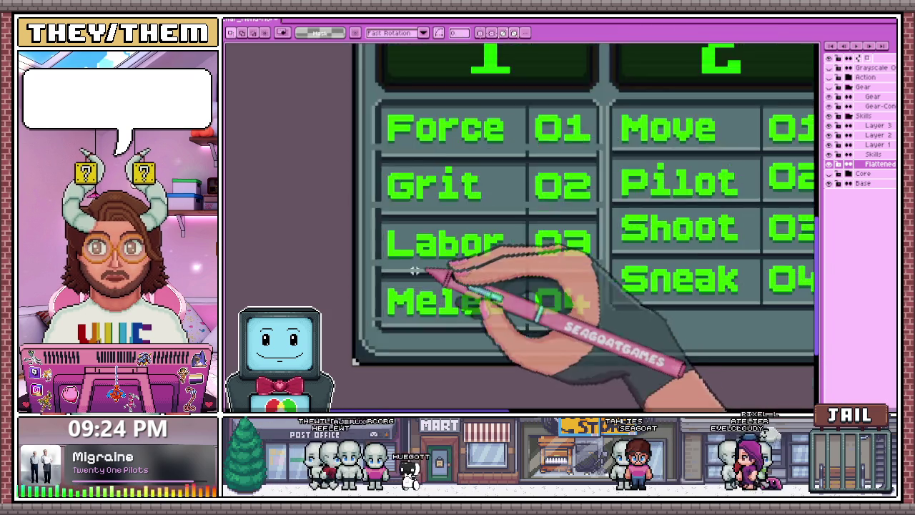
scroll(429, 307, up, 2)
scroll(474, 323, up, 1)
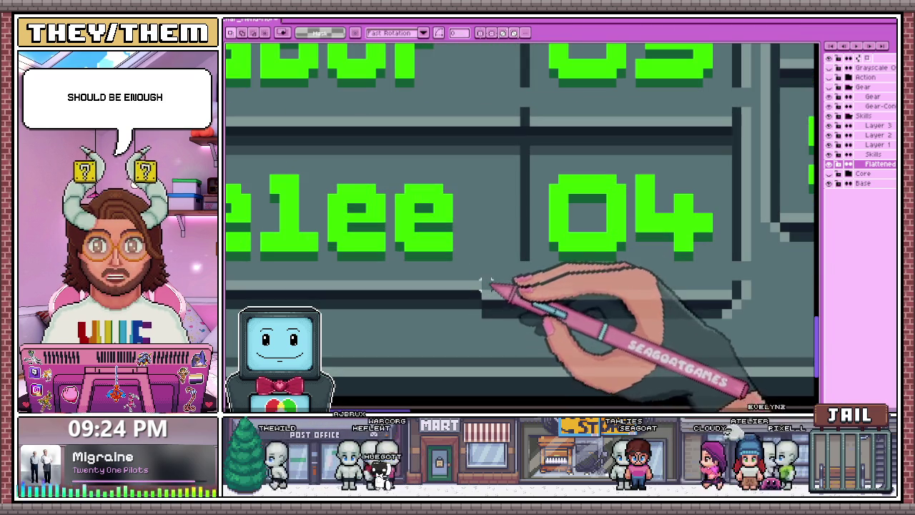
drag(481, 279, 762, 329)
scroll(439, 302, down, 2)
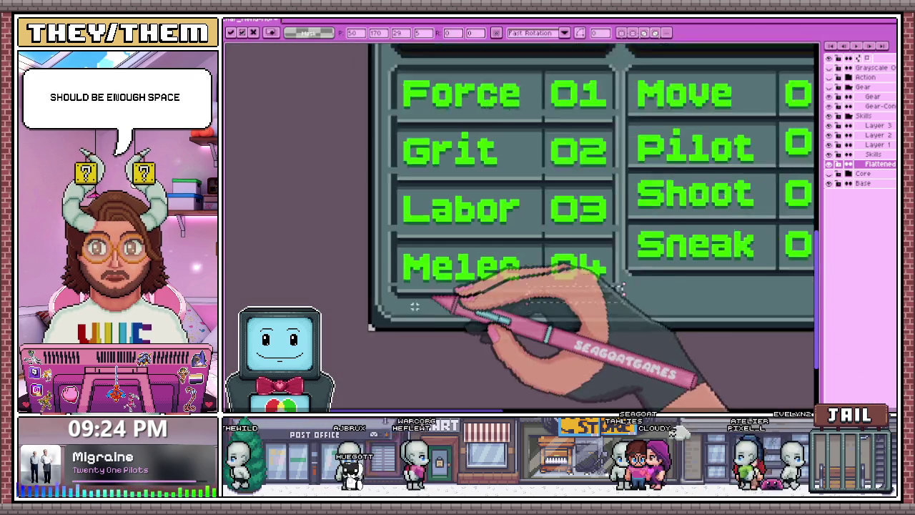
scroll(429, 307, down, 1)
scroll(400, 294, up, 3)
key(b)
scroll(407, 293, down, 2)
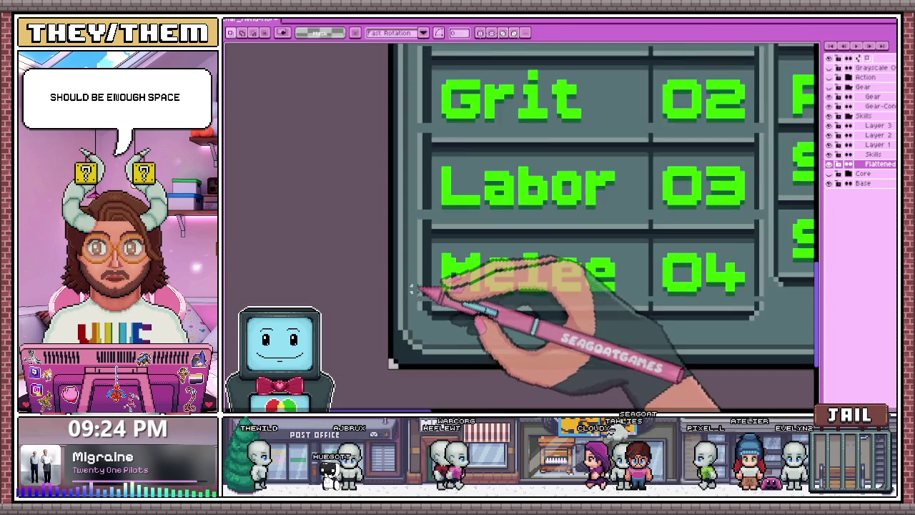
scroll(414, 290, up, 2)
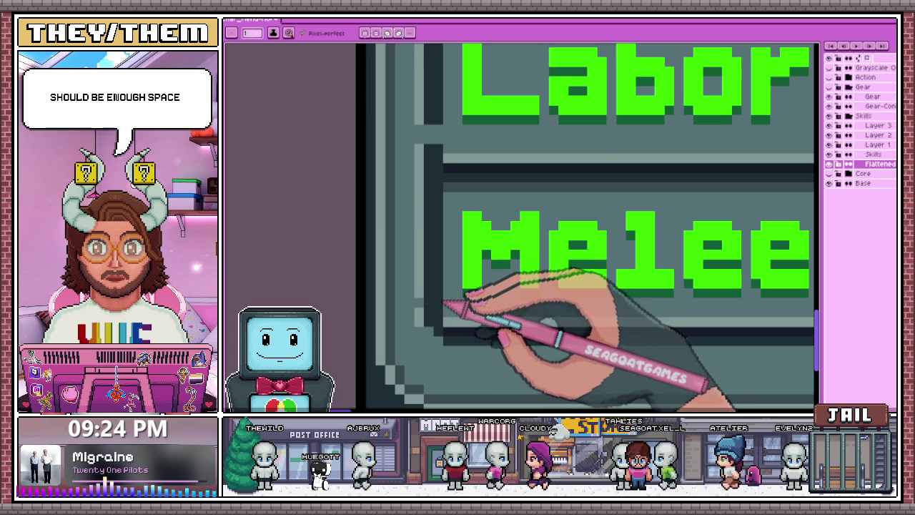
scroll(422, 293, down, 2)
scroll(429, 304, down, 3)
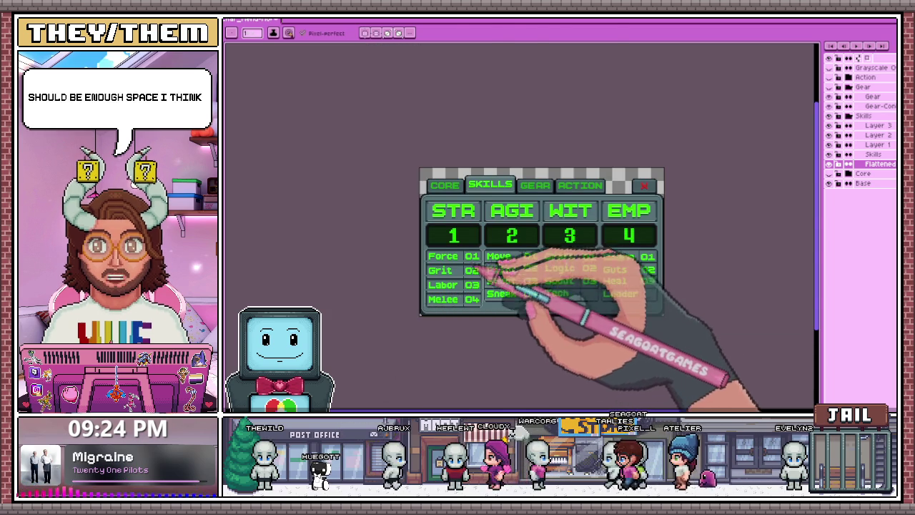
Switch to the Magic Wand tool and zoom around the skills sheet's header and name labels
key(w)
scroll(465, 282, up, 2)
scroll(422, 272, up, 2)
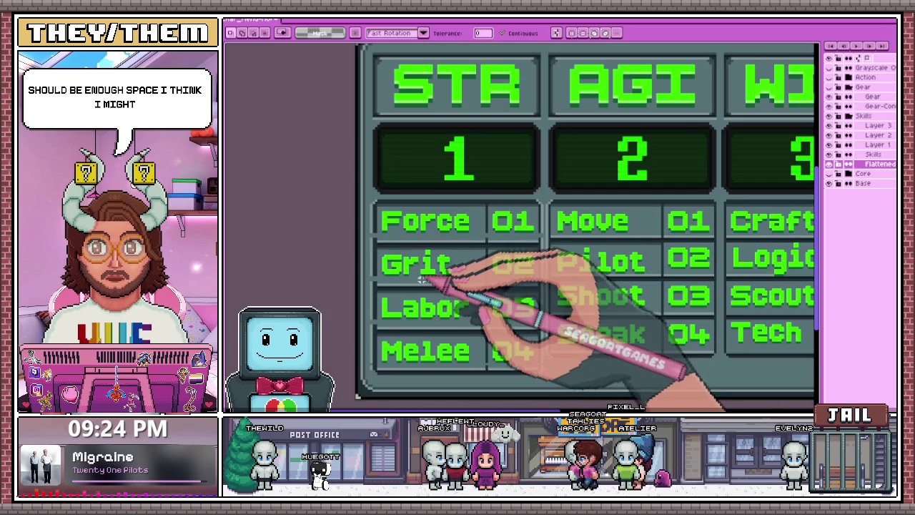
scroll(415, 222, up, 1)
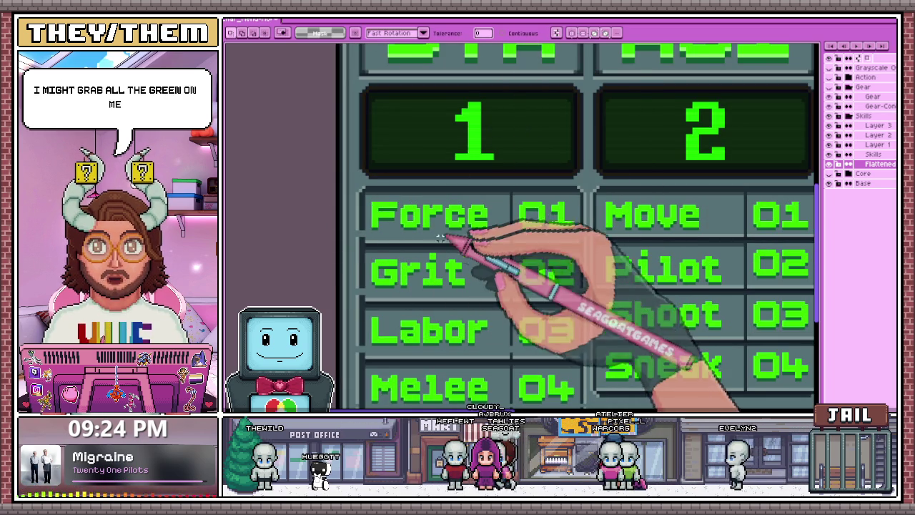
scroll(384, 212, down, 2)
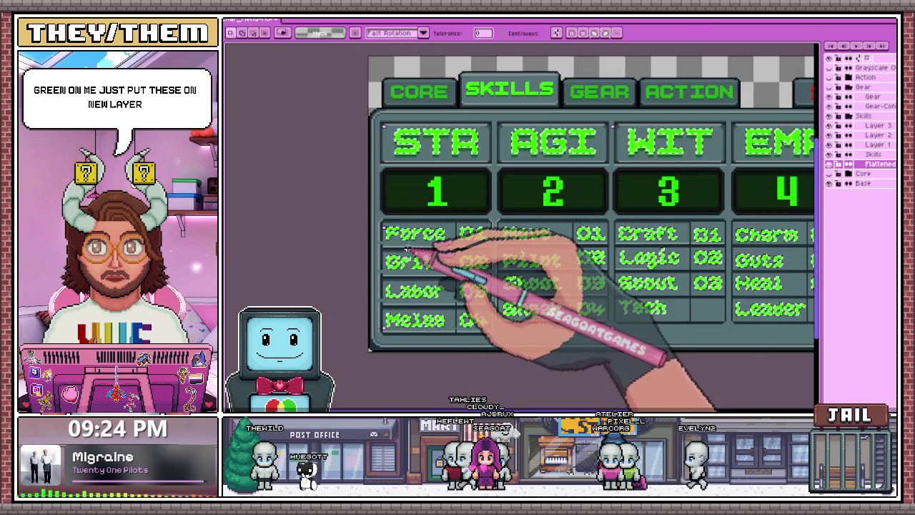
scroll(411, 251, up, 1)
scroll(422, 285, up, 1)
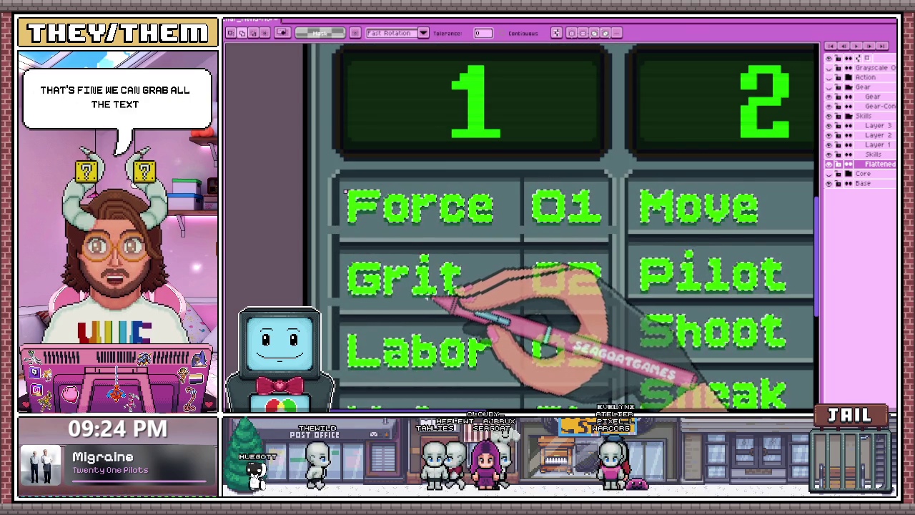
scroll(426, 298, down, 2)
scroll(425, 139, up, 2)
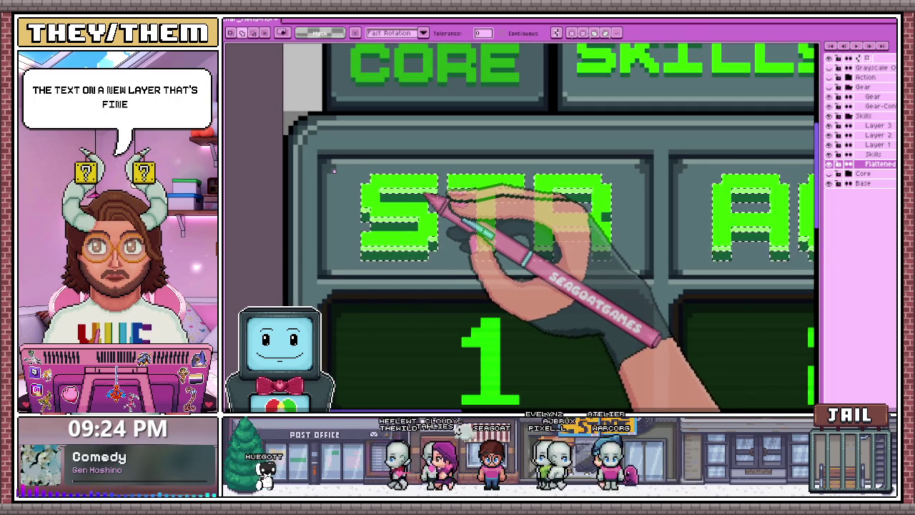
scroll(443, 198, up, 1)
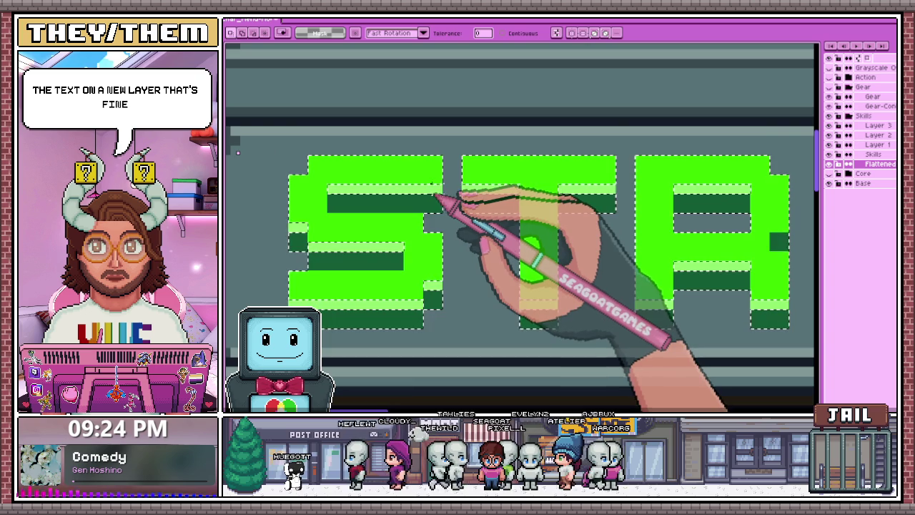
scroll(440, 205, down, 5)
scroll(434, 209, up, 1)
scroll(437, 239, up, 1)
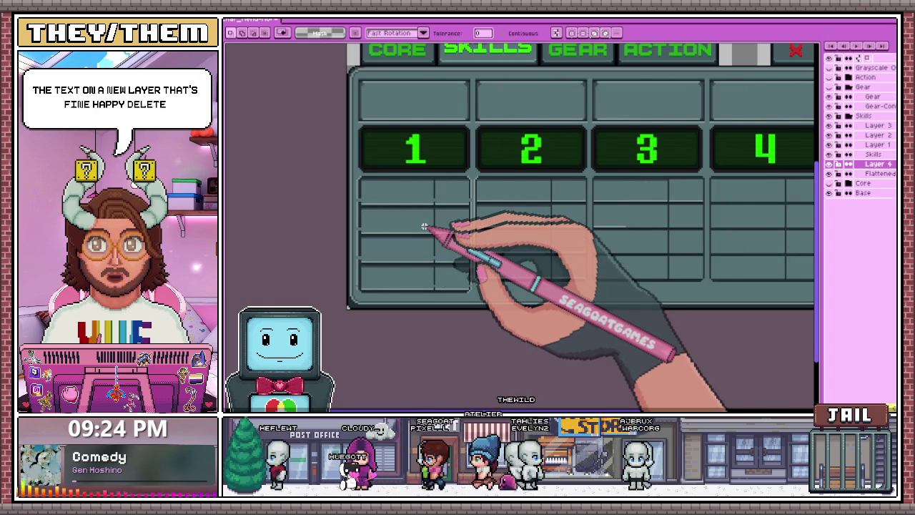
Undo back to the label-free grid, then select the Flattened layer with the Pencil tool
key(ctrl+z)
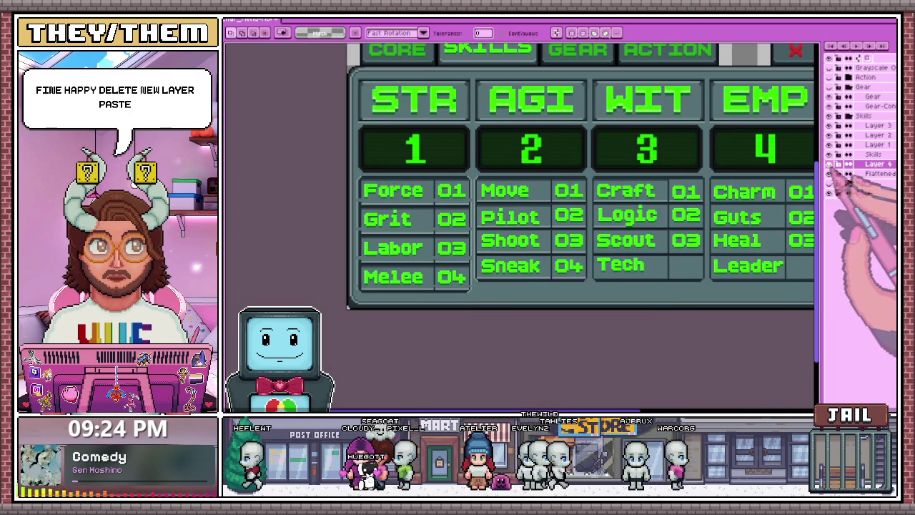
key(ctrl+z)
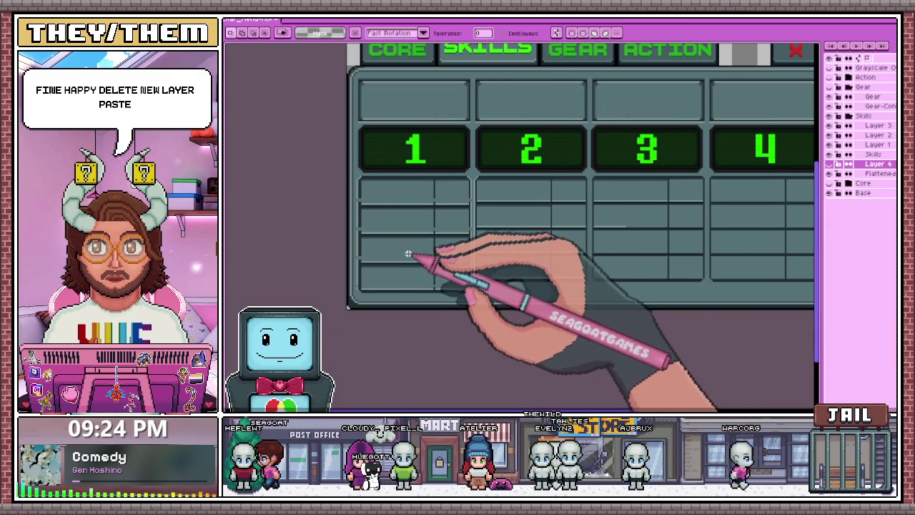
scroll(358, 243, up, 1)
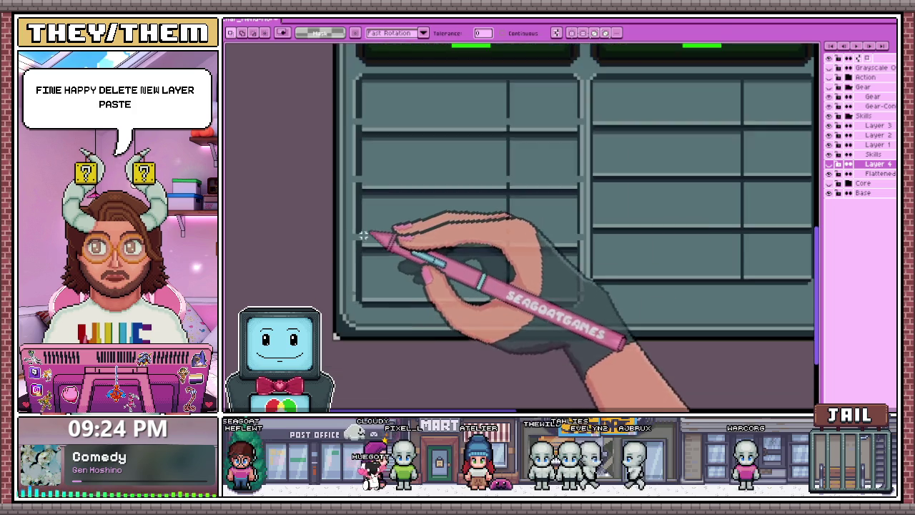
scroll(353, 238, up, 1)
scroll(355, 239, up, 1)
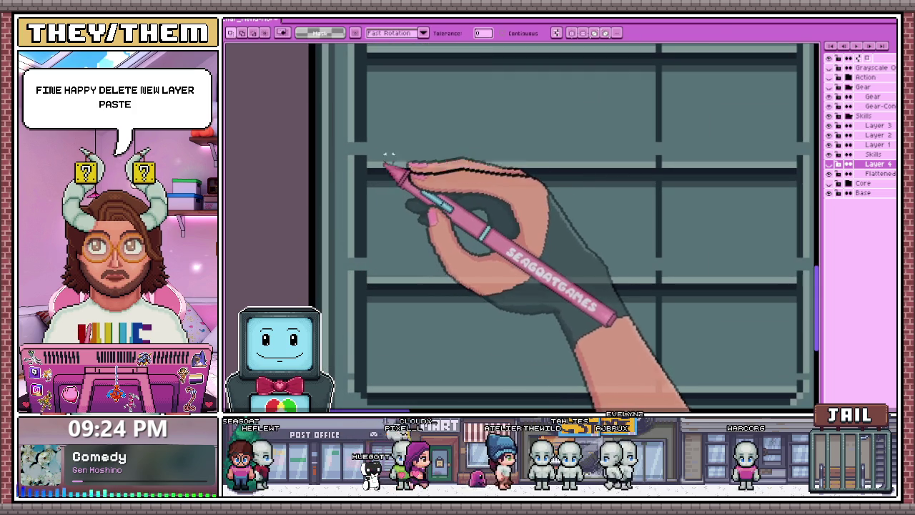
click(878, 173)
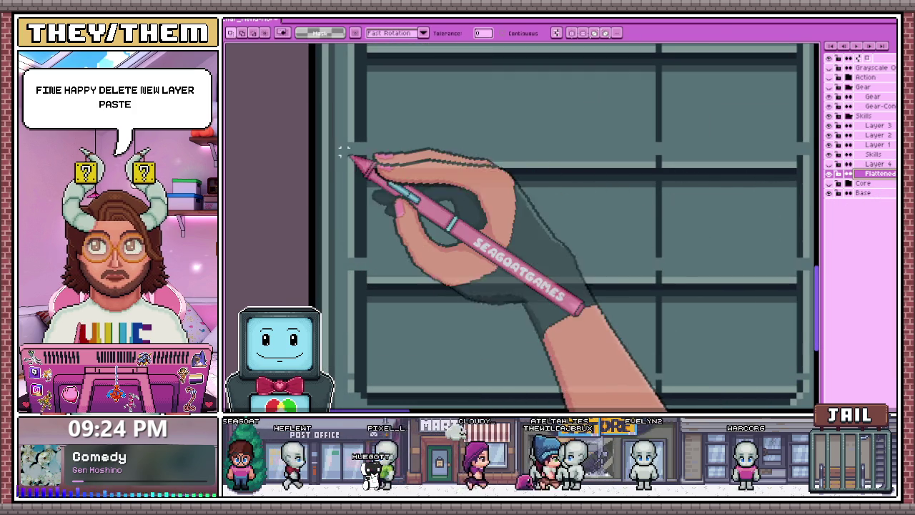
scroll(357, 182, down, 1)
key(b)
scroll(363, 165, up, 2)
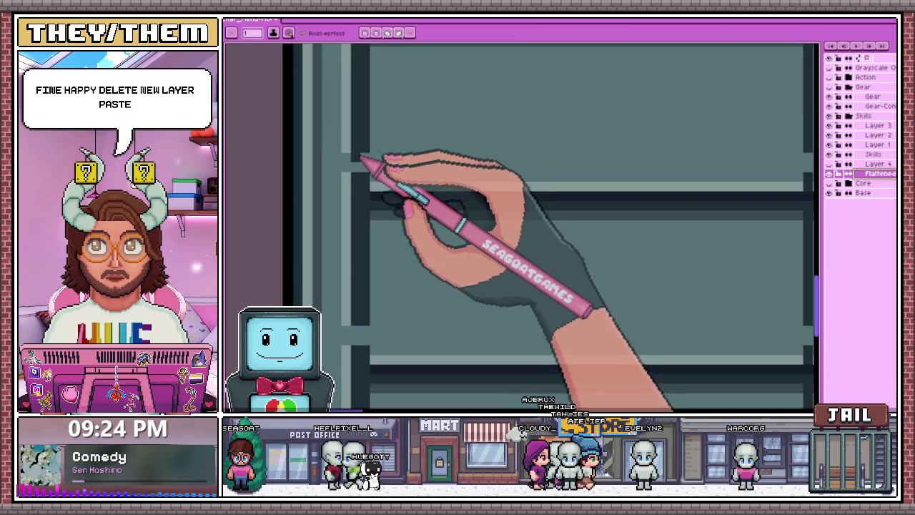
scroll(369, 180, down, 1)
scroll(368, 260, up, 1)
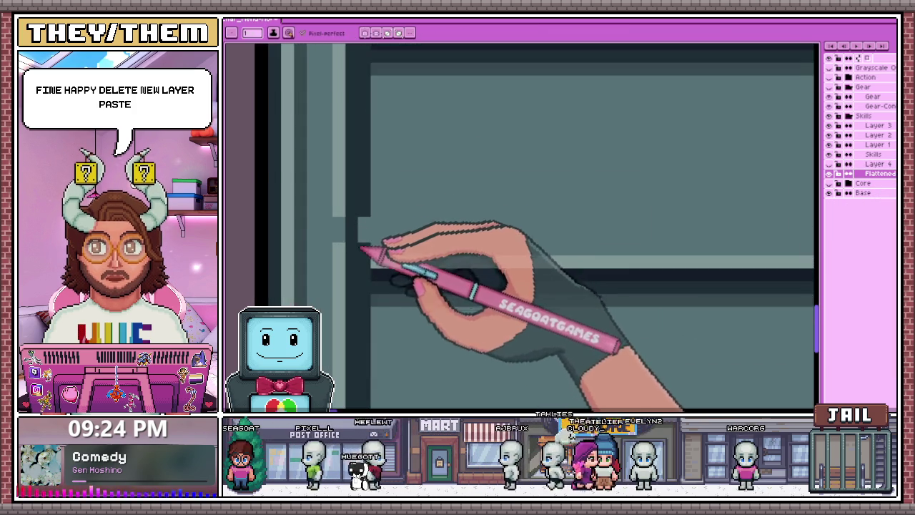
scroll(375, 156, down, 1)
scroll(374, 156, up, 1)
scroll(388, 286, up, 1)
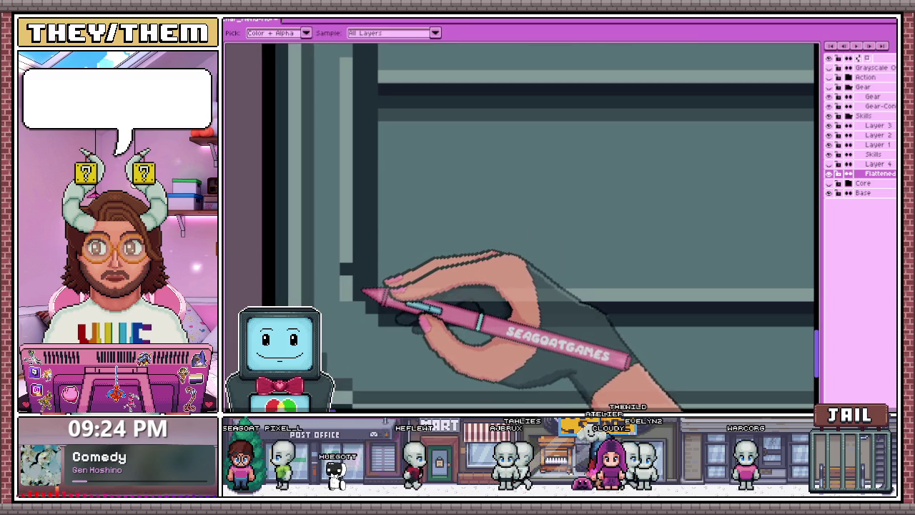
scroll(350, 256, down, 1)
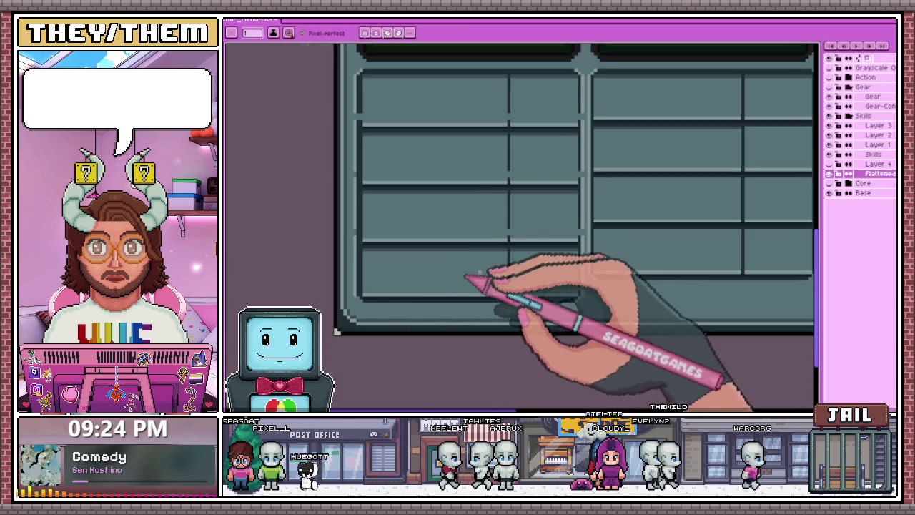
scroll(466, 275, up, 2)
scroll(604, 289, down, 2)
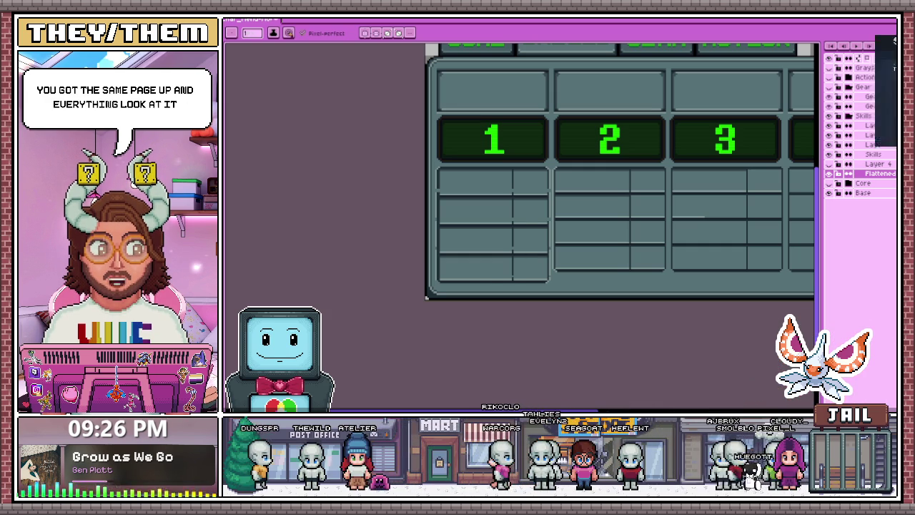
Switch to The Smol Mushroomancer's Steam page, wishlist the game, and scroll its page
key(alt+Tab)
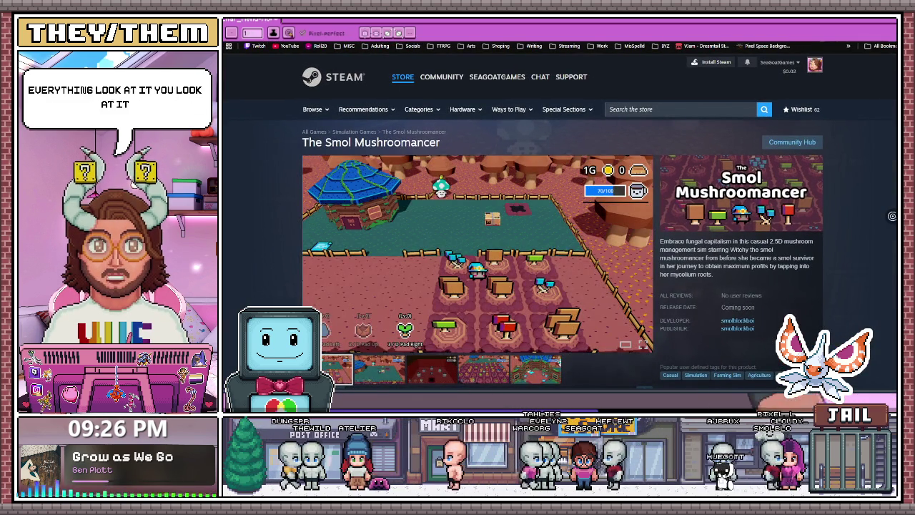
scroll(561, 228, down, 3)
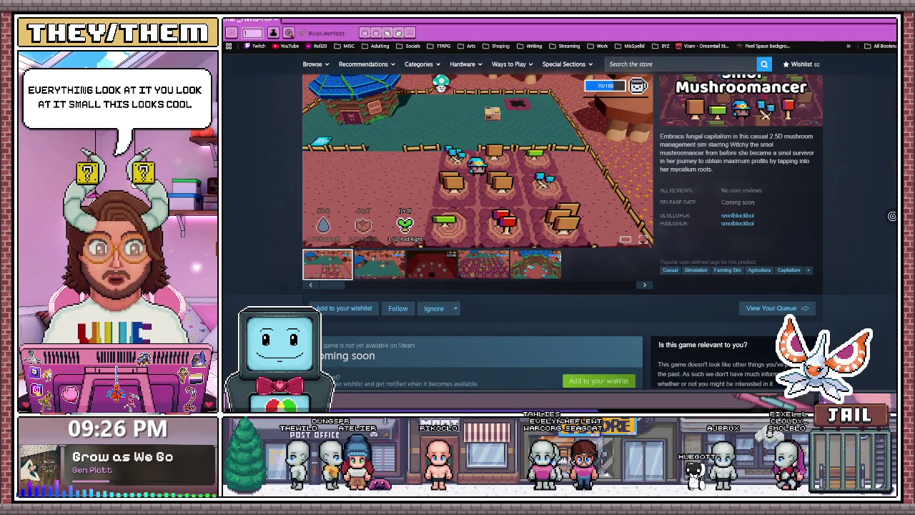
scroll(561, 229, down, 1)
click(593, 336)
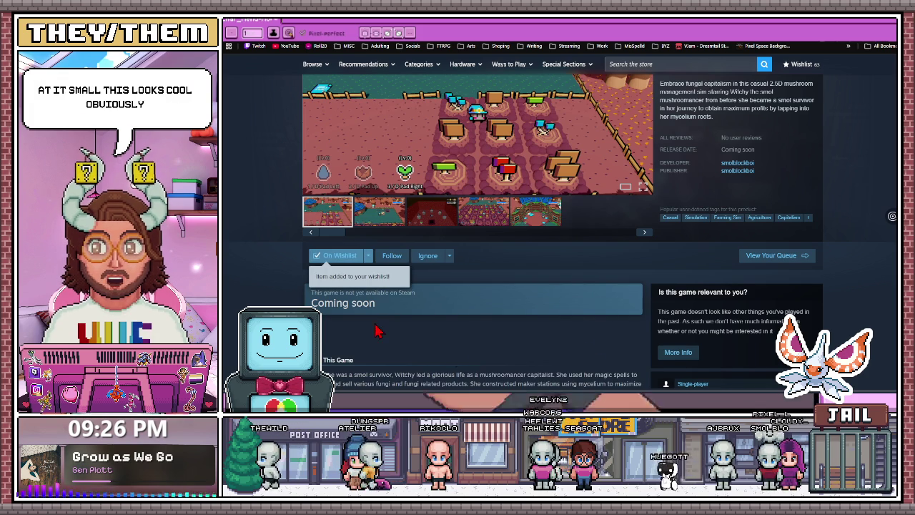
scroll(432, 333, up, 1)
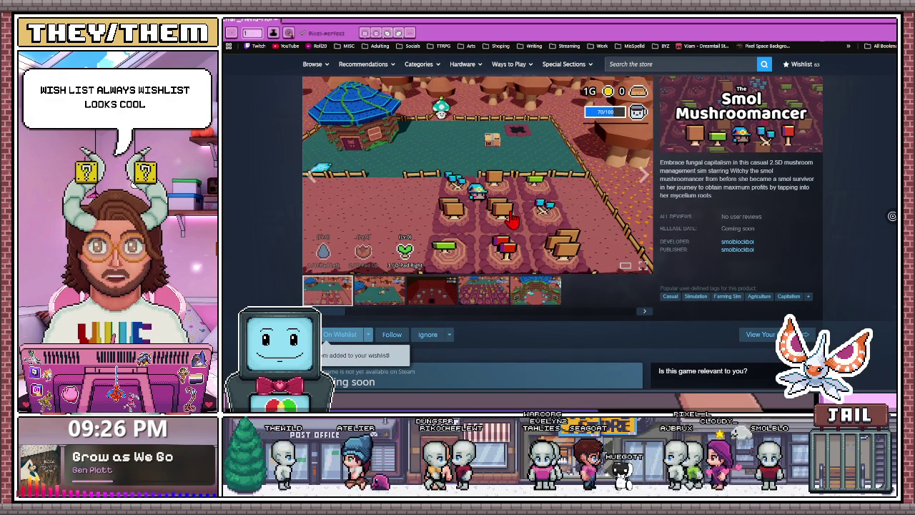
scroll(493, 223, up, 1)
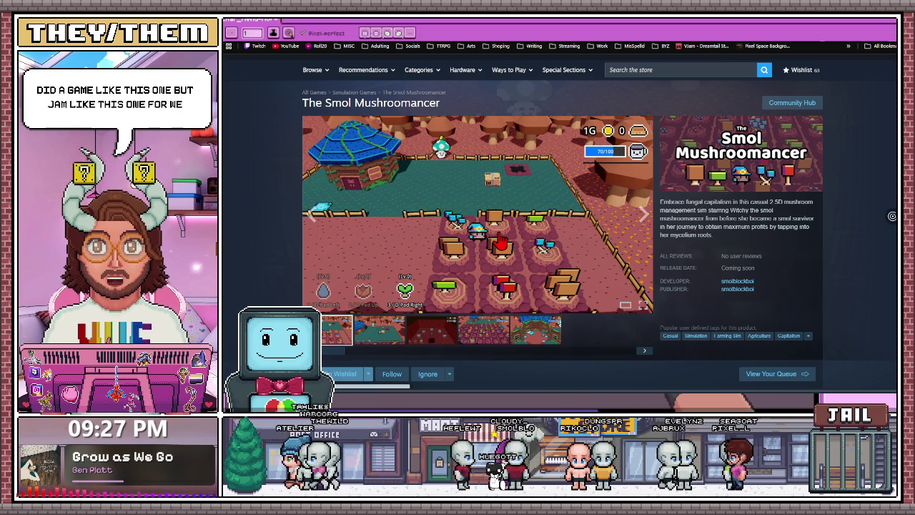
scroll(486, 246, down, 1)
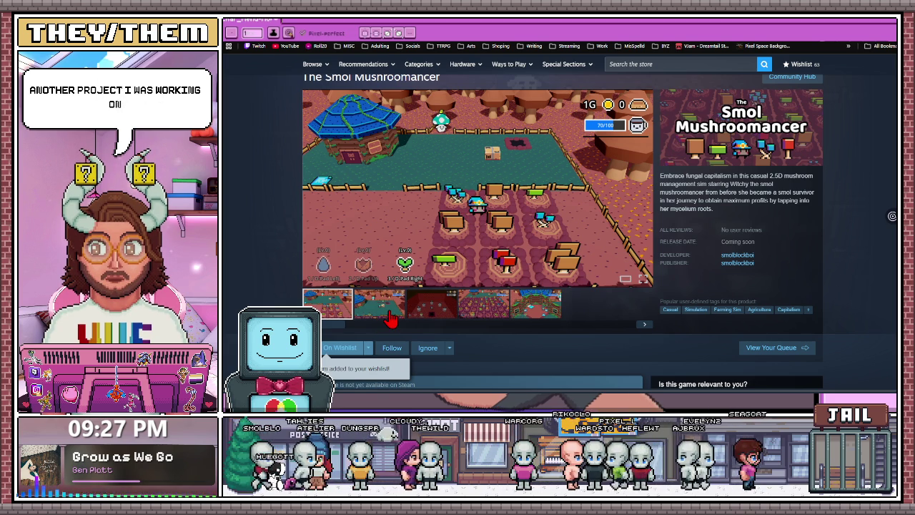
scroll(391, 319, down, 1)
scroll(391, 320, up, 2)
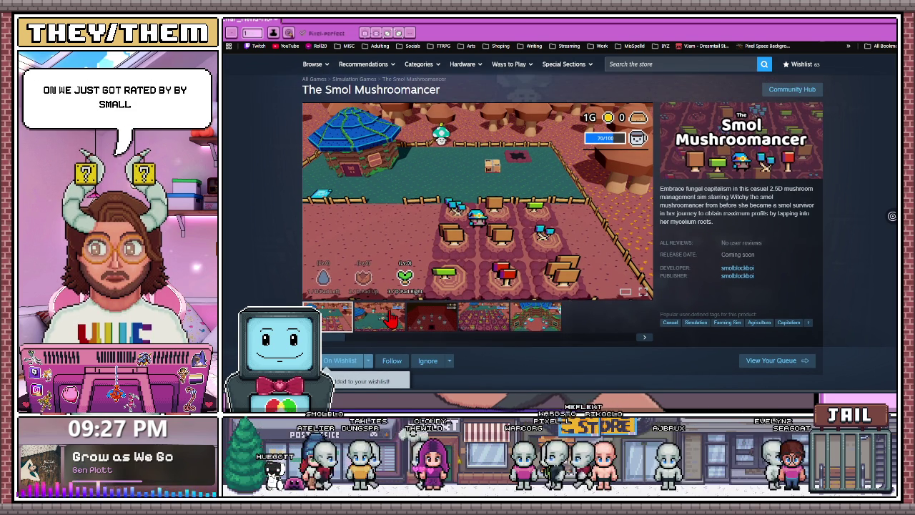
scroll(391, 319, down, 1)
scroll(391, 319, down, 4)
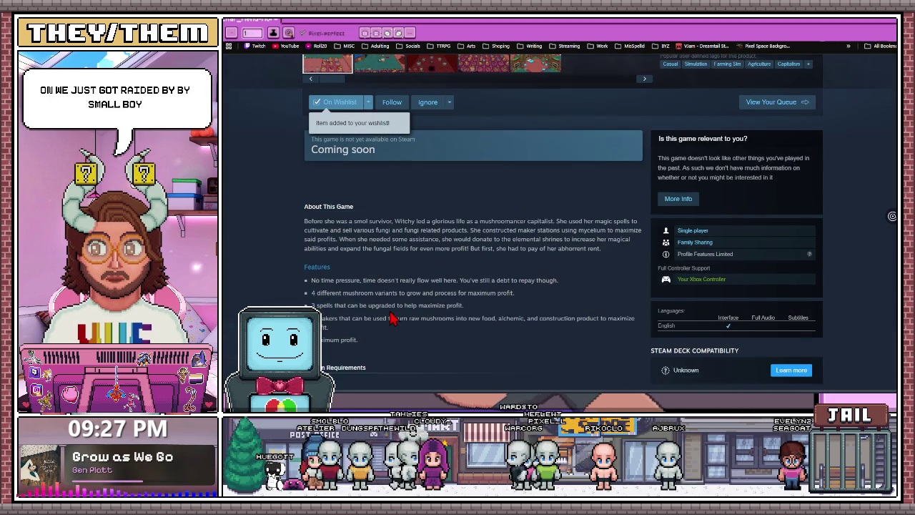
Scroll through About This Game, then pick a screenshot thumbnail in the media carousel
scroll(389, 322, down, 1)
scroll(388, 321, down, 1)
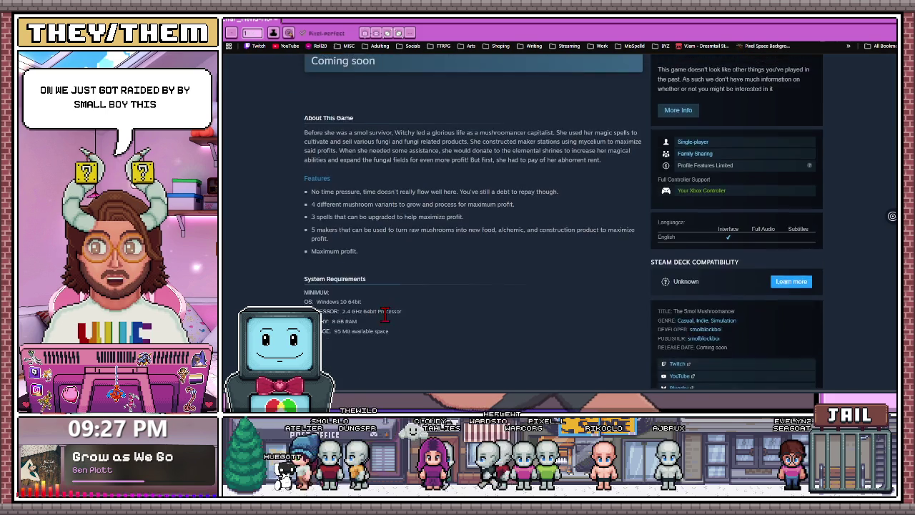
scroll(386, 314, up, 4)
click(381, 263)
scroll(422, 258, up, 1)
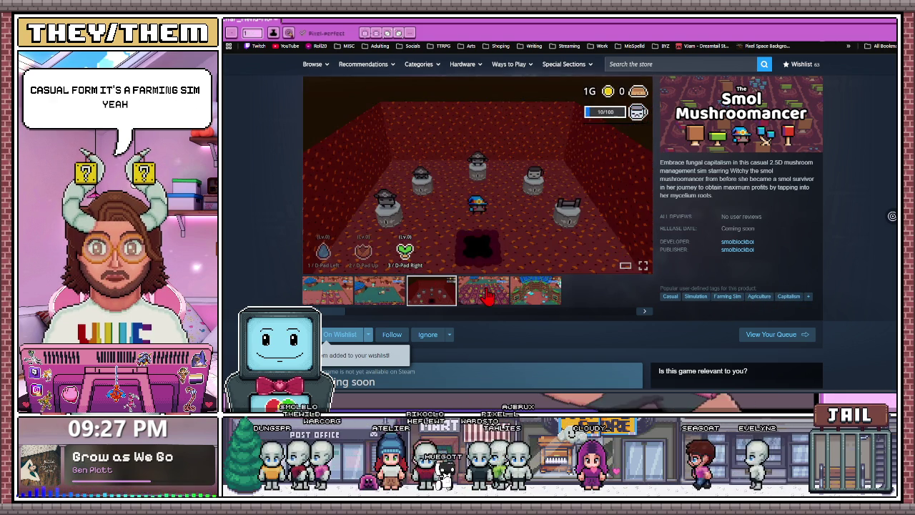
Cycle the green field, mushroom farm and house interior screenshots, ending on the dark red room
click(432, 290)
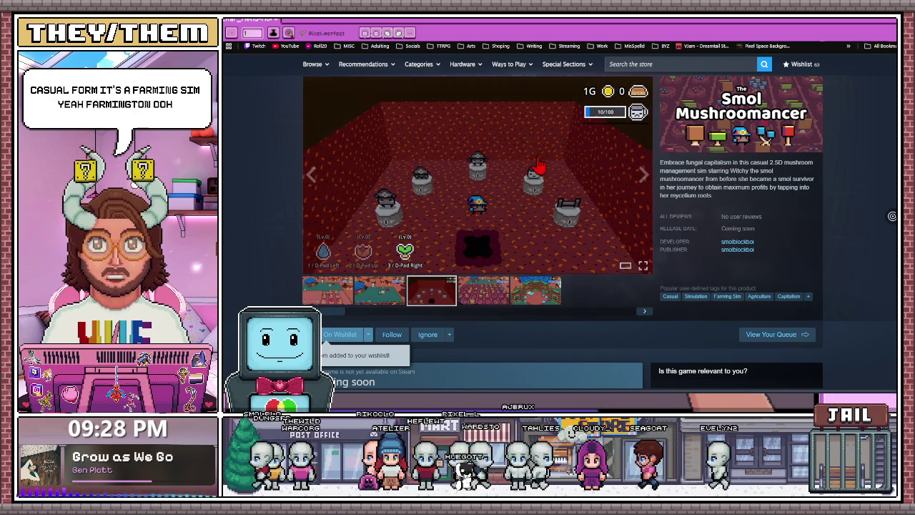
scroll(423, 108, up, 1)
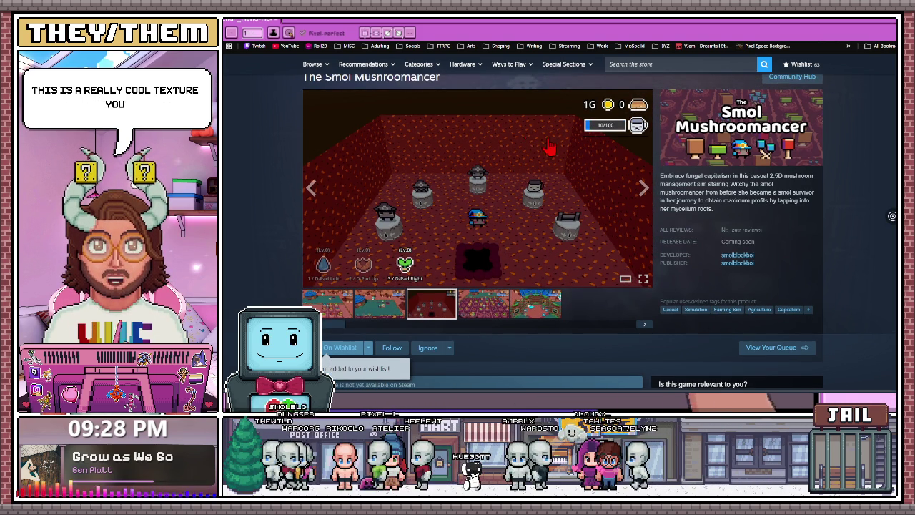
click(379, 315)
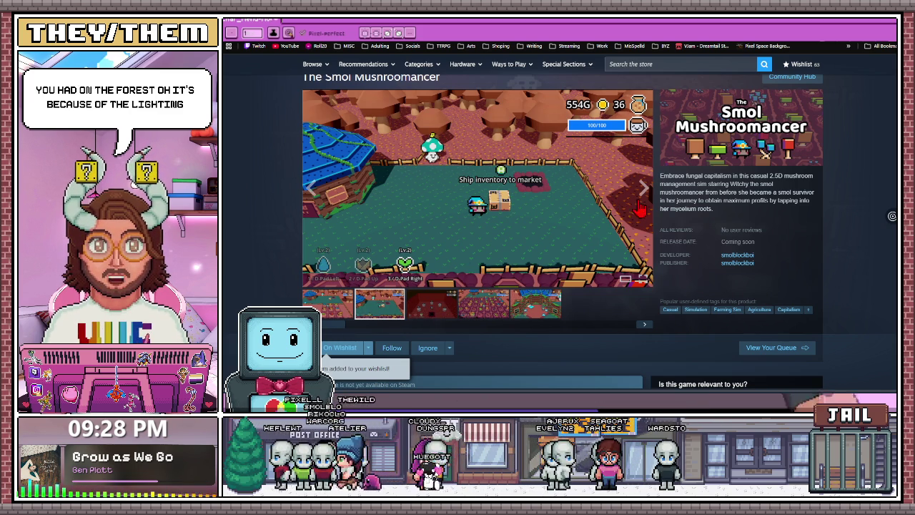
click(437, 307)
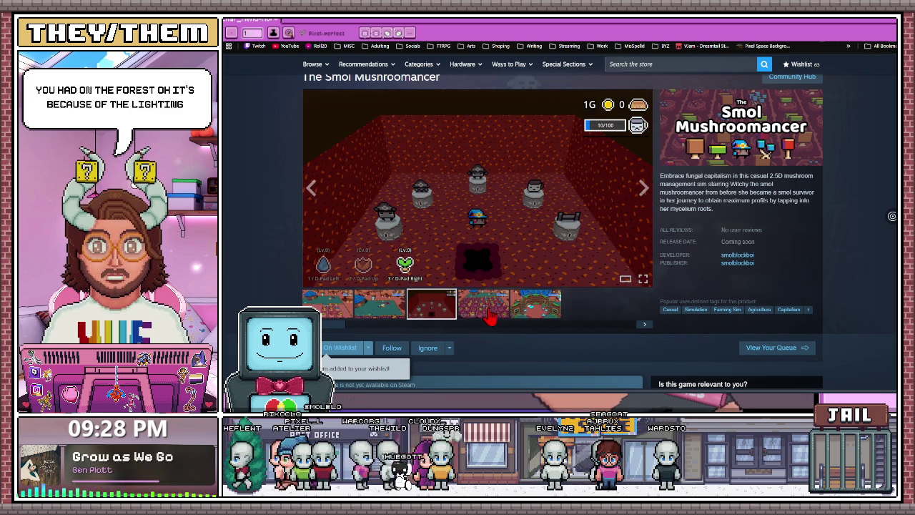
click(487, 315)
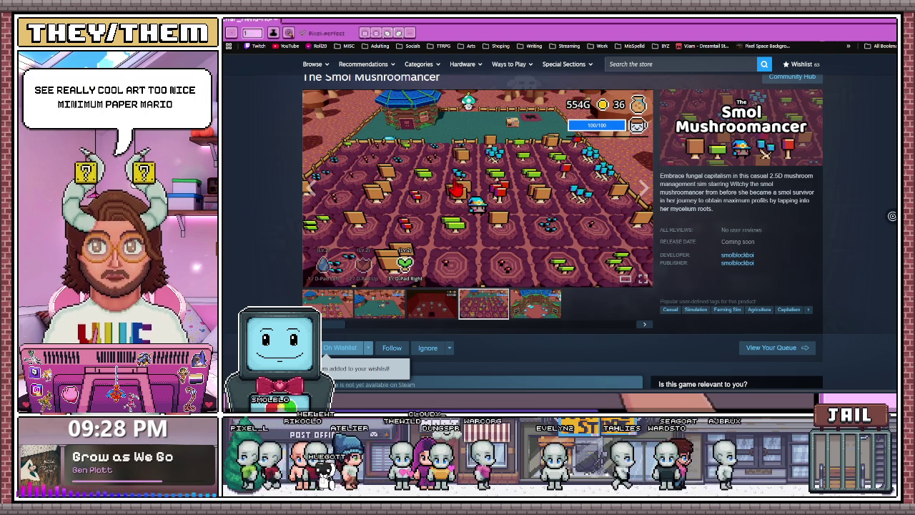
click(535, 306)
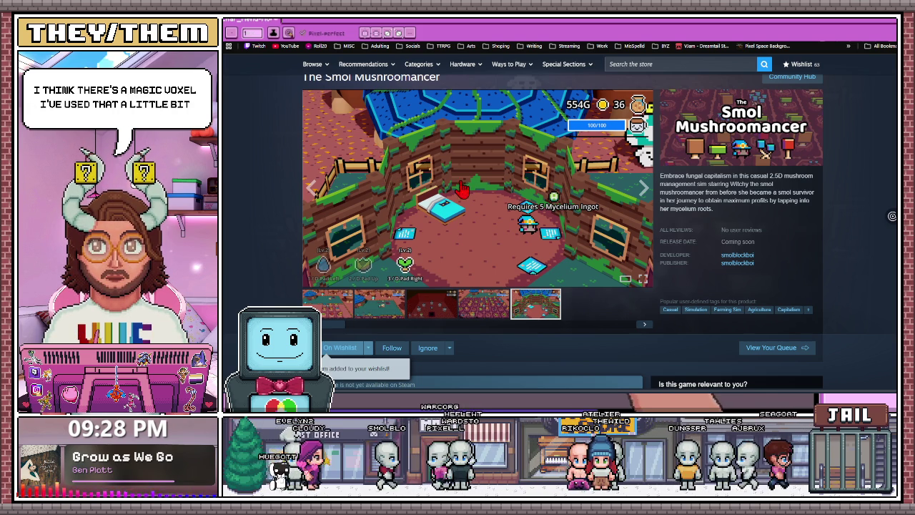
click(432, 304)
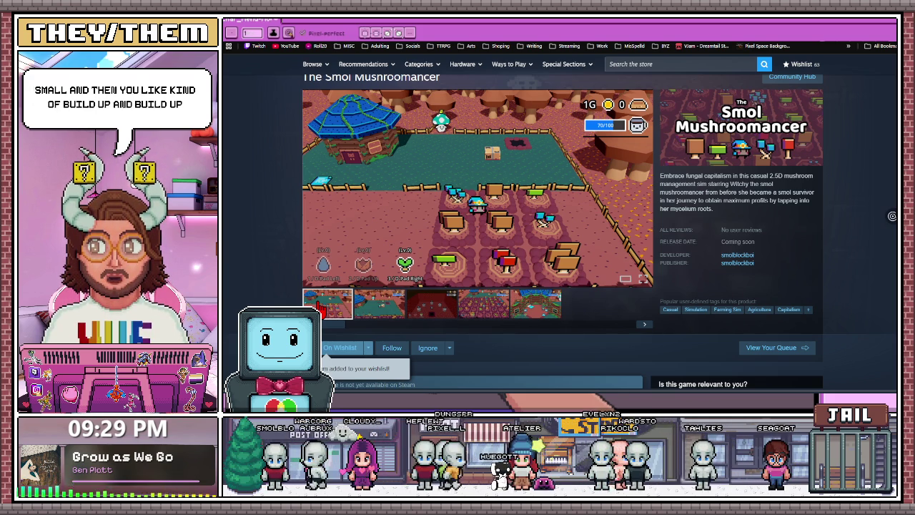
click(431, 305)
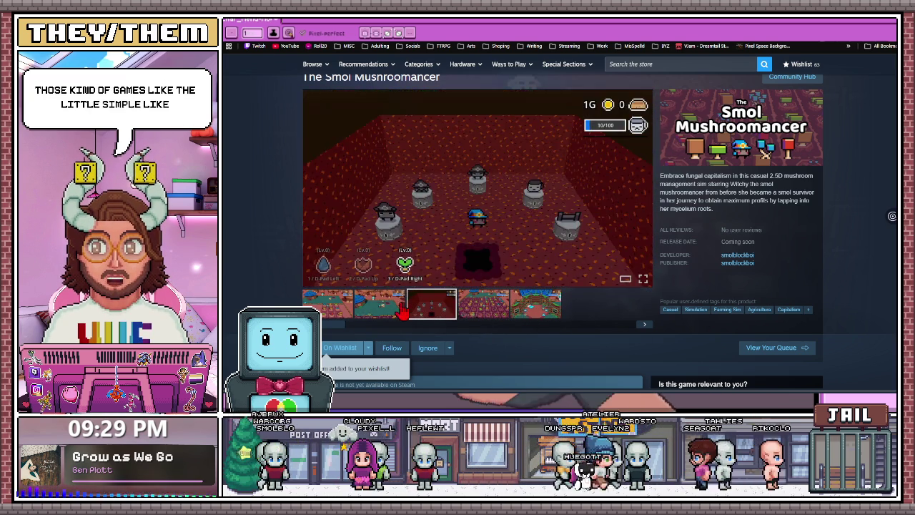
Step from the first screenshot through to the mushroom field and teal market images
click(341, 296)
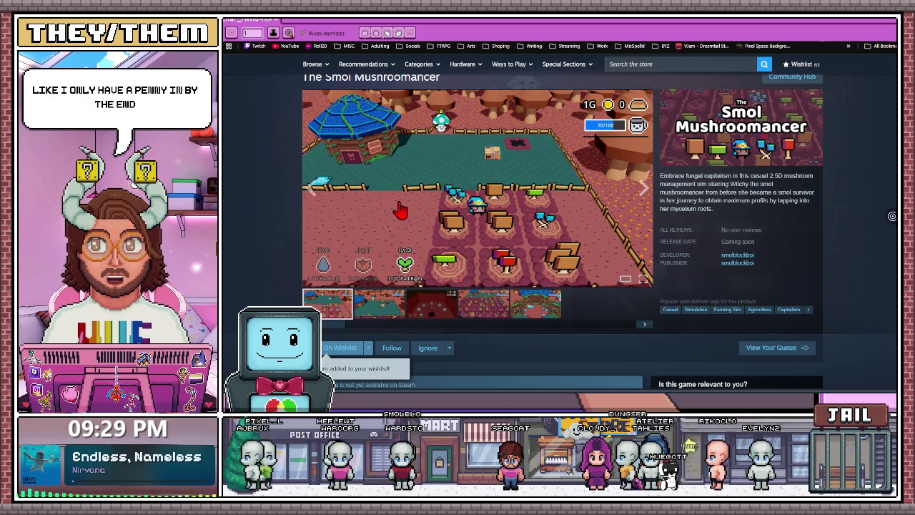
mouse_move(476, 187)
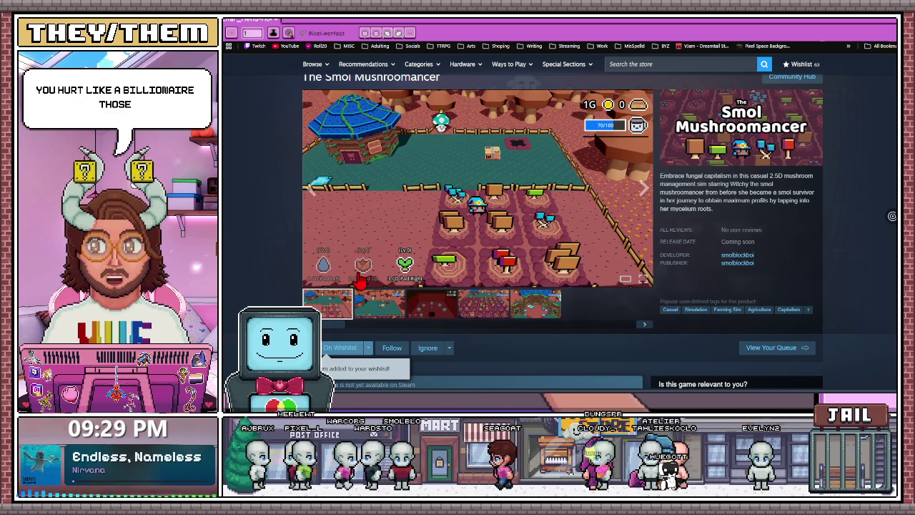
click(379, 304)
click(432, 304)
click(483, 304)
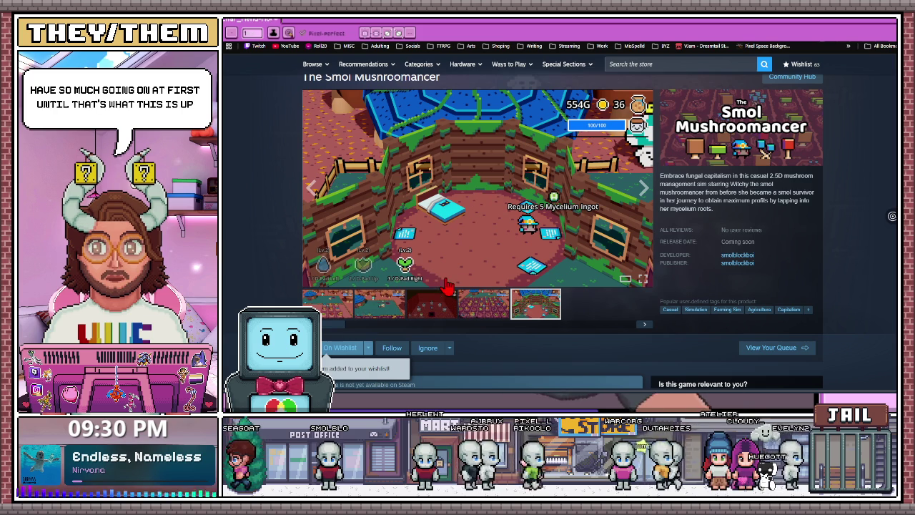
click(483, 303)
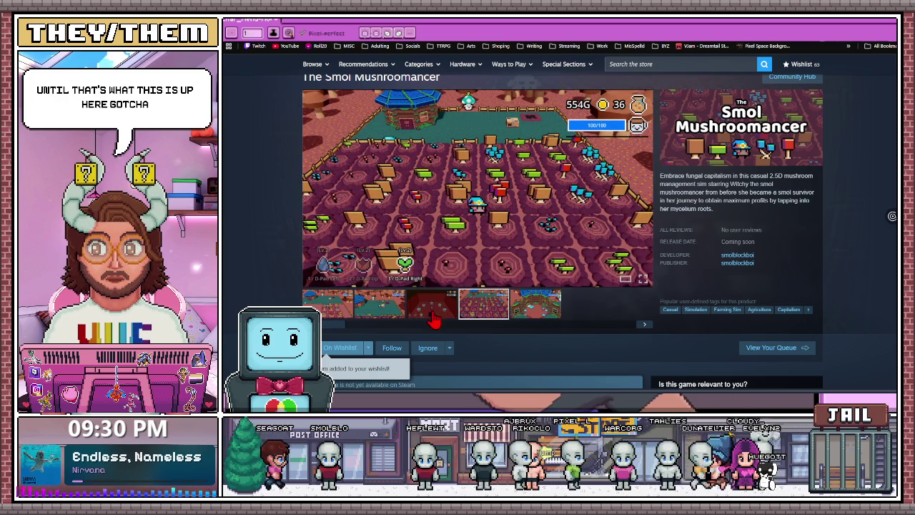
click(389, 312)
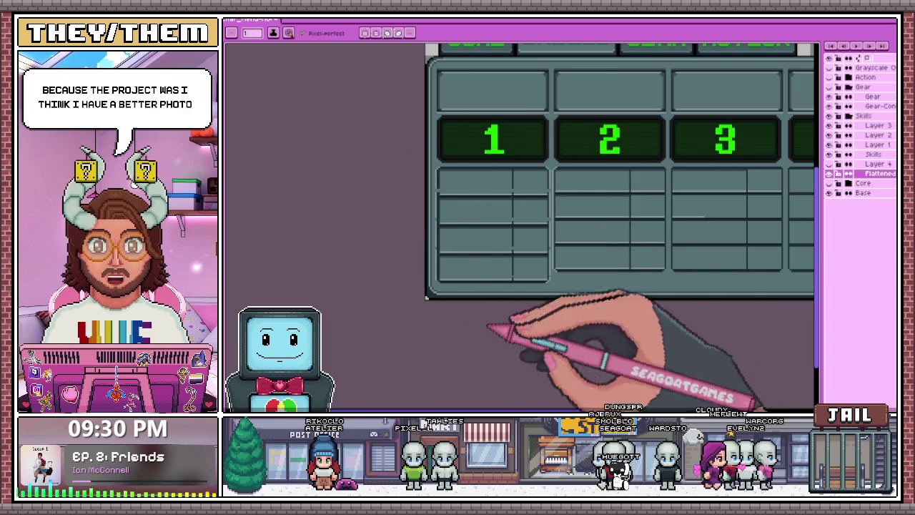
Alt-Tab to the browser showing the Mycelia mushroom-capped character Instagram post
key(alt+Tab)
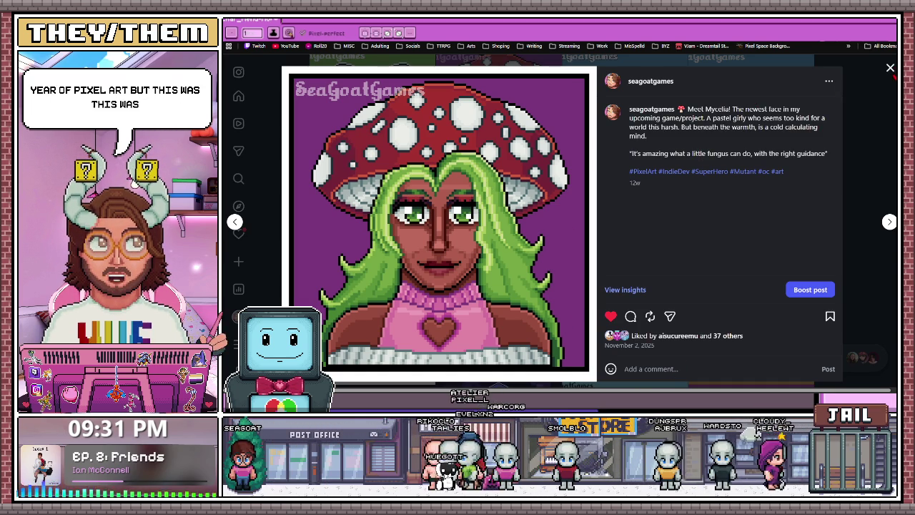
Close the Mycelia post, scroll the profile grid, open the bat character's post, then return to Aseprite
click(890, 68)
scroll(607, 260, down, 10)
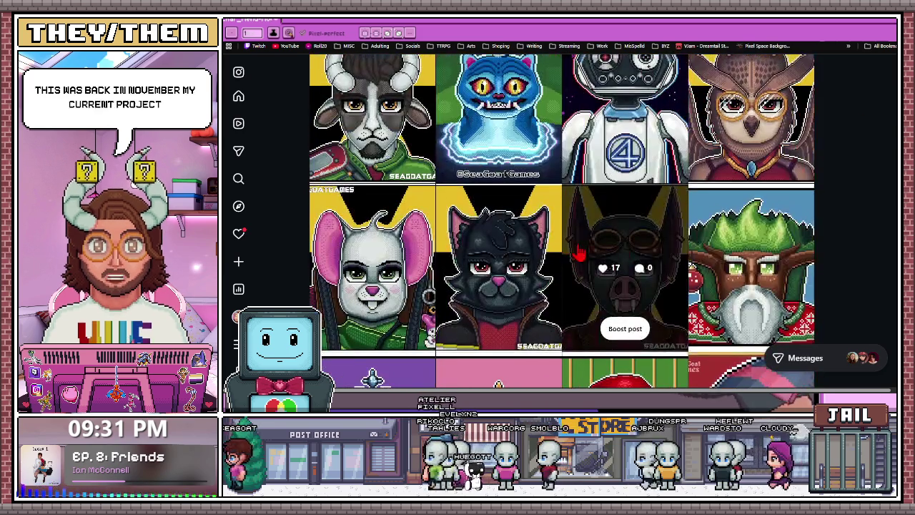
click(607, 272)
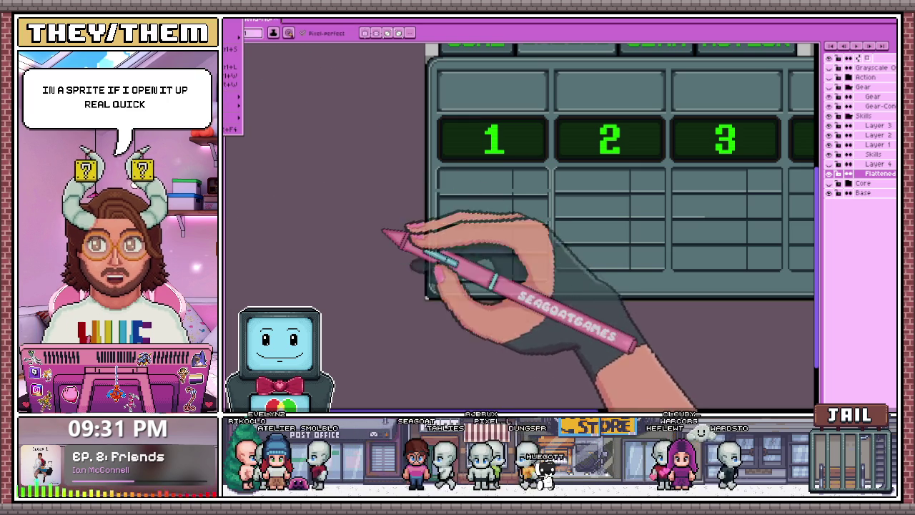
key(ctrl+Tab)
Zoom into the portrait sheet and pan right along the row of character busts
scroll(554, 272, up, 3)
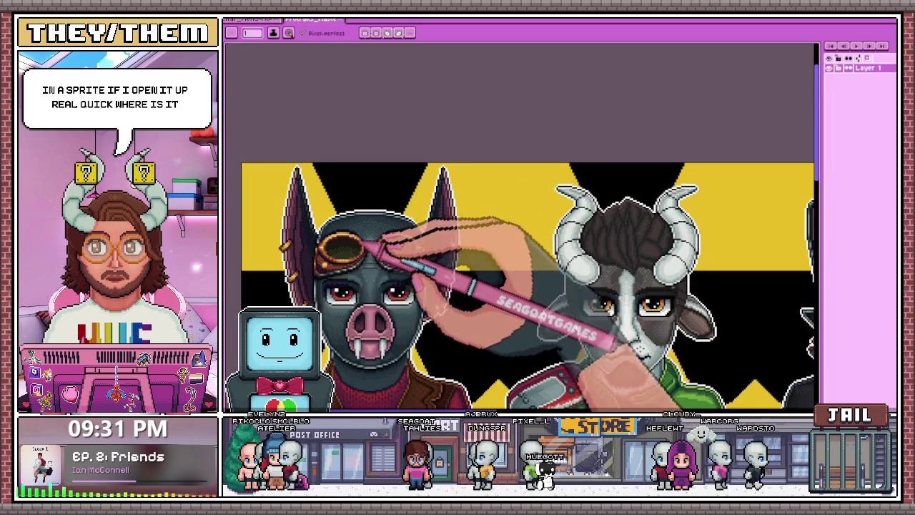
scroll(554, 272, down, 2)
scroll(543, 236, up, 1)
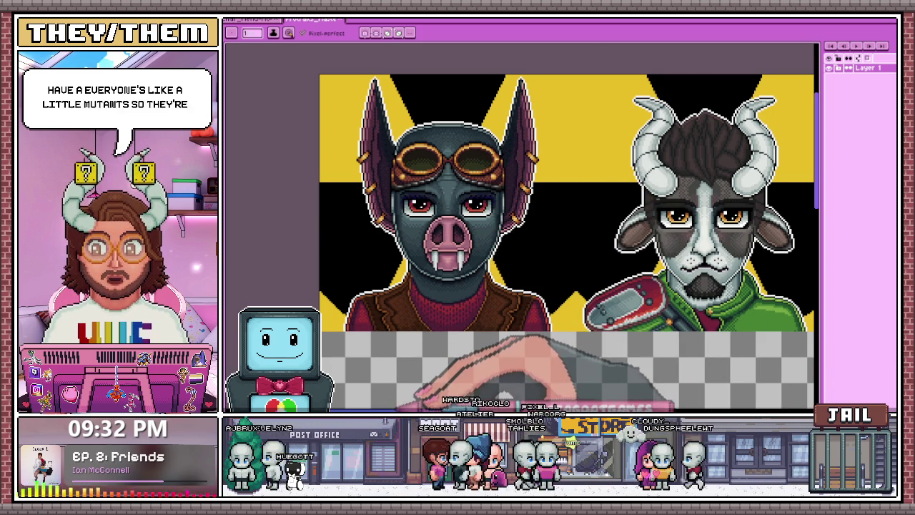
scroll(565, 236, left, 1)
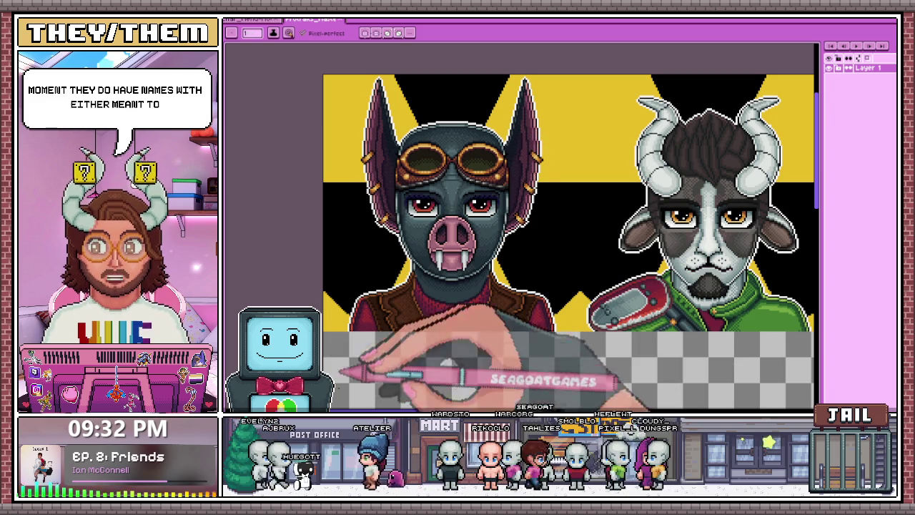
scroll(520, 235, right, 2)
scroll(521, 236, right, 2)
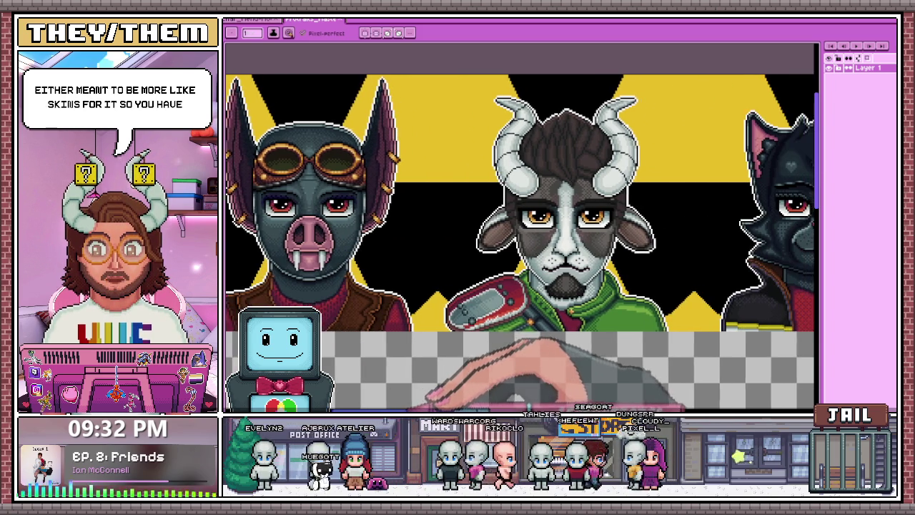
scroll(520, 236, right, 3)
scroll(521, 235, right, 1)
scroll(520, 236, right, 3)
scroll(520, 236, right, 1)
Pan back and forth across the bat, goat, cat, mouse and owl portraits, then switch to the small goat sprite
scroll(520, 236, right, 2)
scroll(520, 236, right, 1)
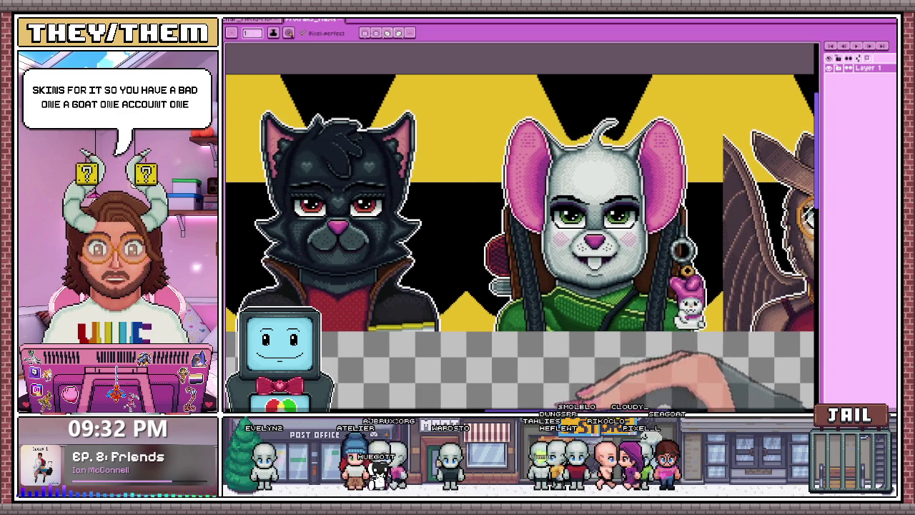
scroll(520, 236, right, 1)
scroll(520, 236, right, 8)
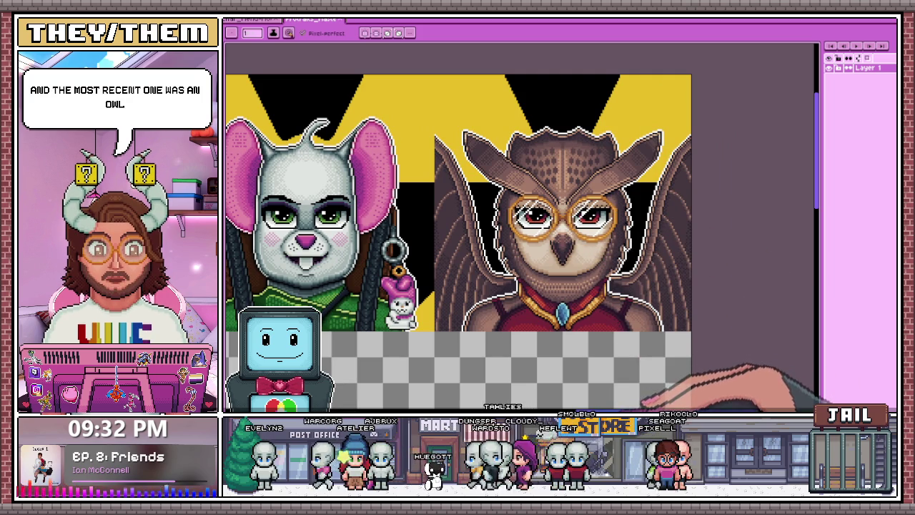
scroll(521, 236, left, 1)
scroll(520, 236, left, 5)
scroll(520, 236, left, 5)
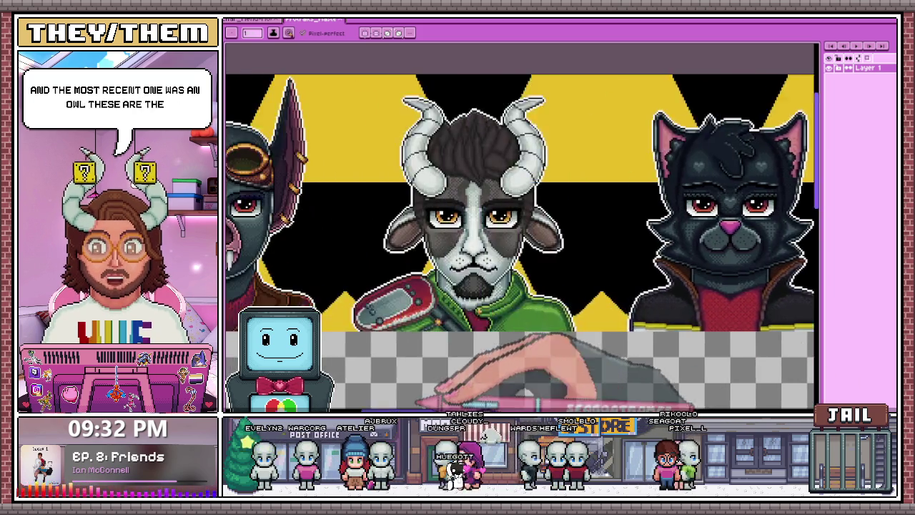
scroll(521, 235, left, 5)
scroll(520, 236, right, 6)
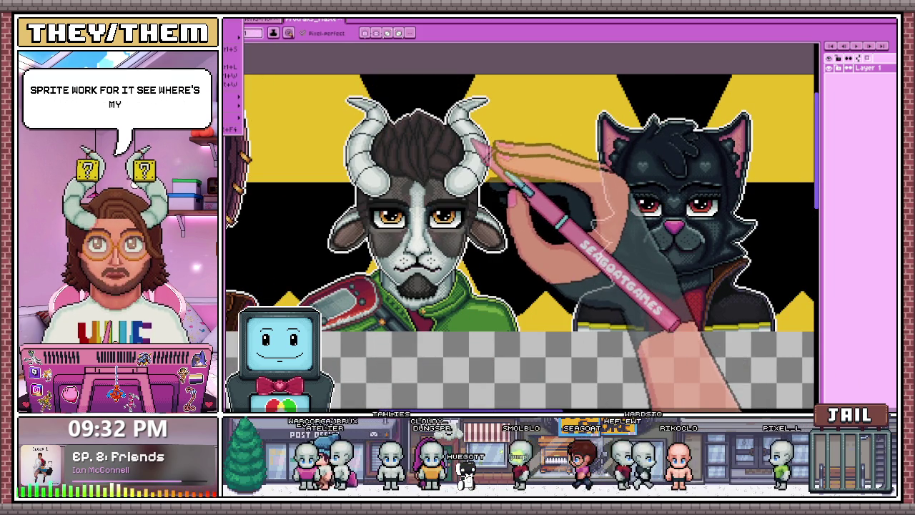
key(ctrl+Tab)
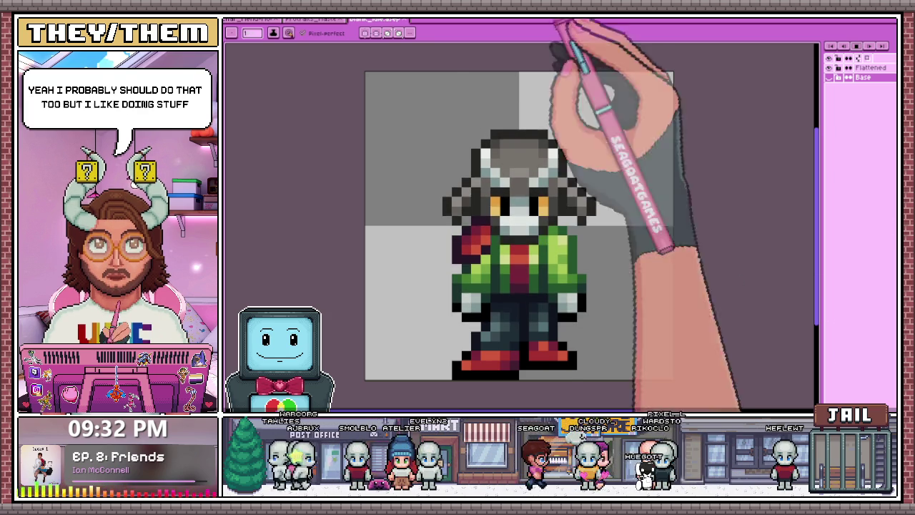
Open the File menu while the small goat sprite is showing
click(235, 22)
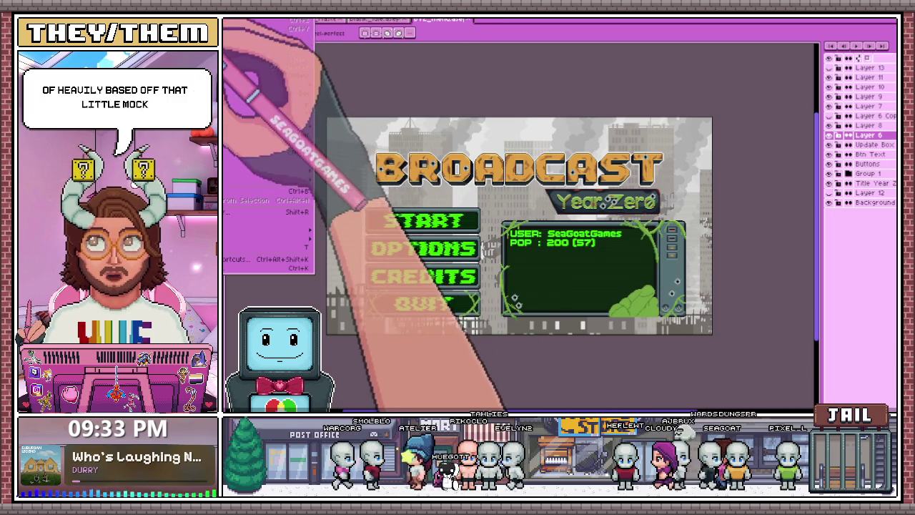
Open the elevator sprite file from the File menu with Alt+F
key(alt+e)
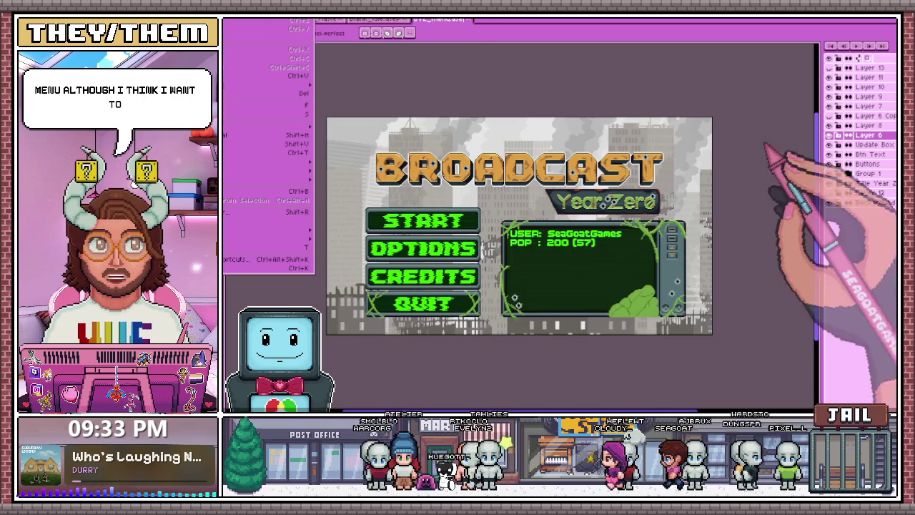
key(Escape)
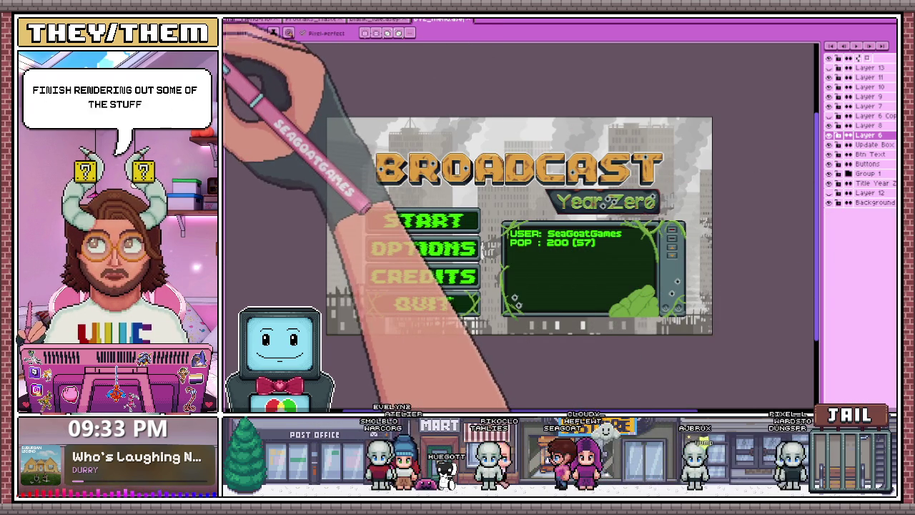
key(alt+f)
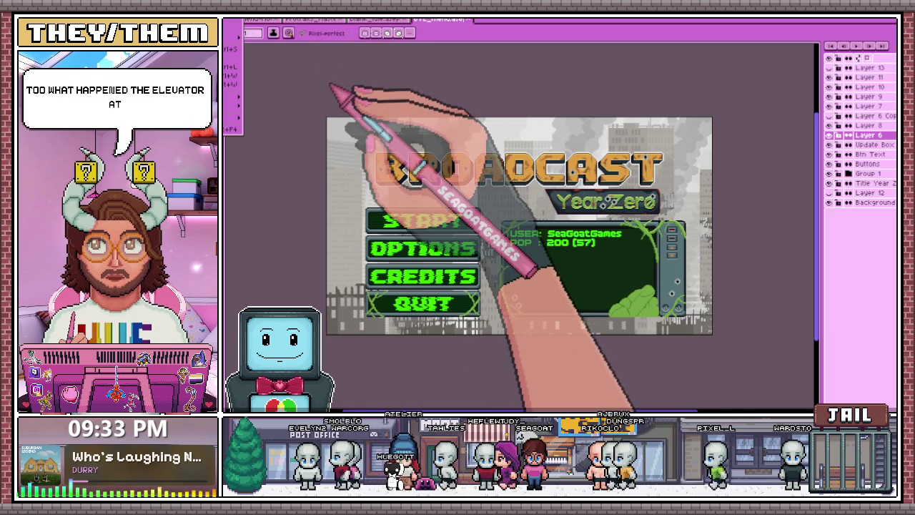
key(Return)
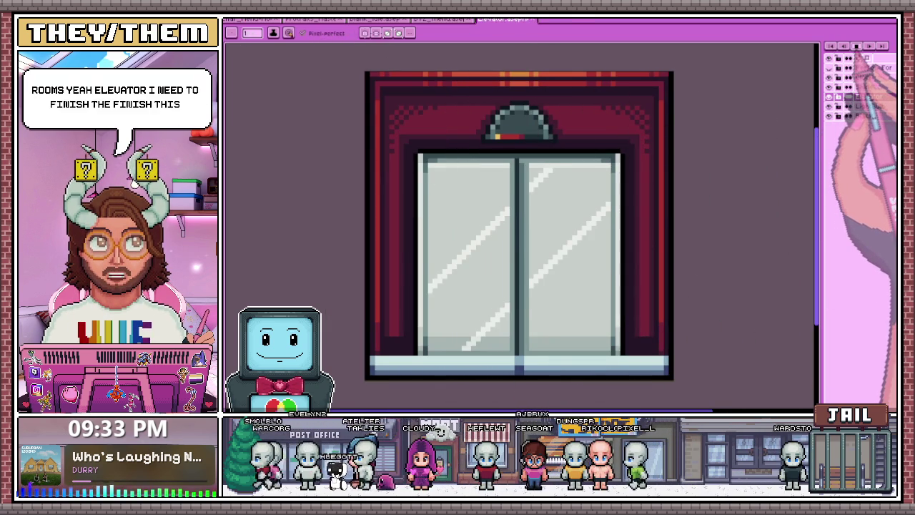
Play the elevator animation, zoom around the window-grid sheet, then return to the skills panel file
click(856, 45)
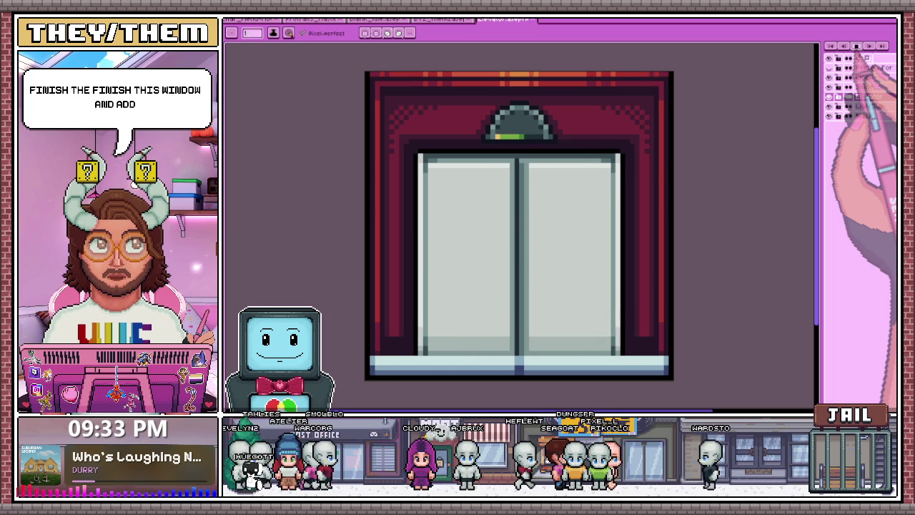
key(ctrl+Tab)
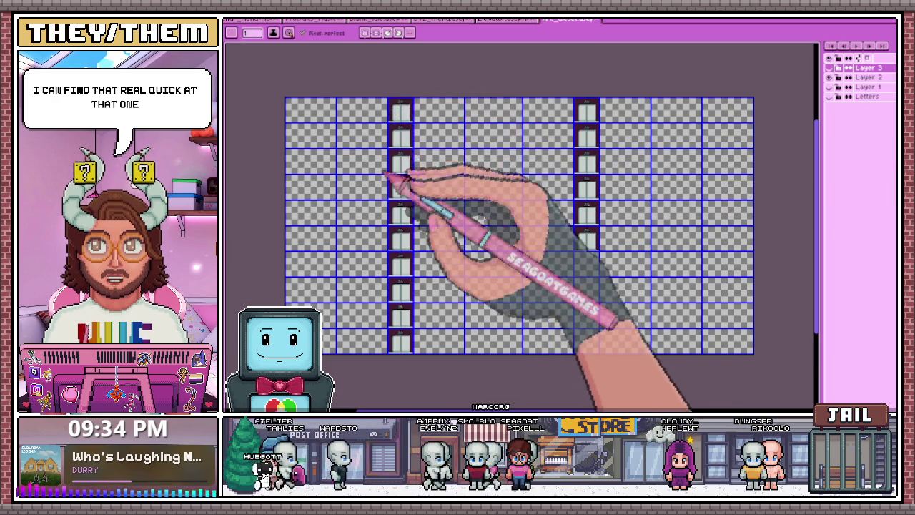
scroll(402, 116, down, 1)
scroll(376, 110, up, 1)
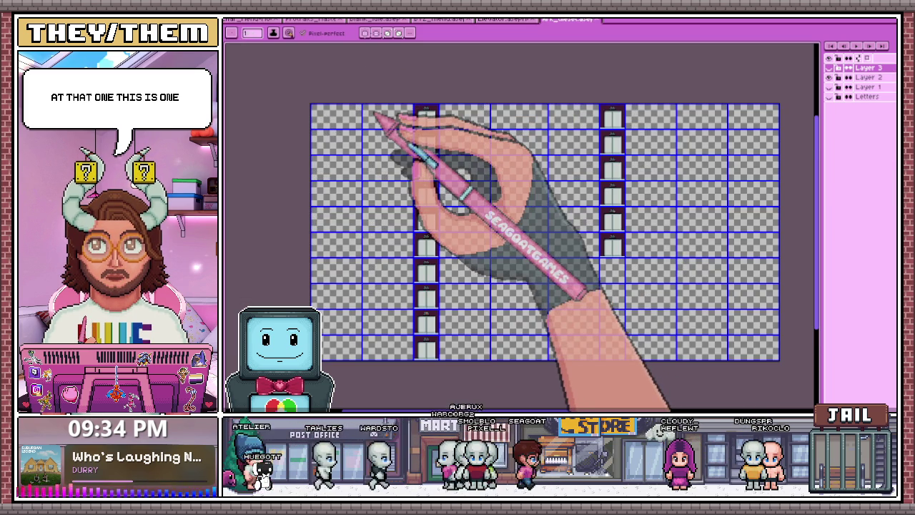
scroll(373, 114, up, 1)
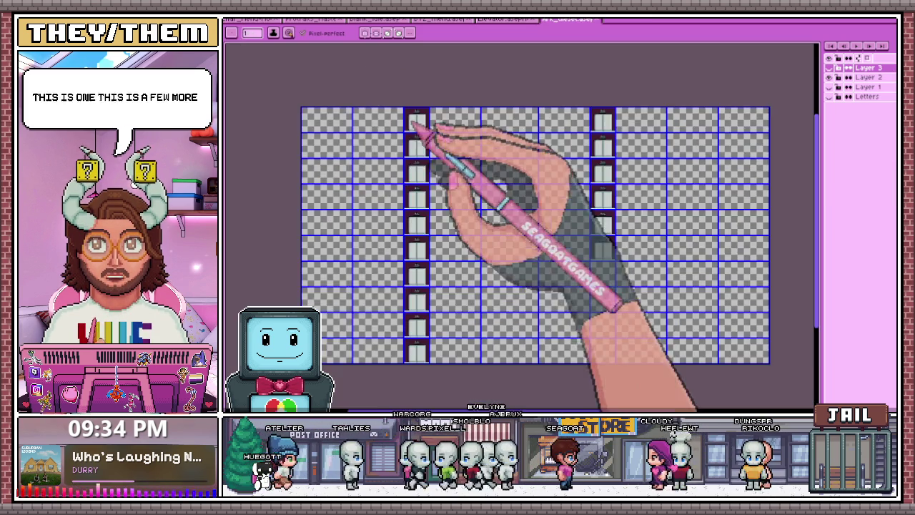
scroll(397, 118, up, 1)
scroll(429, 122, up, 1)
scroll(453, 123, down, 2)
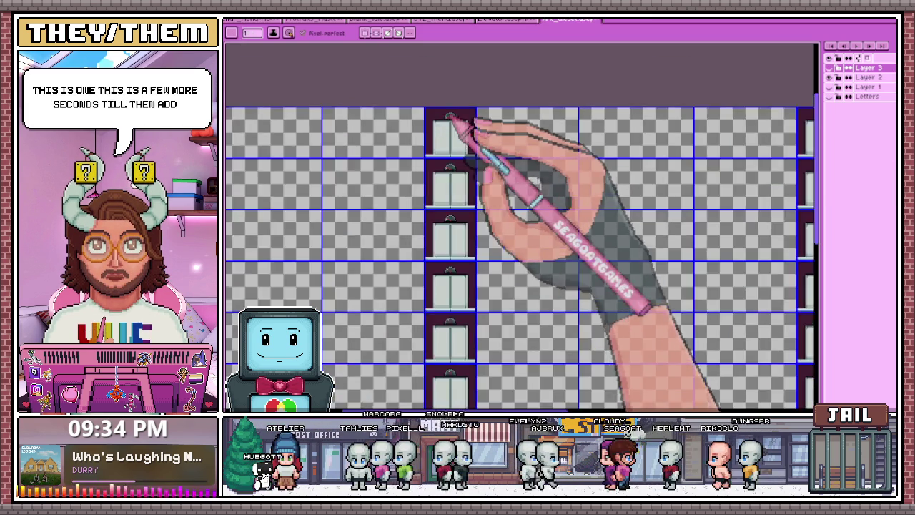
scroll(457, 125, up, 2)
click(257, 20)
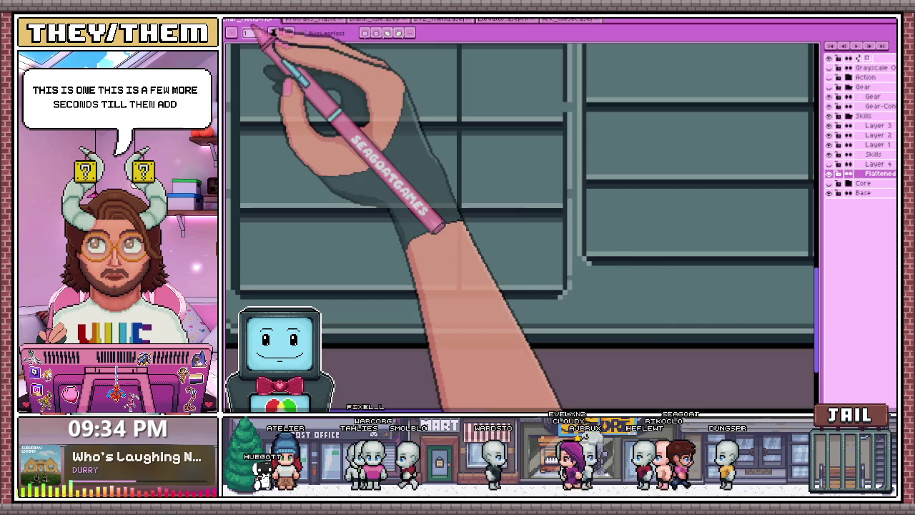
Zoom in and out on the skills panel's numbered 1–4 slot grids, briefly using the eyedropper
scroll(558, 250, up, 1)
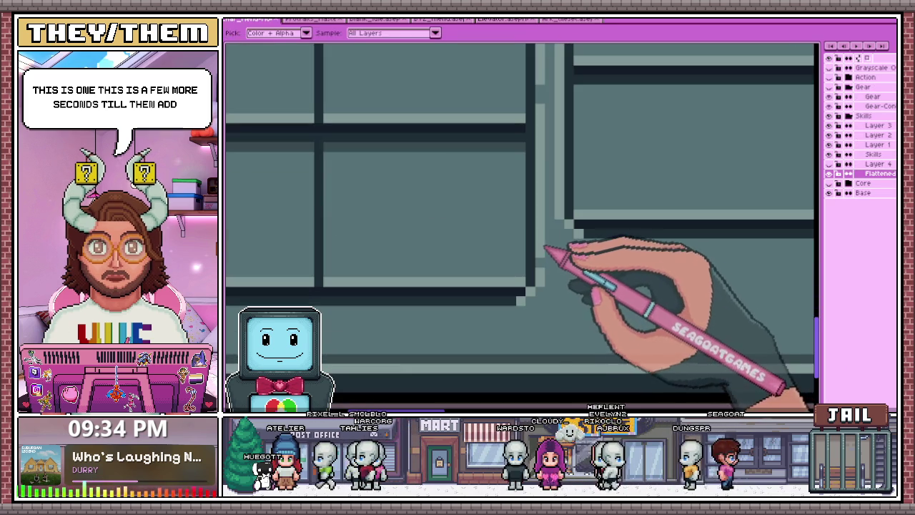
scroll(544, 229, down, 1)
scroll(541, 212, up, 1)
scroll(543, 178, down, 1)
scroll(541, 136, up, 1)
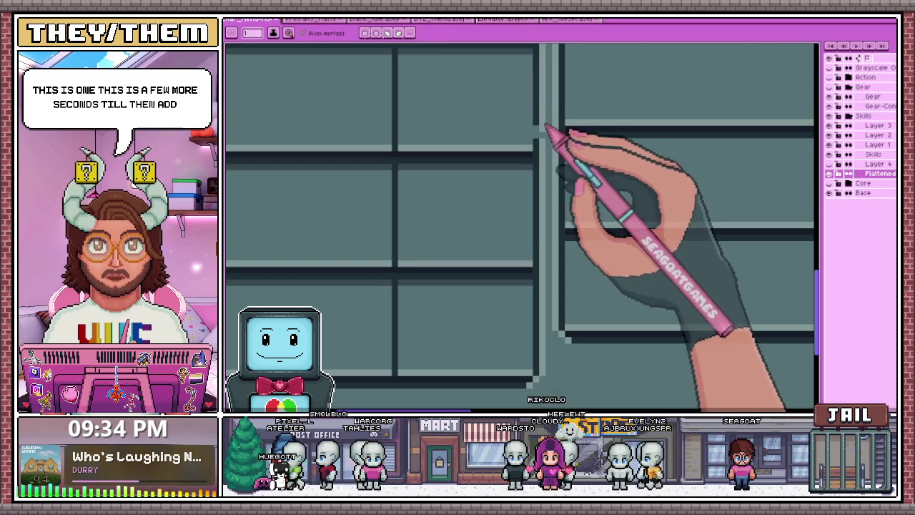
key(alt)
scroll(536, 143, up, 1)
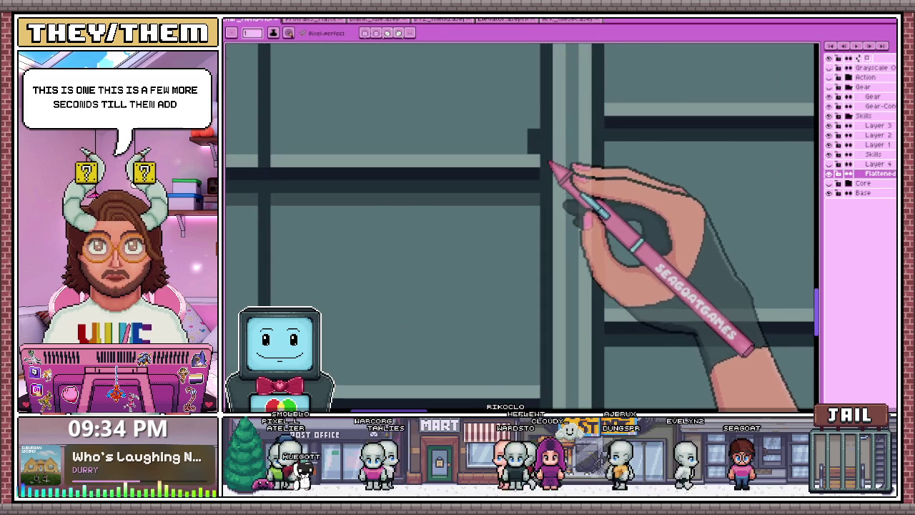
scroll(534, 148, down, 1)
scroll(494, 158, up, 1)
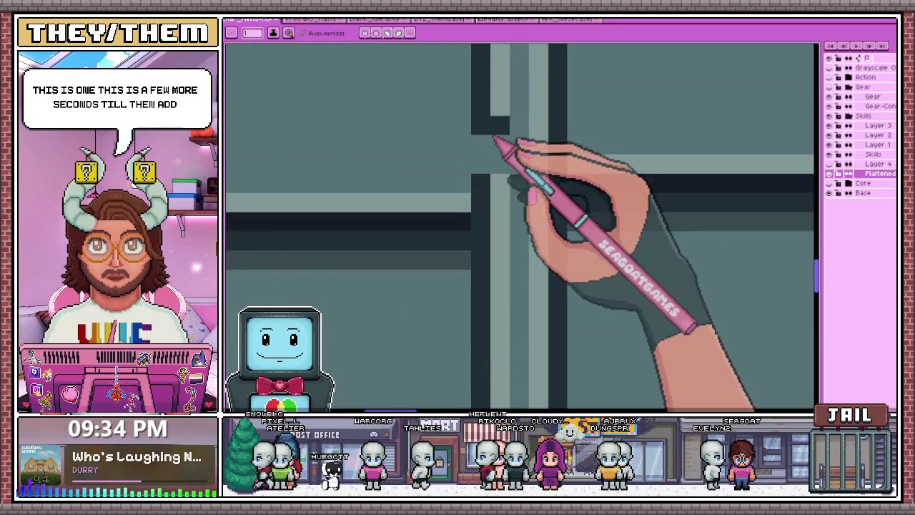
scroll(500, 179, down, 1)
scroll(504, 219, down, 1)
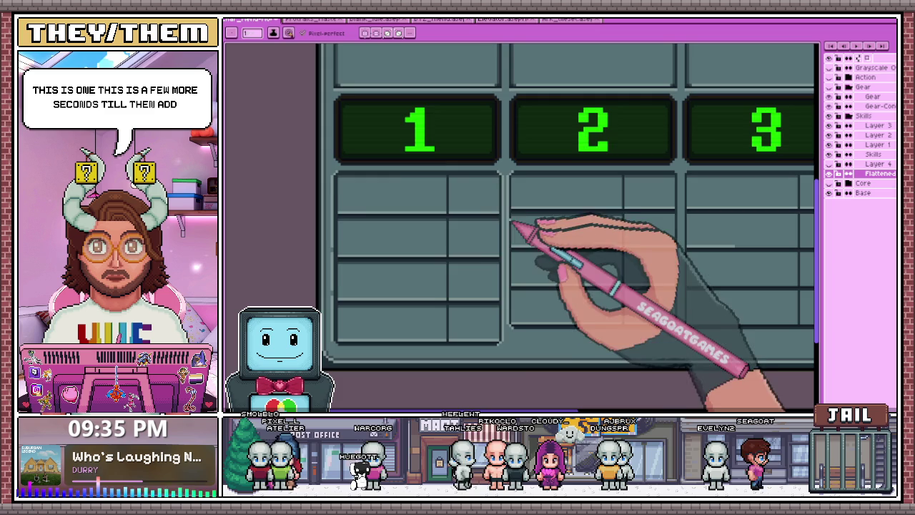
scroll(343, 179, up, 1)
scroll(350, 250, up, 1)
scroll(335, 237, down, 1)
scroll(334, 272, up, 1)
Keep zooming over the slot grids, then bring the elevator sprite file back up
scroll(337, 317, up, 1)
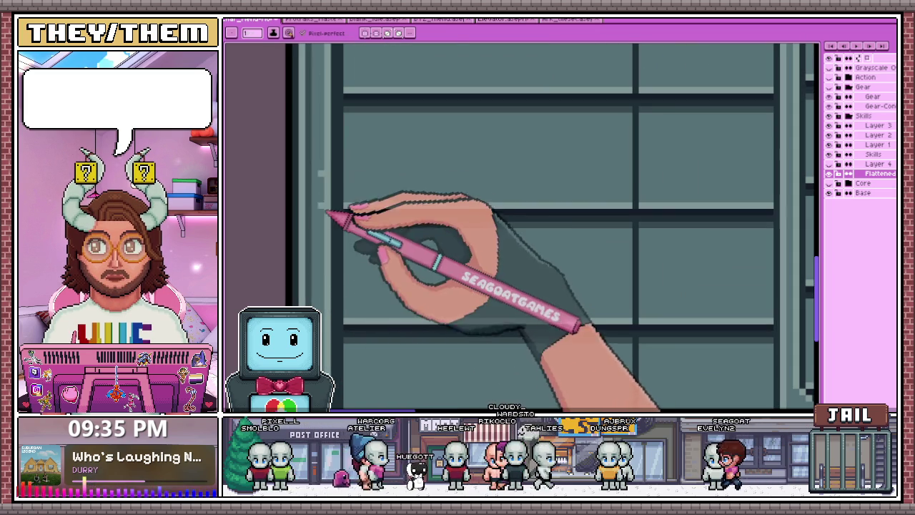
scroll(336, 214, down, 1)
scroll(365, 265, down, 1)
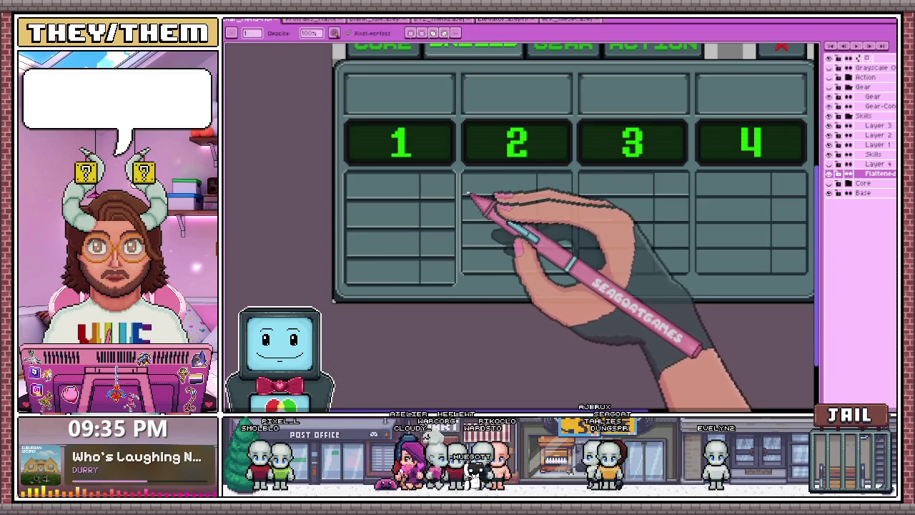
scroll(468, 194, up, 1)
scroll(464, 179, up, 1)
scroll(459, 190, down, 1)
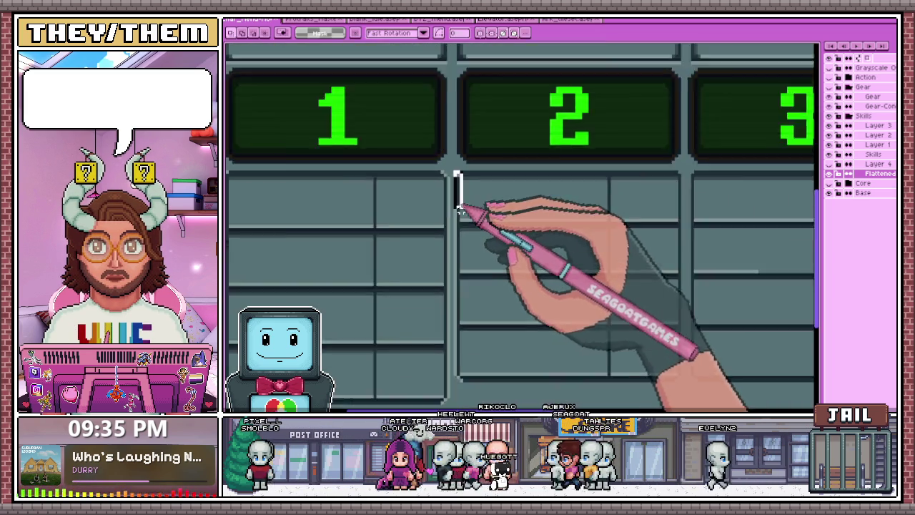
scroll(543, 293, down, 3)
scroll(586, 290, up, 3)
scroll(575, 275, up, 1)
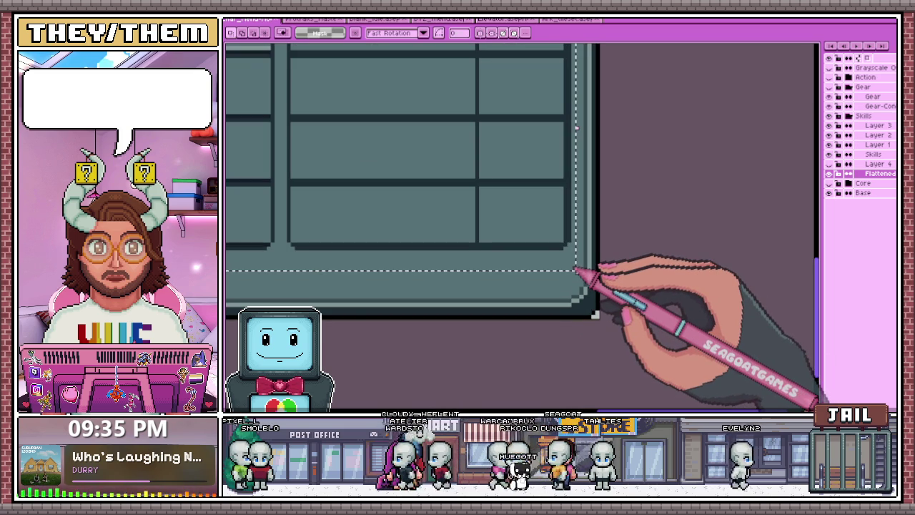
scroll(576, 271, down, 1)
scroll(586, 243, down, 2)
scroll(408, 218, up, 2)
scroll(418, 239, down, 1)
scroll(404, 253, up, 2)
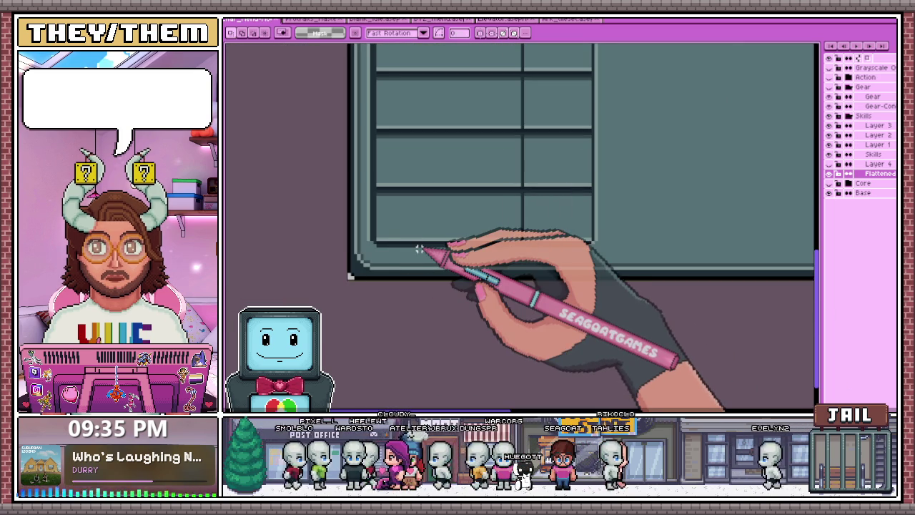
click(505, 20)
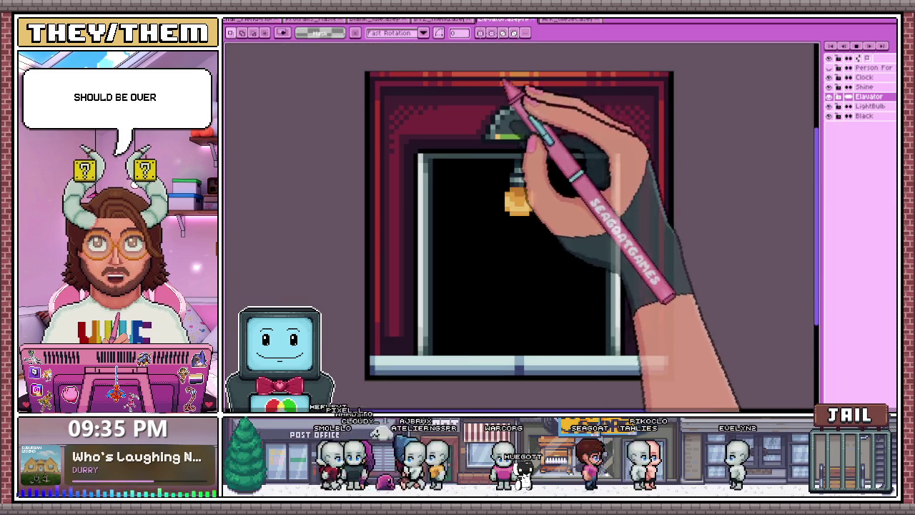
Stop the elevator on its closed-door frame, then zoom into the grid sheet's elevator columns
click(830, 67)
scroll(419, 245, down, 1)
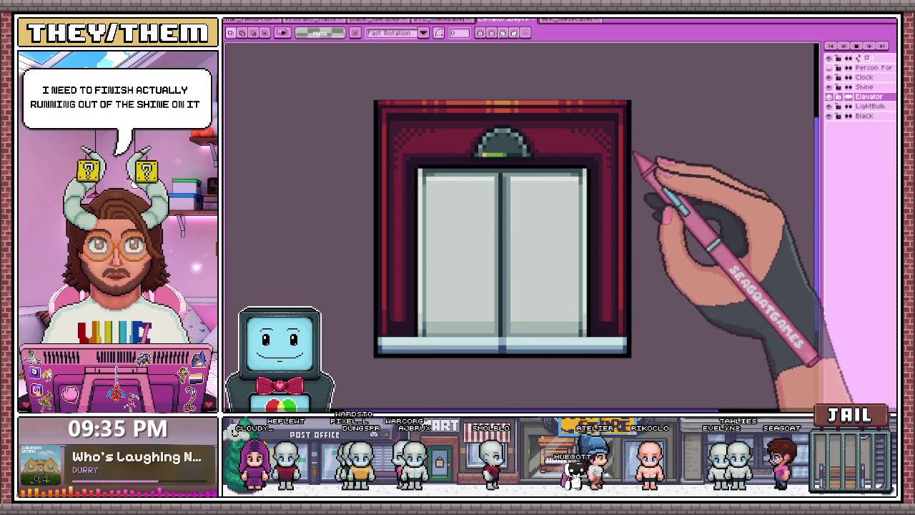
click(565, 19)
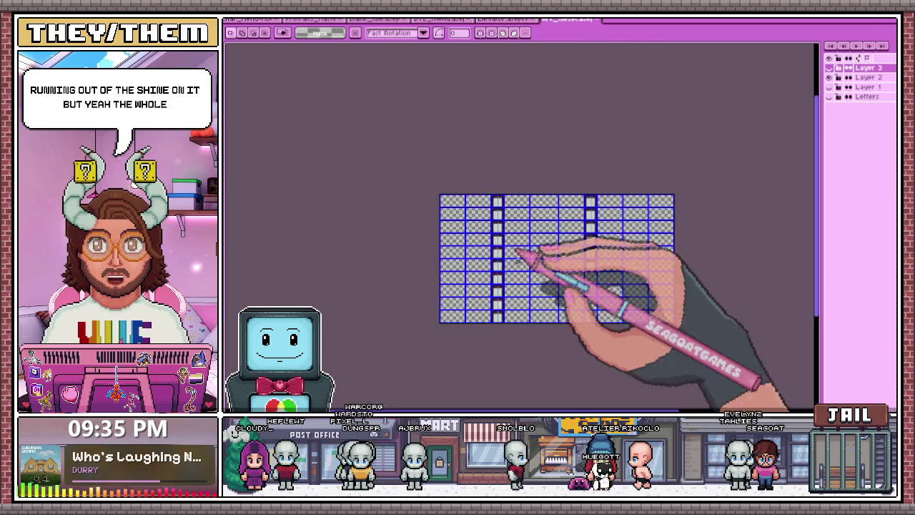
scroll(547, 303, up, 1)
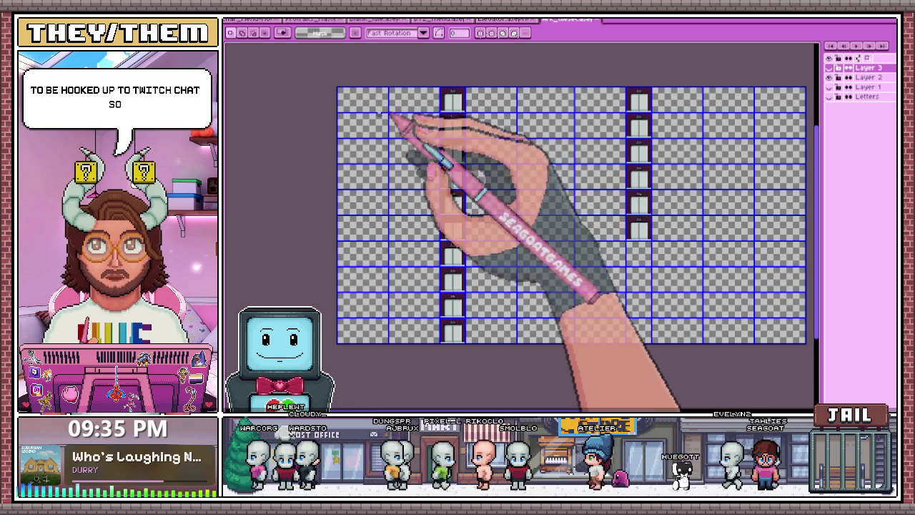
scroll(411, 132, down, 1)
scroll(418, 143, up, 1)
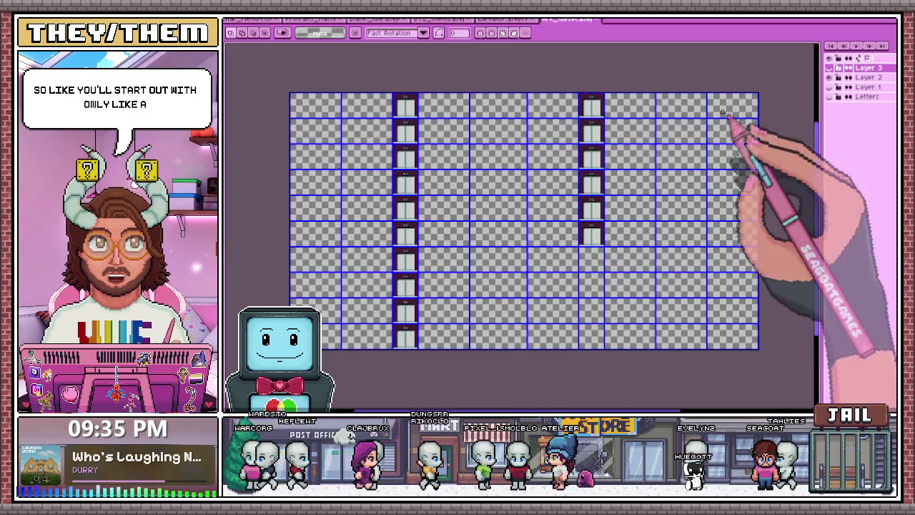